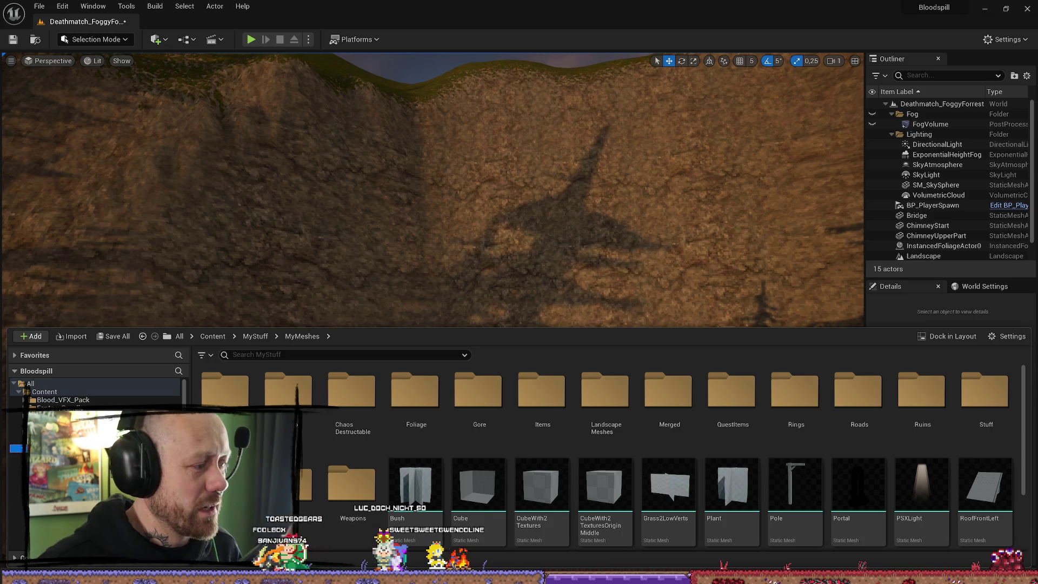
# Step up from MyMeshes to MyStuff, close the Content Drawer and zoom toward the cliff
pyautogui.hotkey('alt', 'Left')
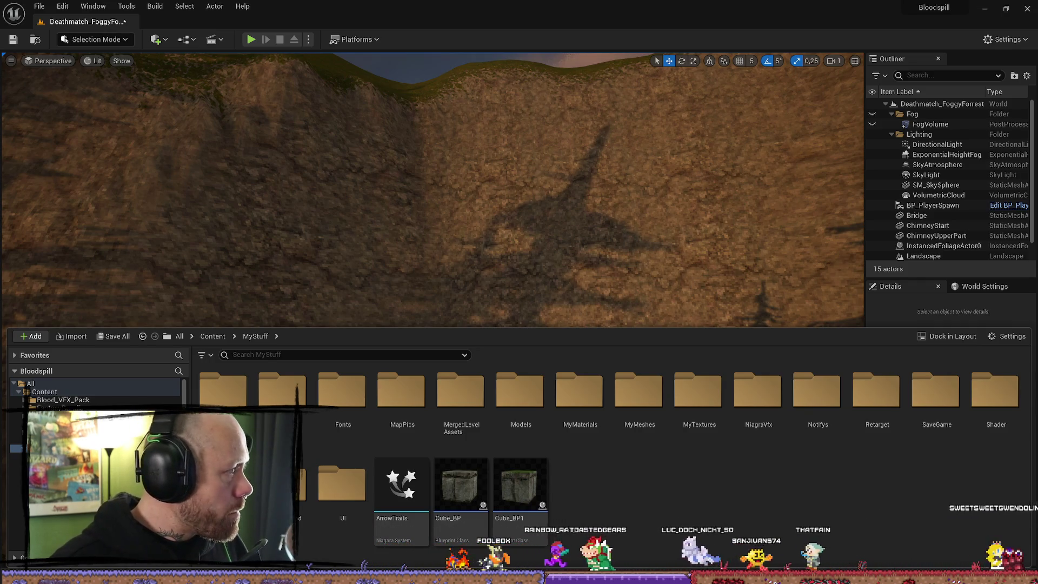
pyautogui.hotkey('ctrl', 'space')
pyautogui.scroll(5, 480, 283)
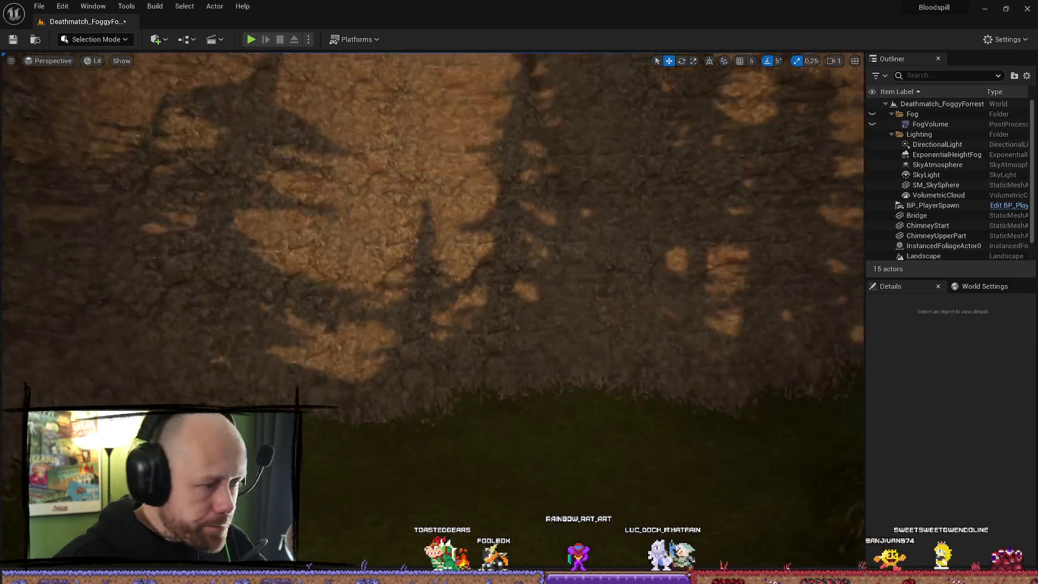
# Briefly open the Content Drawer on MyStuff, then close it and fly toward the cliff face
pyautogui.hotkey('ctrl', 'space')
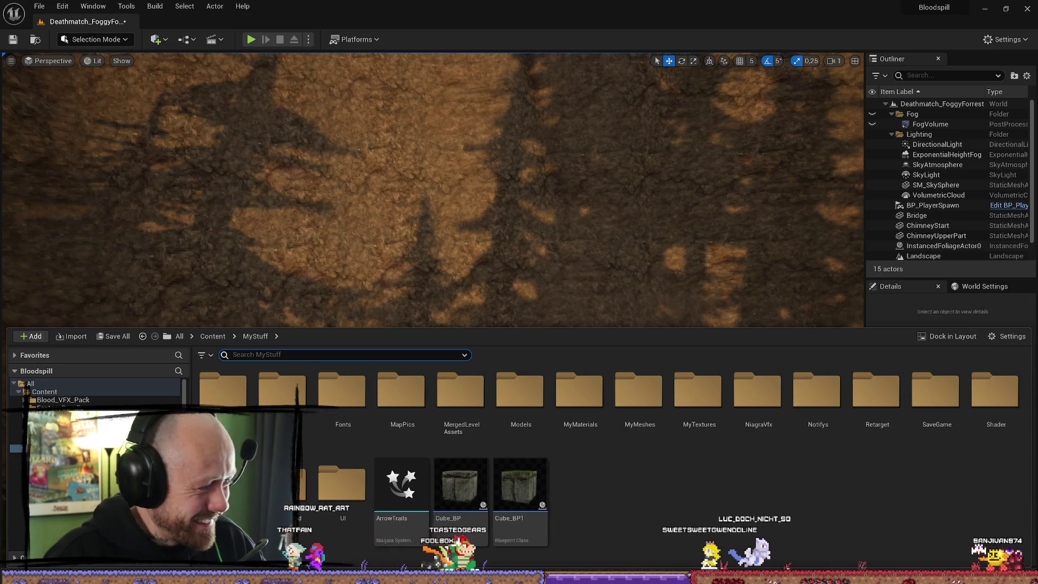
pyautogui.hotkey('ctrl', 'space')
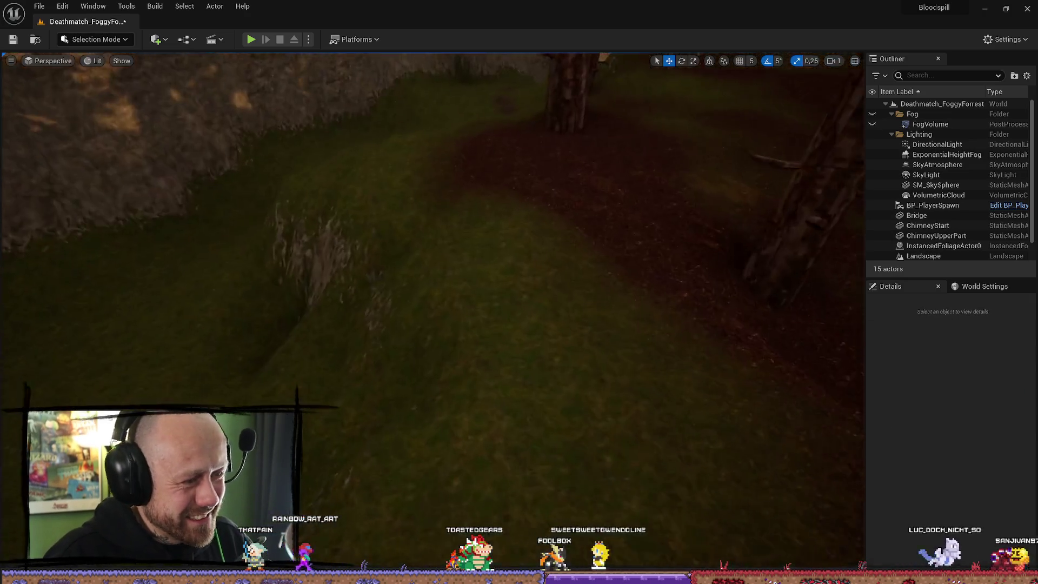
pyautogui.press('w')
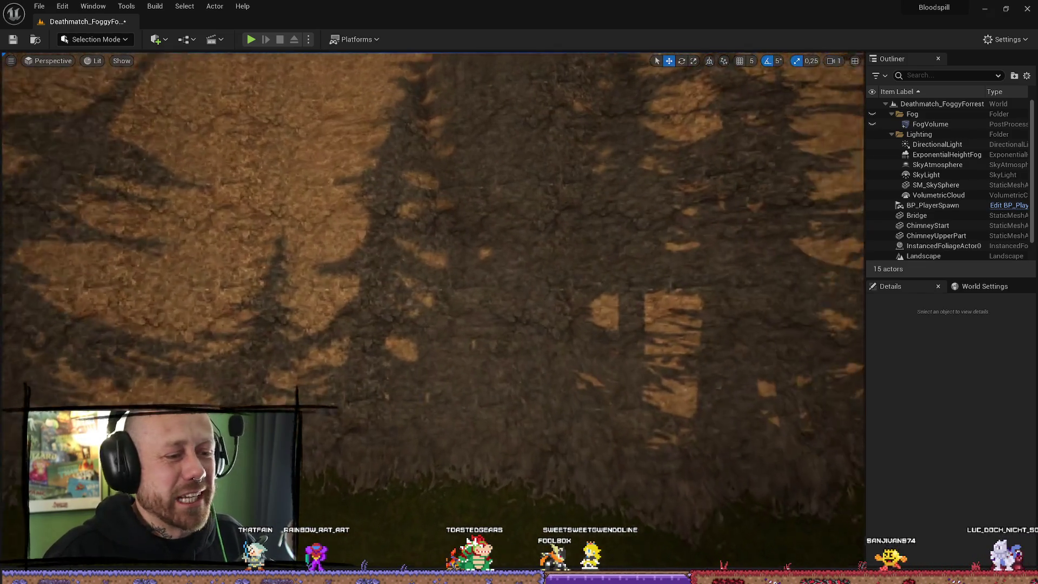
# Reopen the Content Drawer and navigate through MyMeshes into the LandscapeMeshes folder
pyautogui.hotkey('ctrl', 'space')
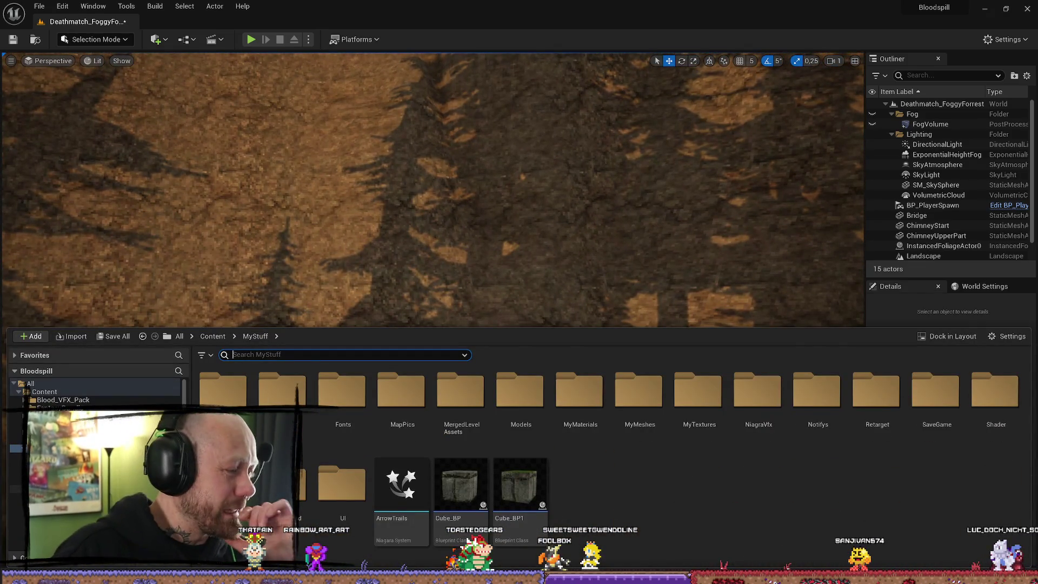
pyautogui.hotkey('alt', 'Right')
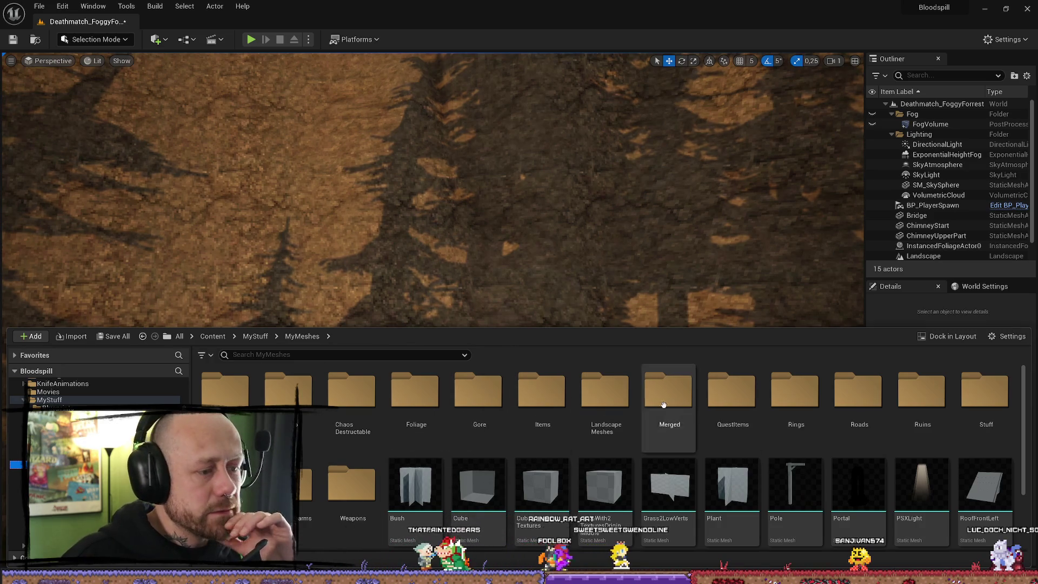
pyautogui.doubleClick(605, 398)
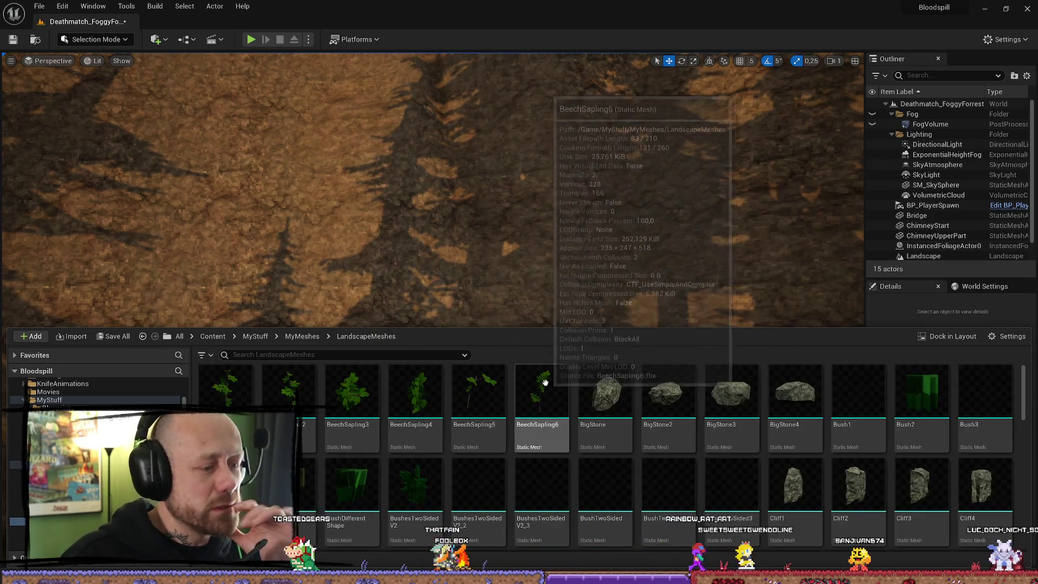
# Return to MyMeshes, reopen LandscapeMeshes, find PineTree1 and open it in the mesh editor
pyautogui.scroll(-1, 654, 469)
pyautogui.scroll(1, 725, 450)
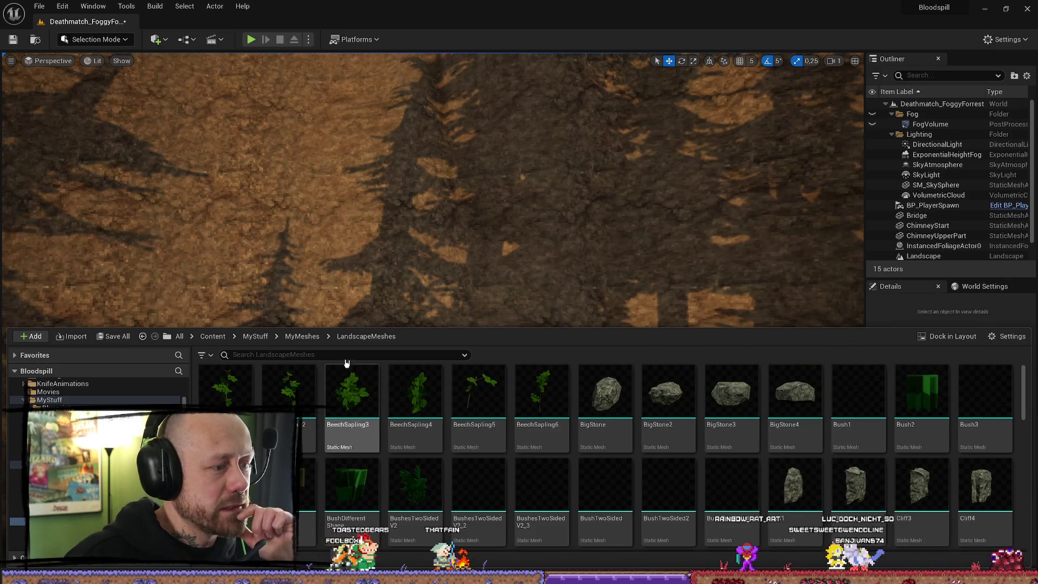
pyautogui.click(302, 336)
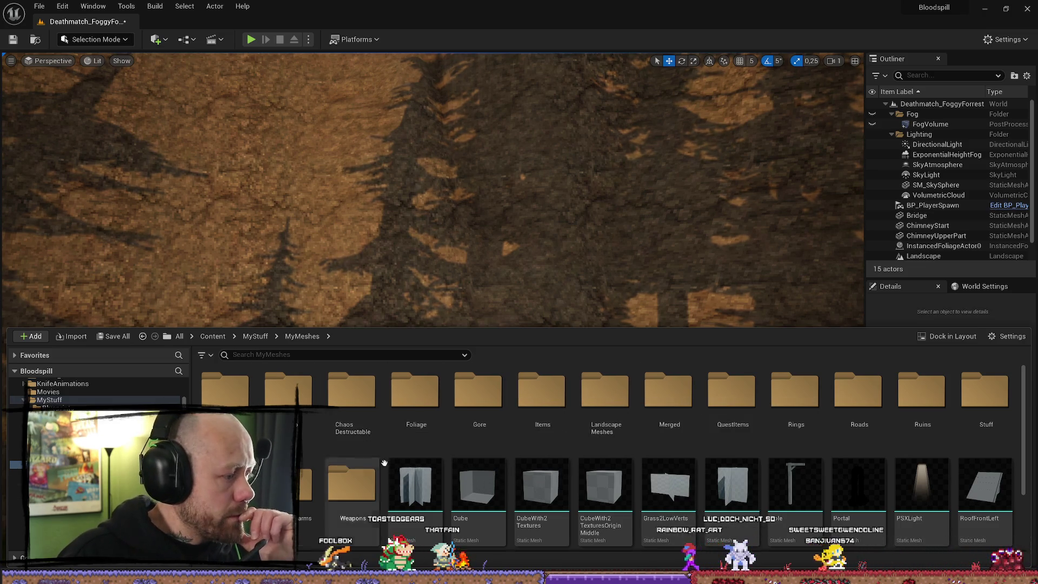
pyautogui.scroll(-2, 357, 422)
pyautogui.scroll(2, 641, 434)
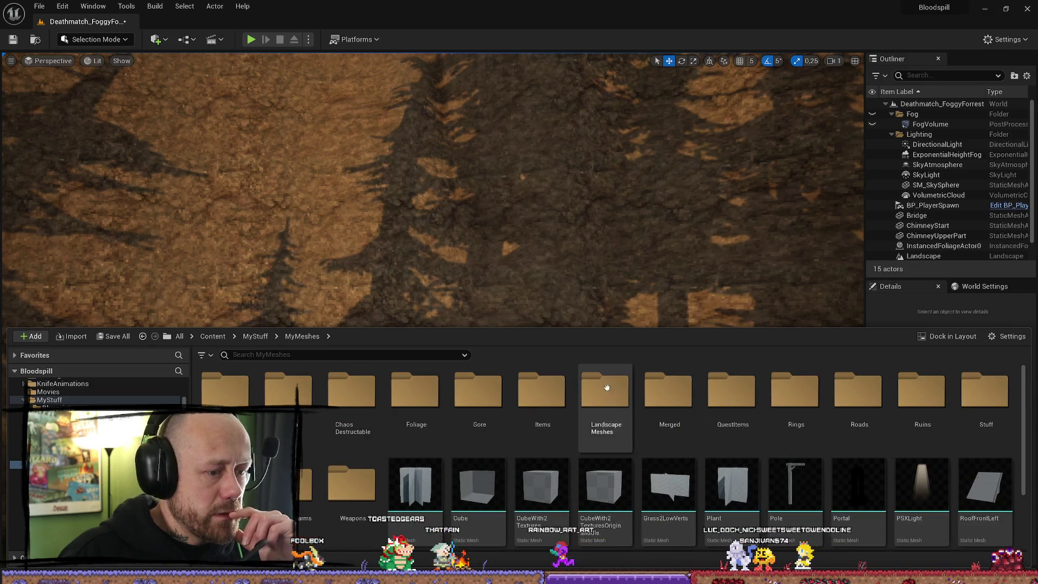
pyautogui.doubleClick(605, 400)
pyautogui.scroll(-5, 697, 433)
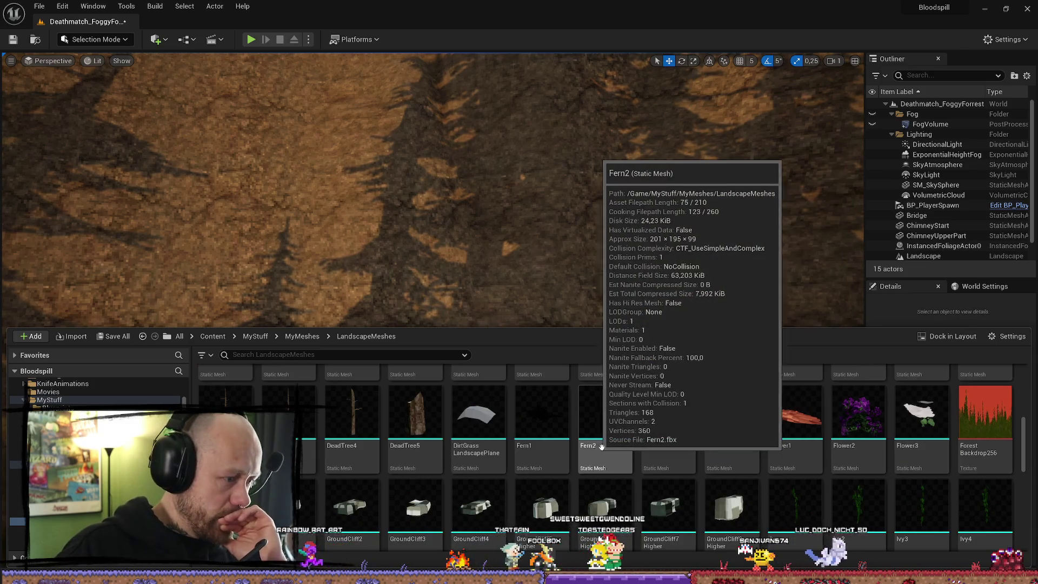
pyautogui.scroll(-2, 768, 437)
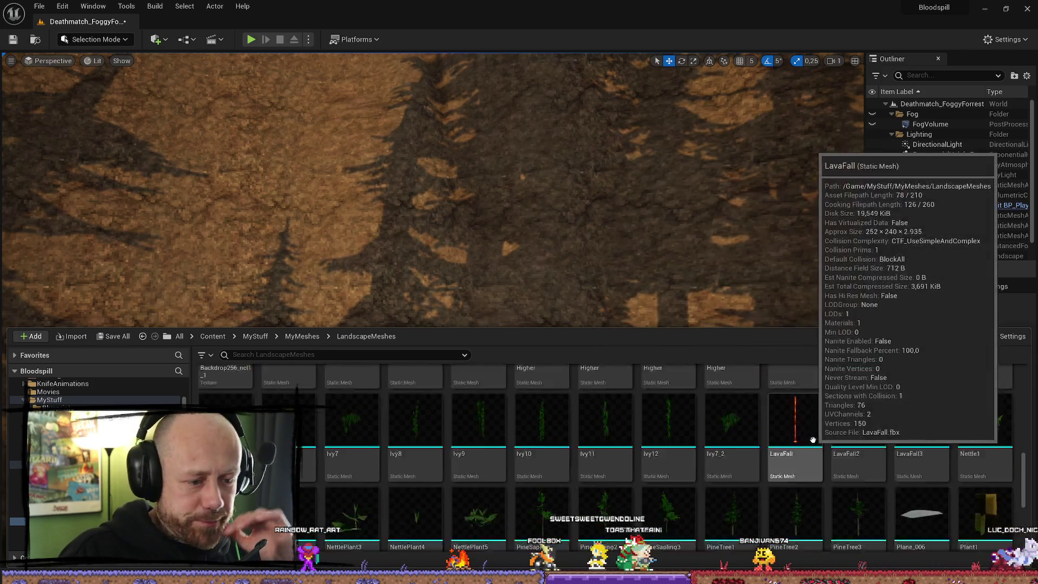
pyautogui.scroll(-3, 757, 422)
pyautogui.click(743, 405)
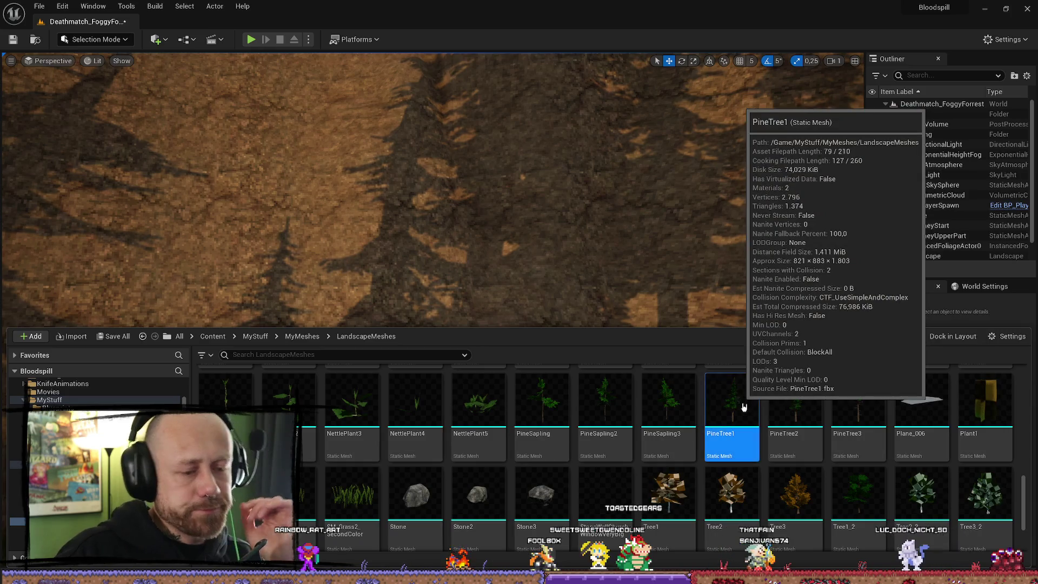
pyautogui.moveTo(732, 351); pyautogui.dragTo(707, 285)
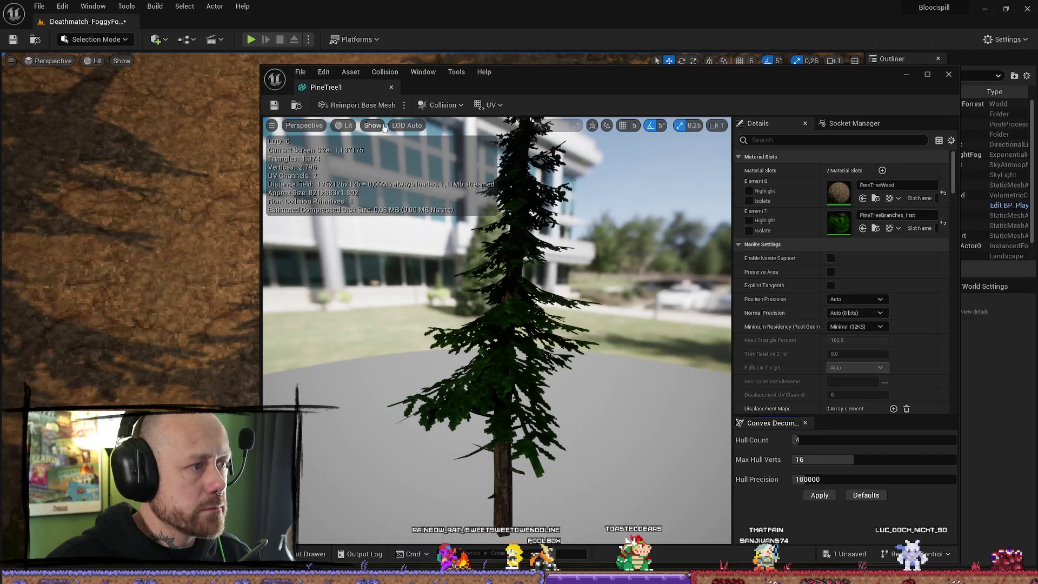
# Show PineTree1's simple collision, orbit to inspect it, and close its mesh editor
pyautogui.click(373, 126)
pyautogui.click(373, 125)
pyautogui.click(373, 126)
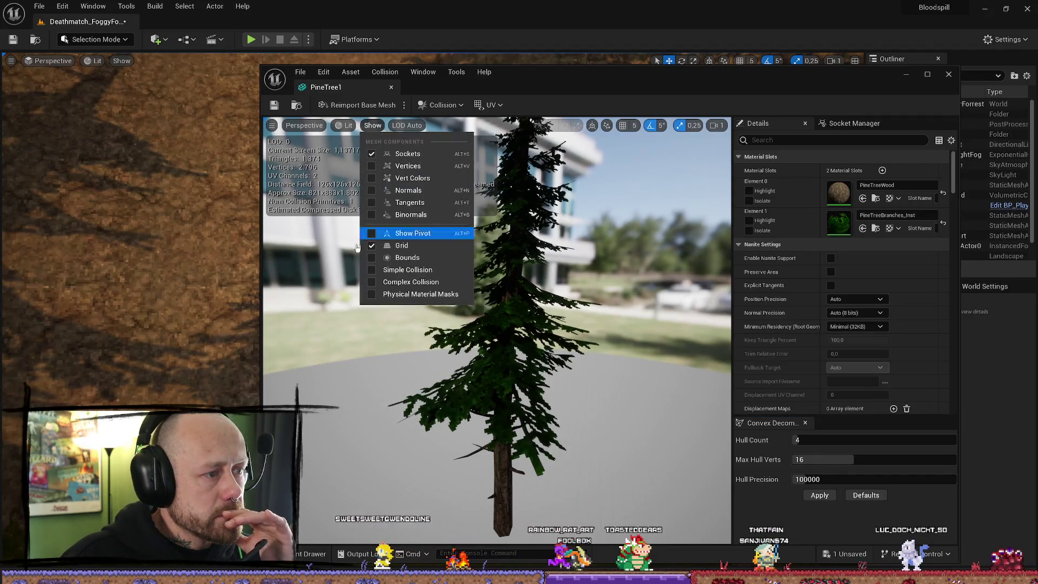
pyautogui.click(408, 270)
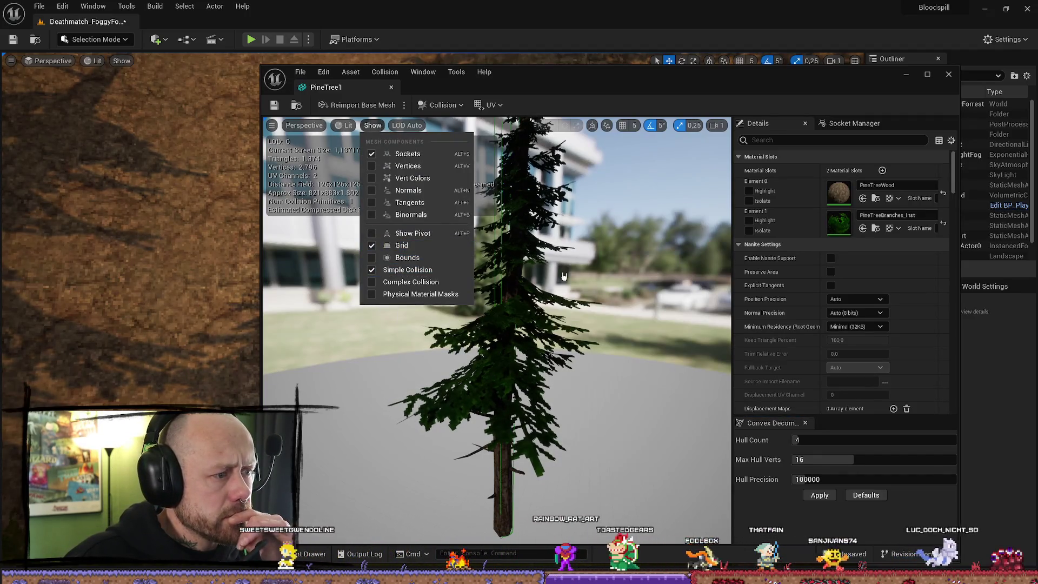
pyautogui.click(599, 280)
pyautogui.moveTo(600, 279); pyautogui.dragTo(560, 289)
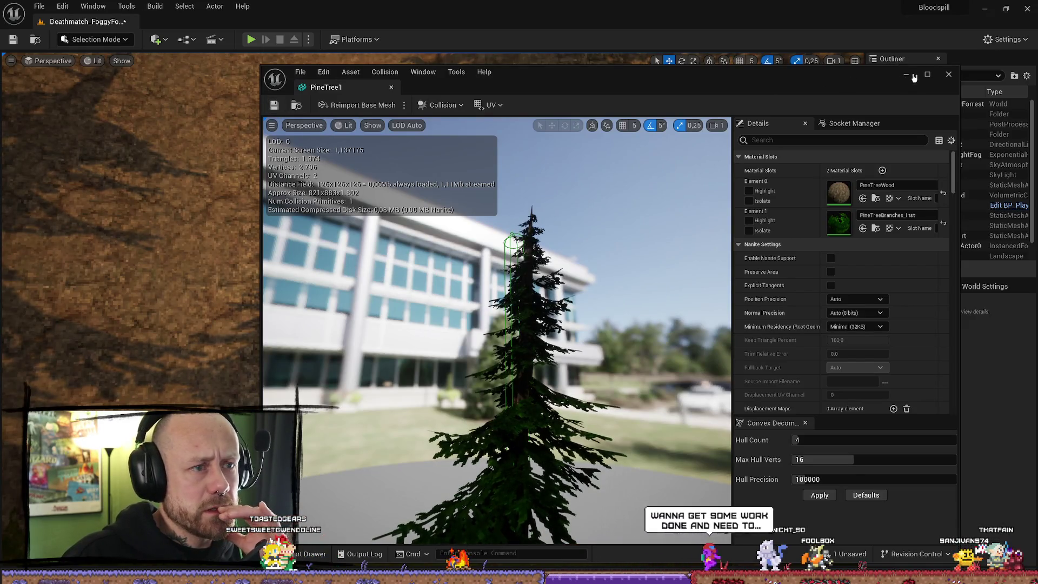
pyautogui.click(949, 74)
# Select the level's instanced foliage, then check PineTree2's simple collision and close its editor
pyautogui.moveTo(718, 182); pyautogui.dragTo(718, 182)
pyautogui.click(719, 182)
pyautogui.hotkey('ctrl', 'space')
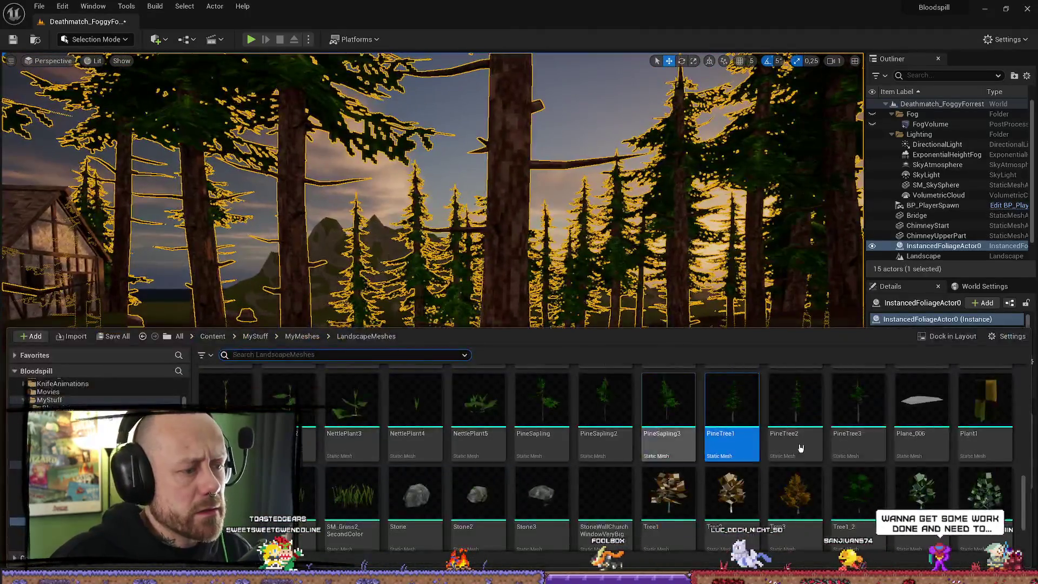
pyautogui.doubleClick(795, 427)
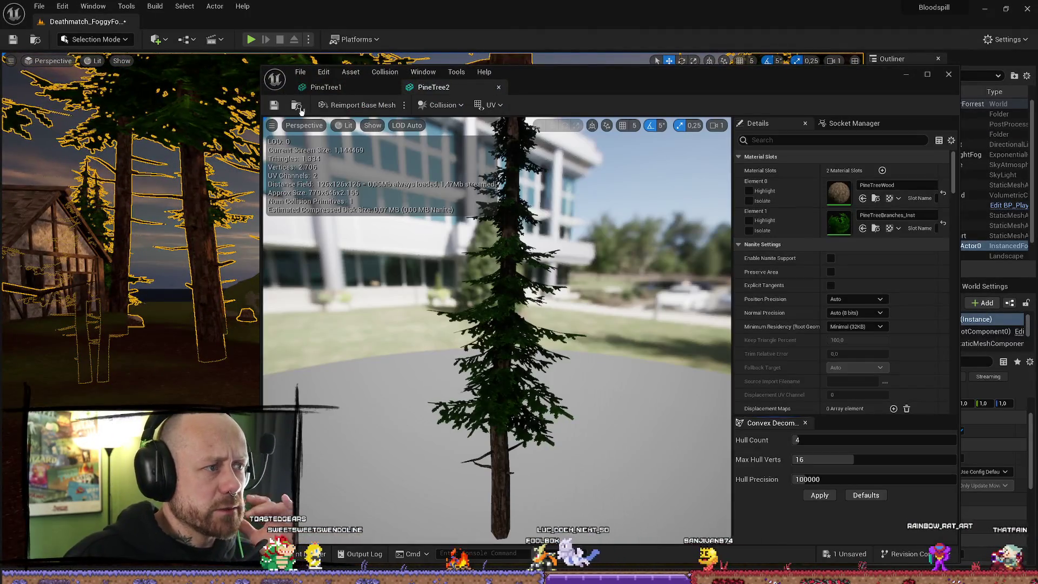
pyautogui.click(407, 125)
pyautogui.click(373, 125)
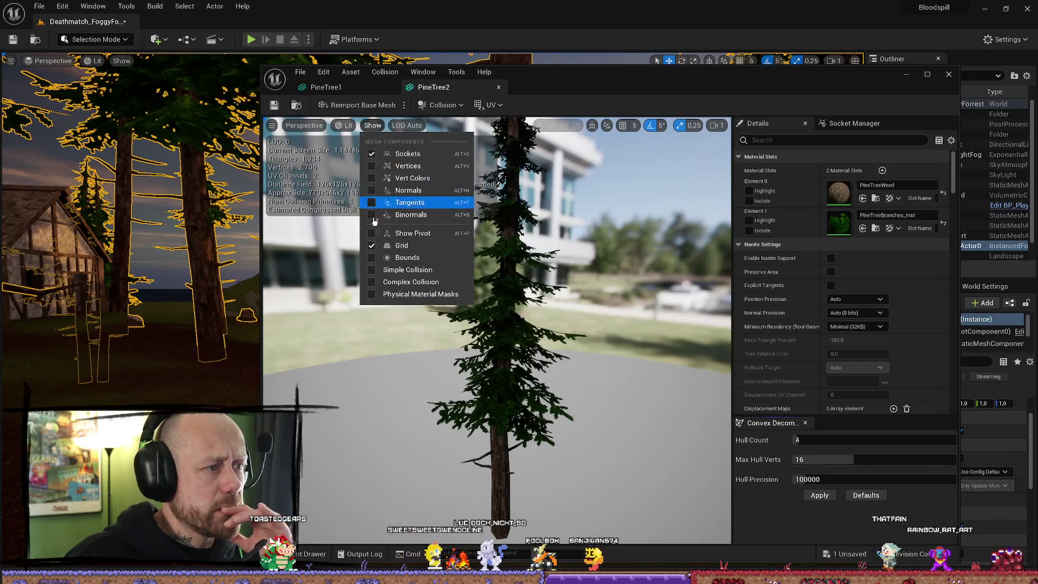
pyautogui.click(408, 269)
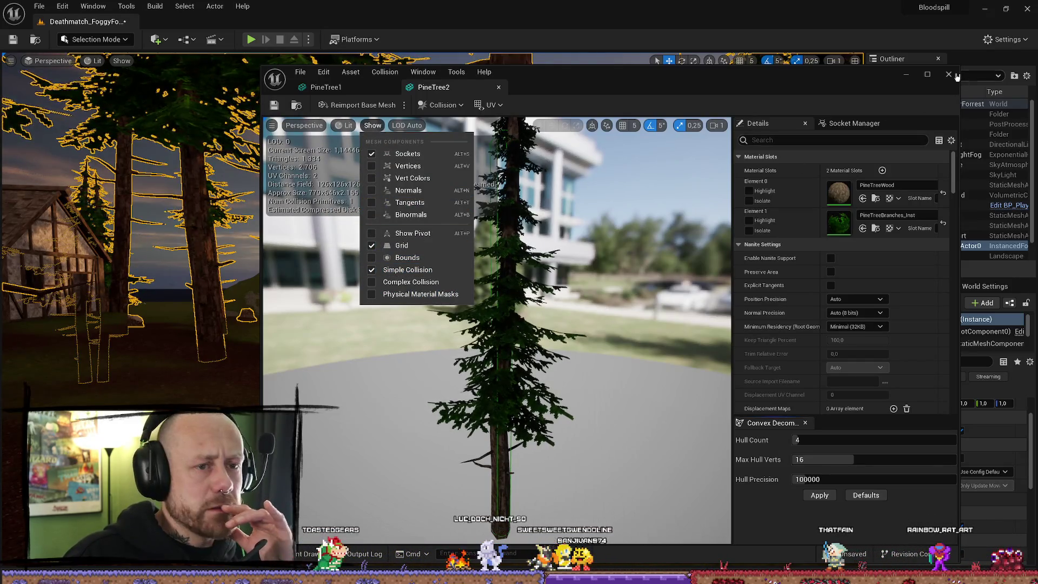
pyautogui.click(948, 74)
pyautogui.scroll(3, 328, 260)
pyautogui.hotkey('ctrl', 'space')
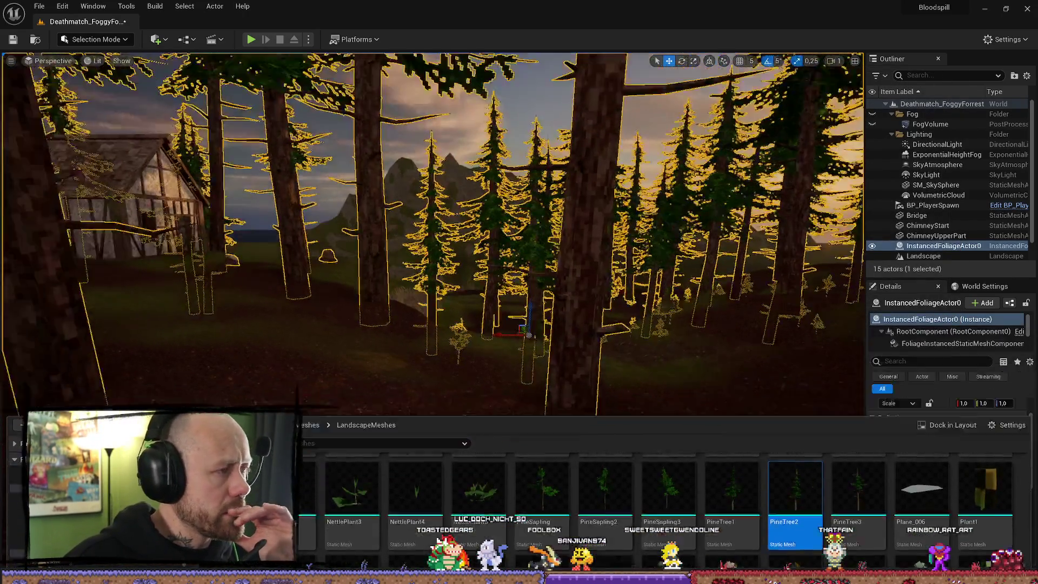
# Switch to Foliage Mode and view the PineSapling3 foliage type's settings
pyautogui.moveTo(328, 260); pyautogui.dragTo(340, 78)
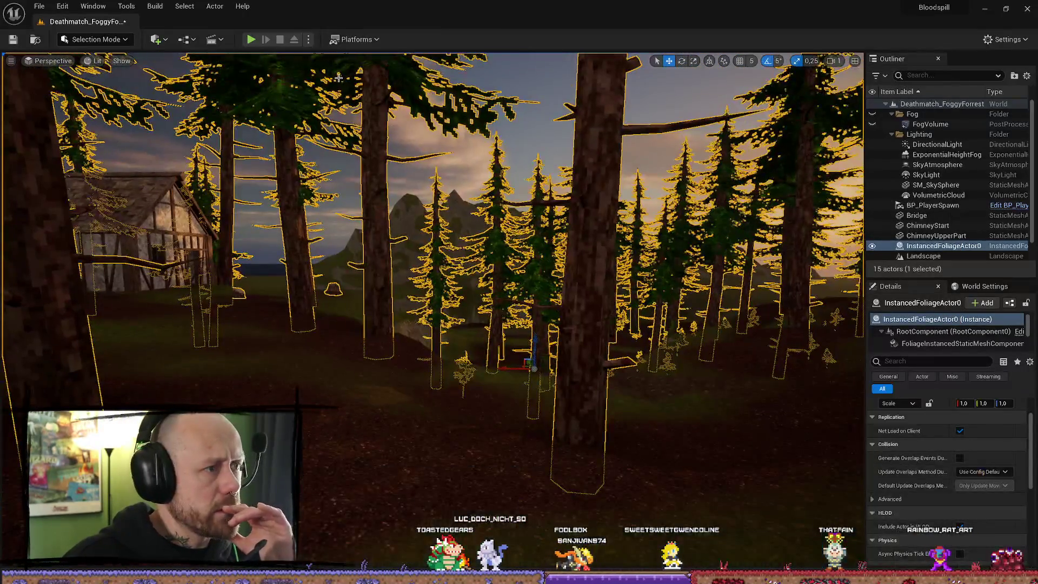
pyautogui.click(94, 39)
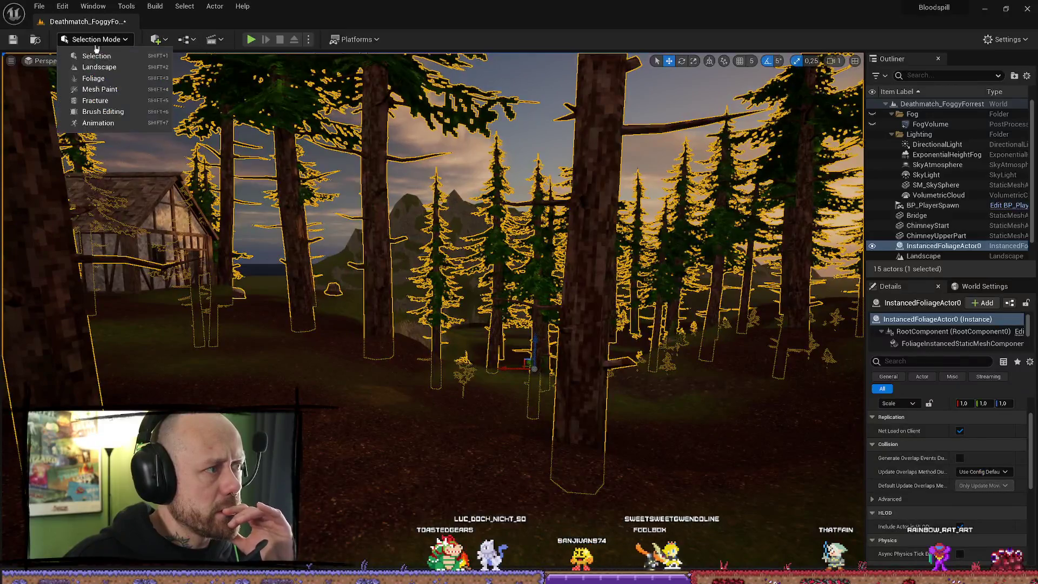
pyautogui.click(108, 78)
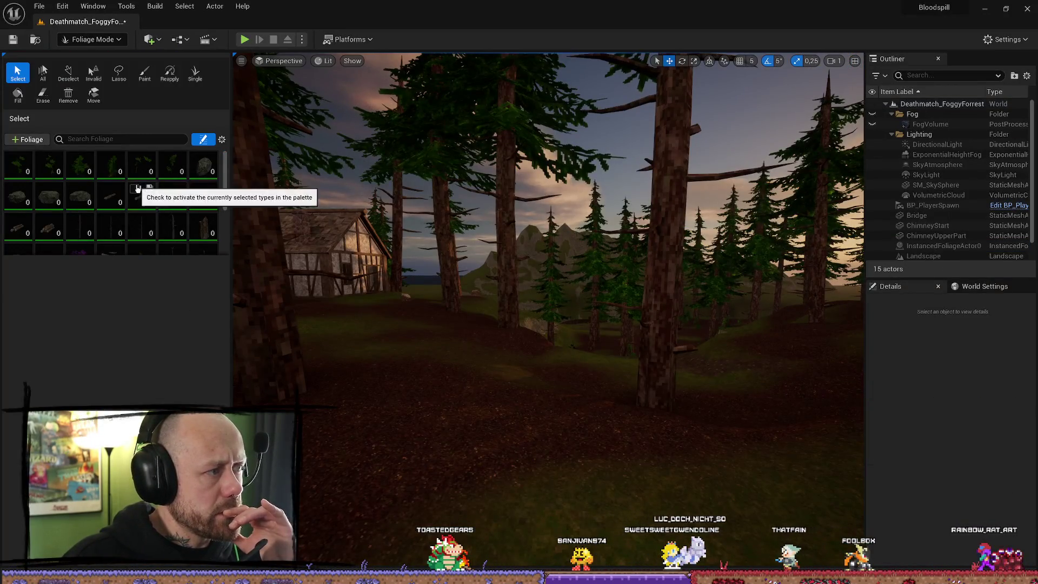
pyautogui.scroll(-2, 162, 227)
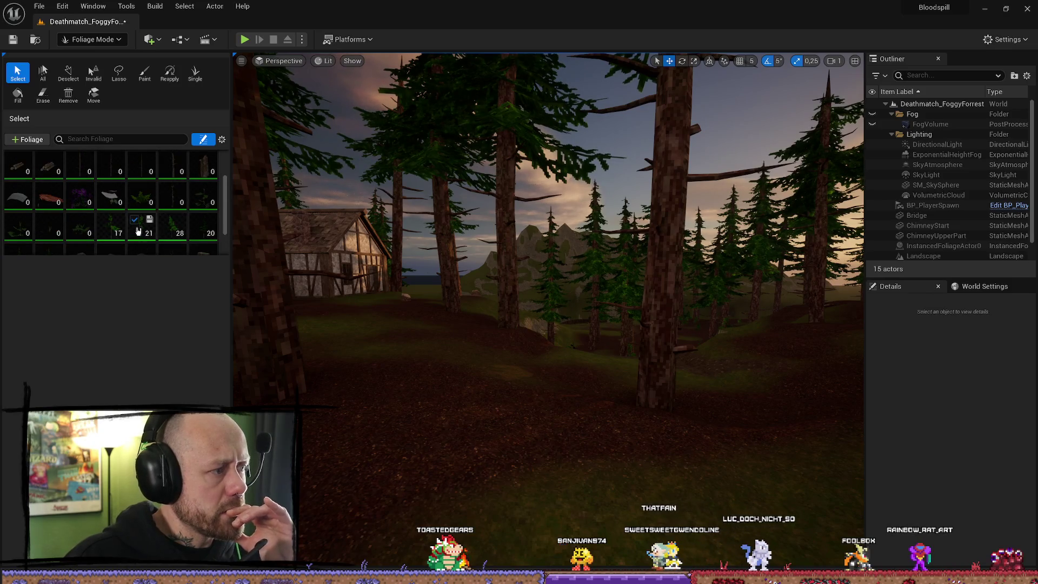
pyautogui.click(176, 229)
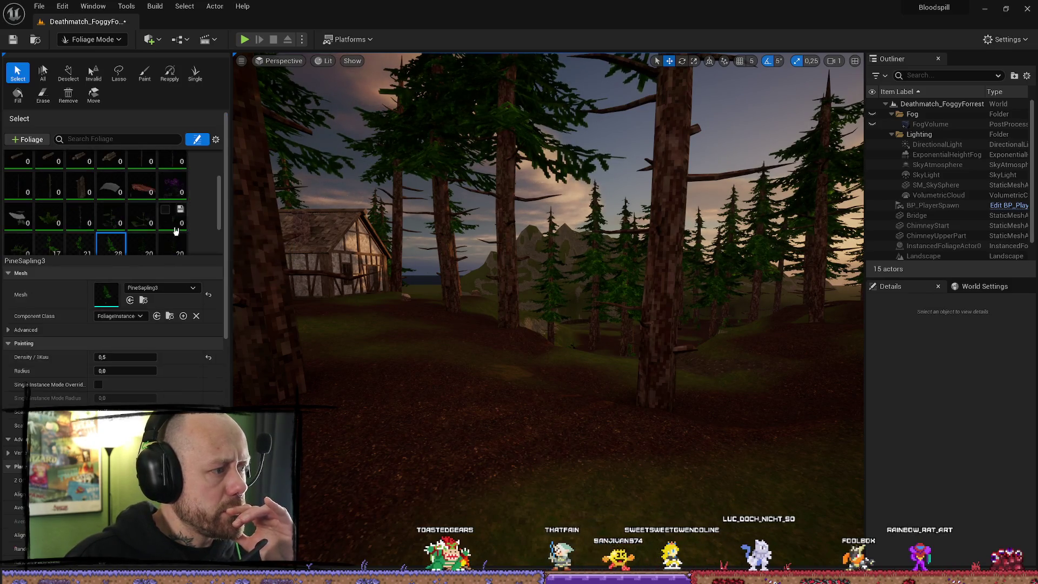
# Switch to the PineTree2 foliage type's settings and bring up the Content Drawer
pyautogui.scroll(-2, 183, 226)
pyautogui.scroll(1, 163, 236)
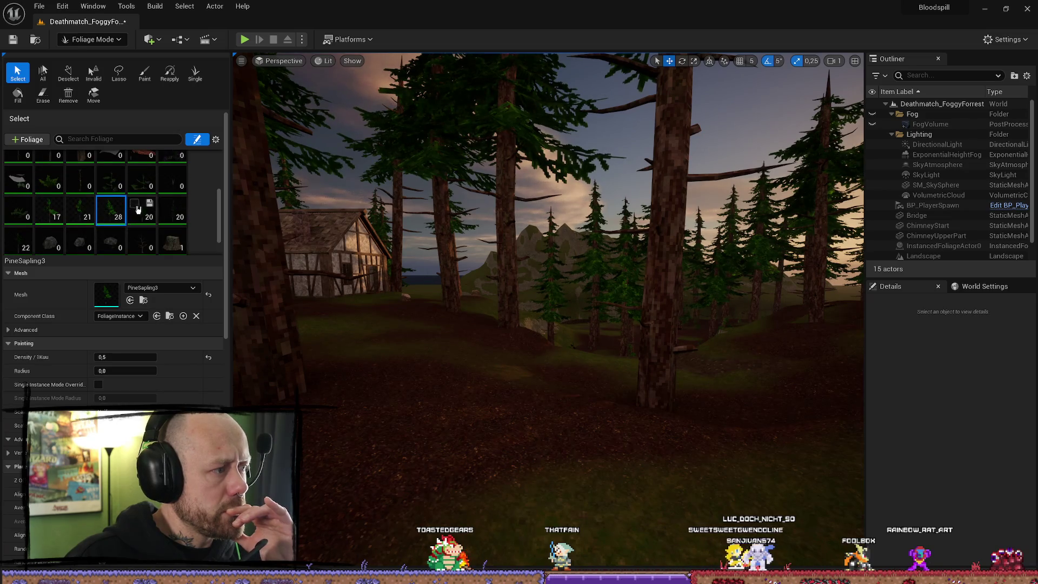
pyautogui.scroll(-3, 185, 196)
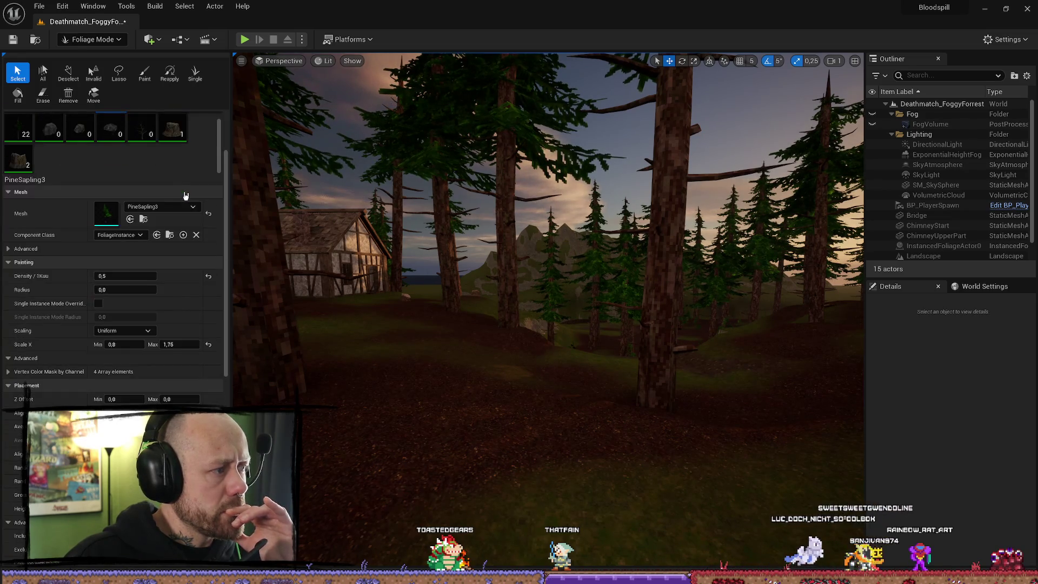
pyautogui.scroll(2, 108, 140)
pyautogui.moveTo(379, 216); pyautogui.dragTo(391, 214)
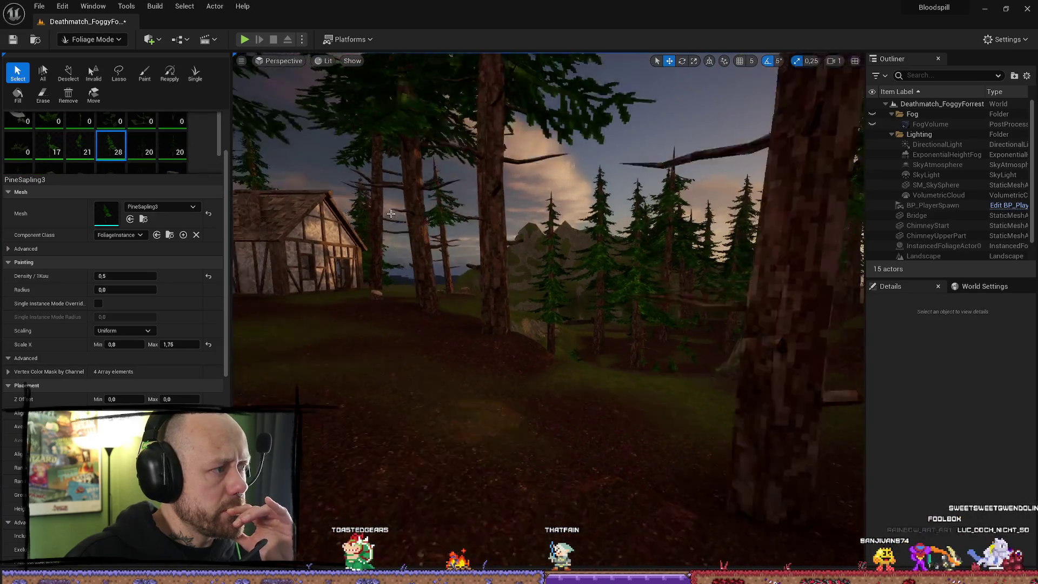
pyautogui.click(173, 145)
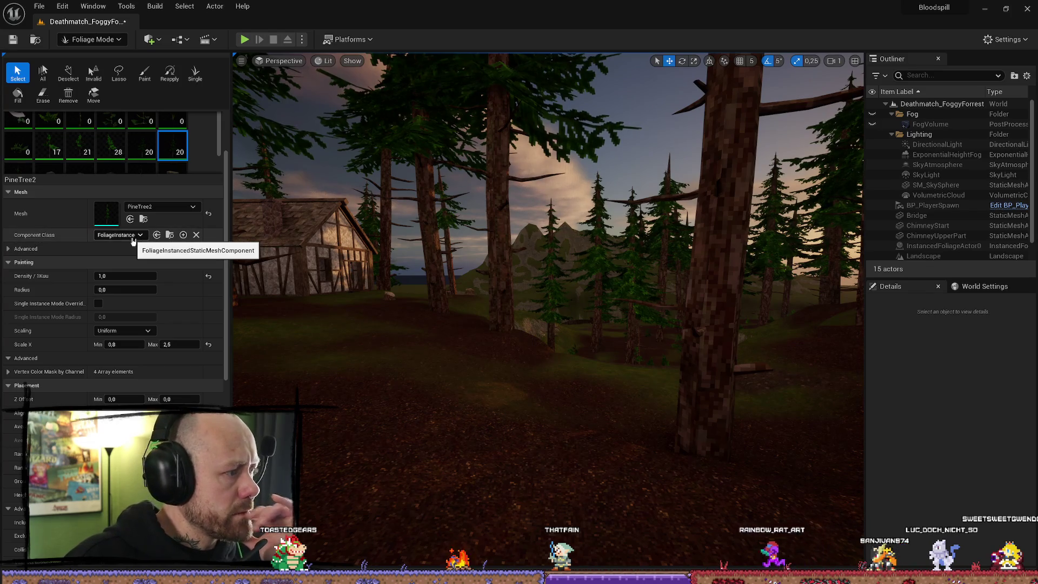
pyautogui.hotkey('ctrl', 'space')
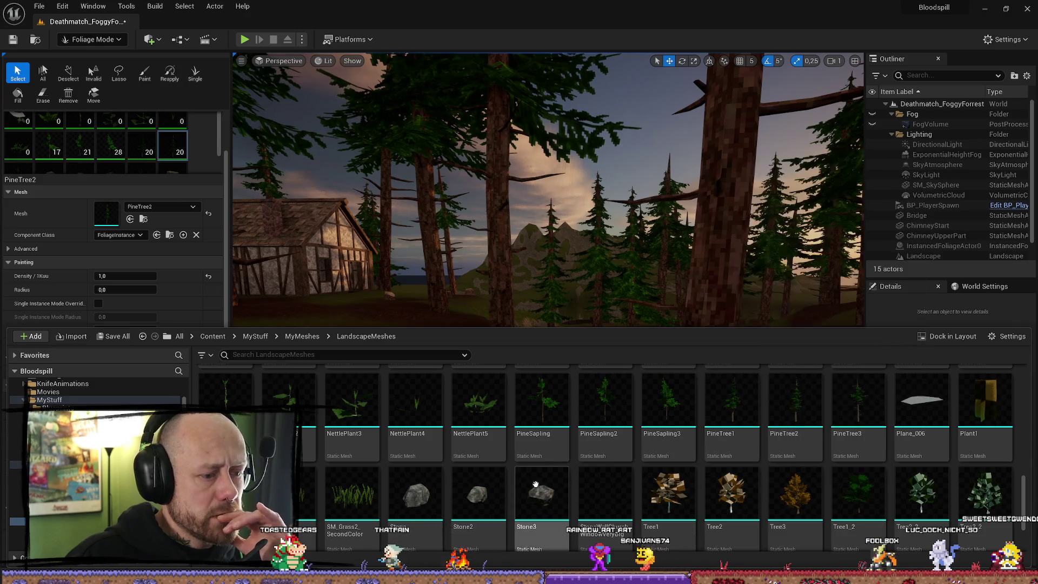
# Browse to the PineTree2 mesh among the LandscapeMeshes assets, then close the Content Drawer
pyautogui.scroll(-3, 984, 486)
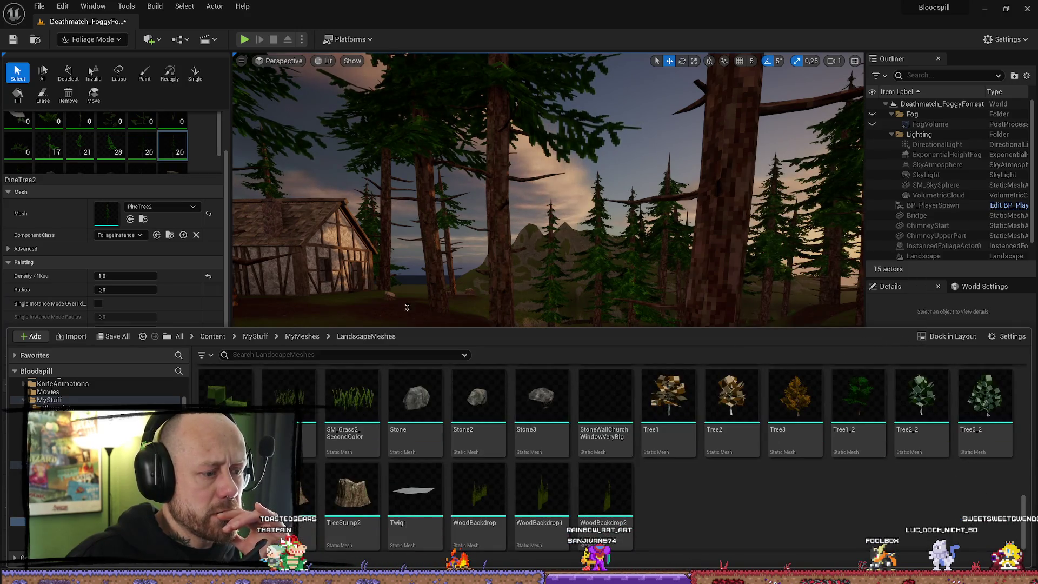
pyautogui.click(171, 236)
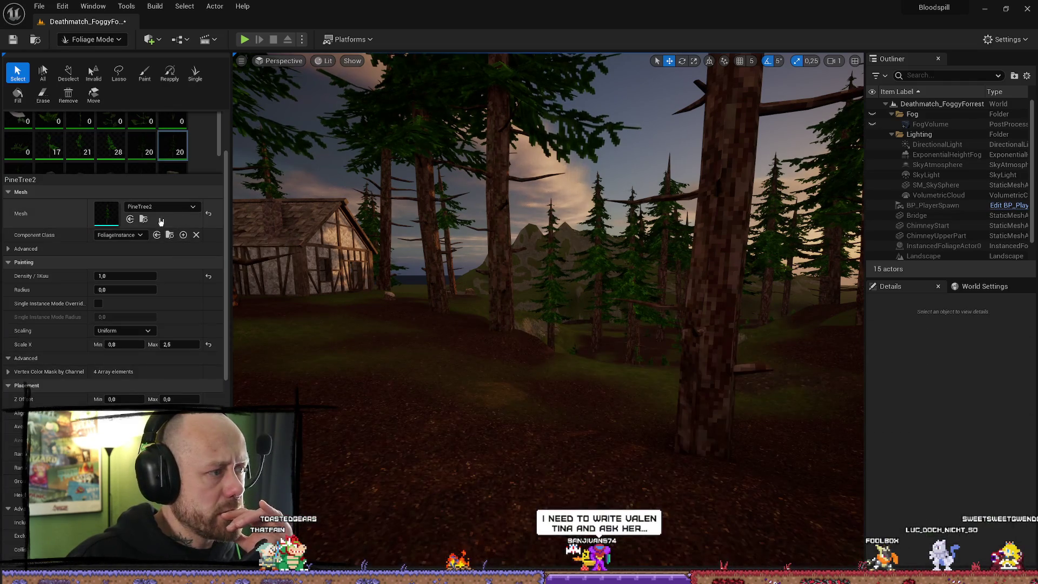
pyautogui.click(144, 219)
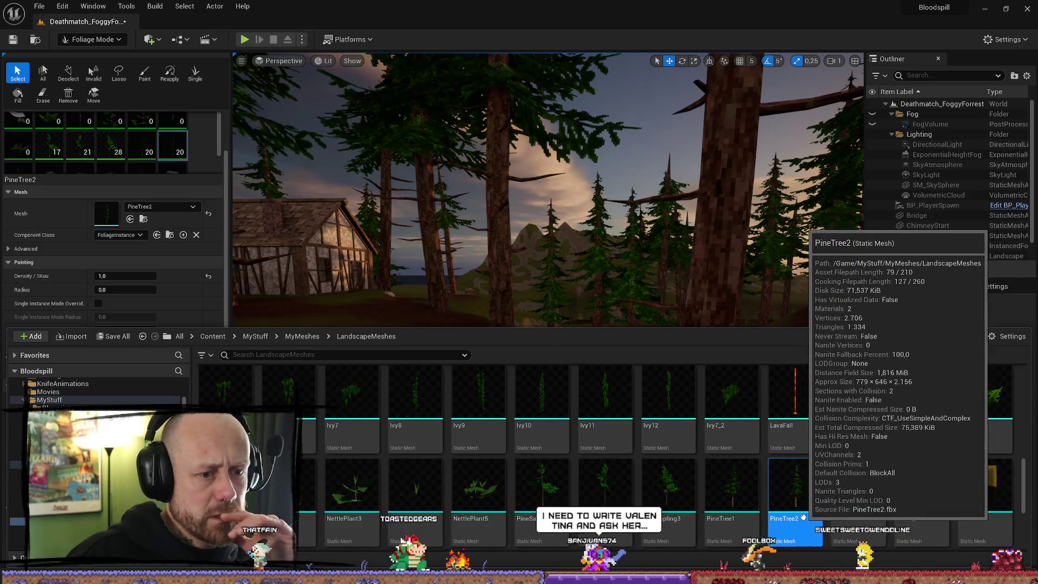
pyautogui.scroll(3, 190, 165)
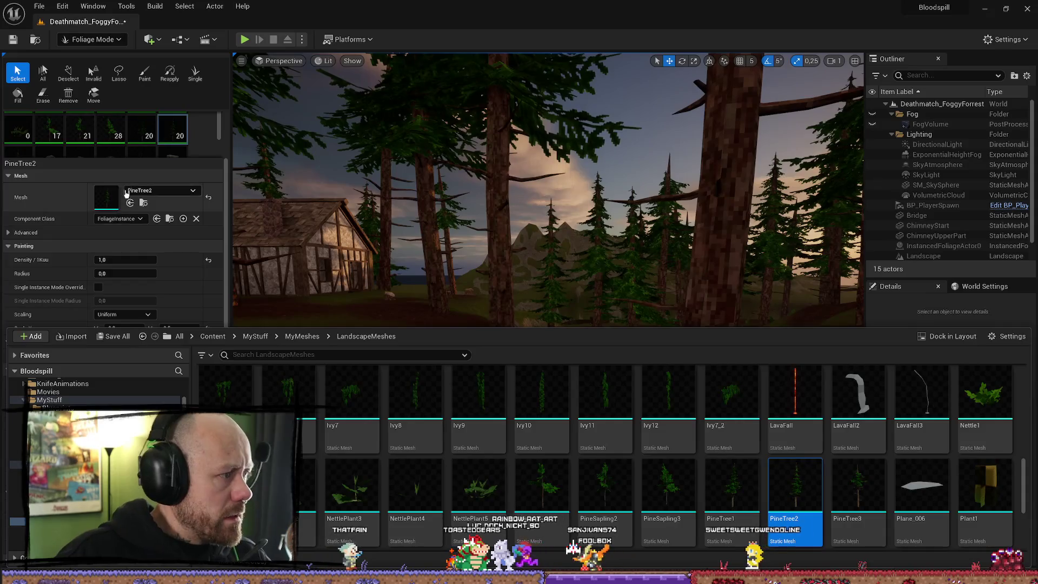
pyautogui.scroll(-3, 190, 165)
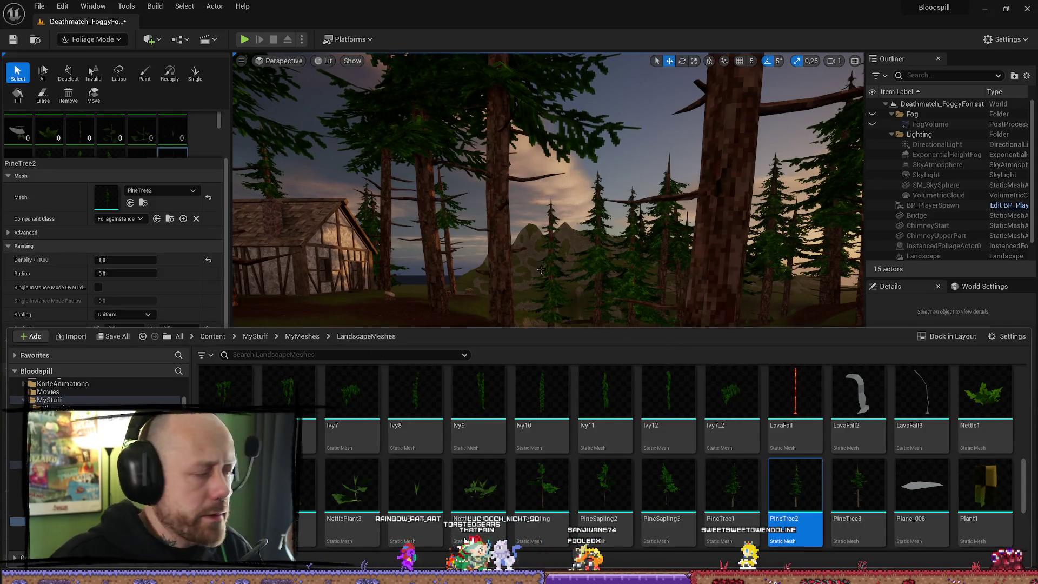
pyautogui.click(203, 295)
pyautogui.scroll(-5, 162, 324)
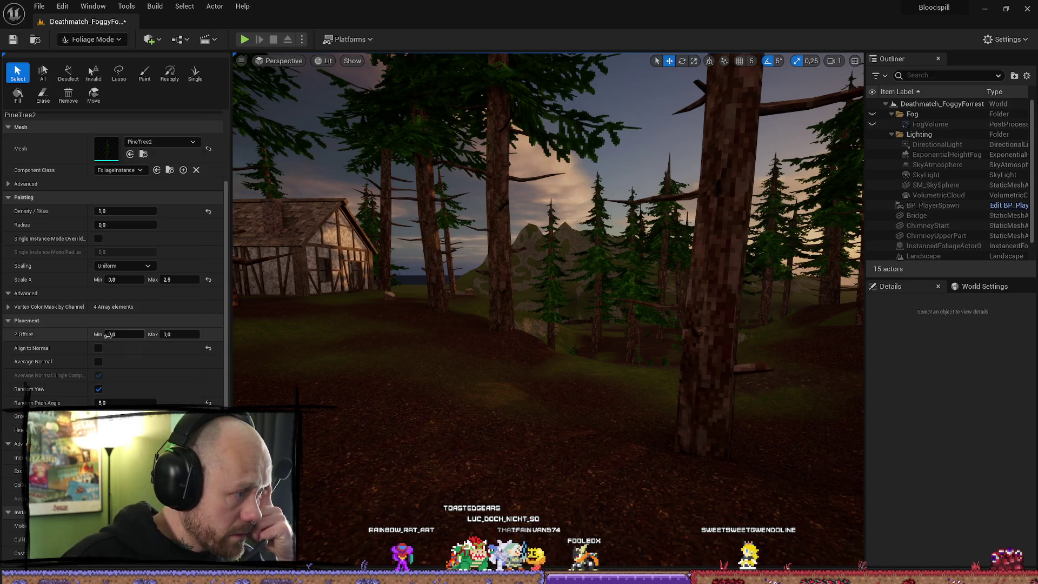
# Expand PineTree2's Advanced and Vertex Color Mask by Channel settings
pyautogui.scroll(6, 127, 351)
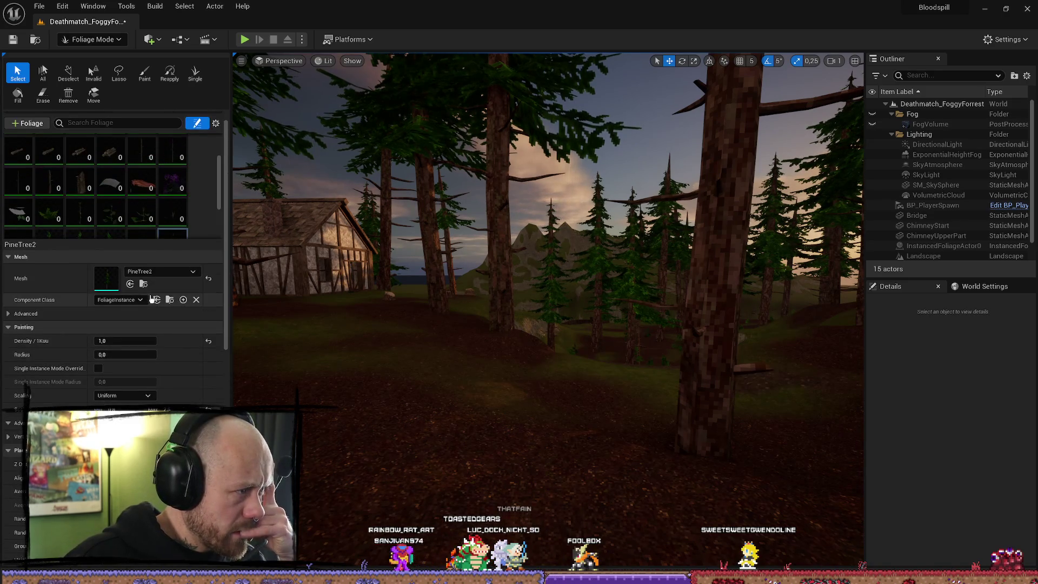
pyautogui.scroll(-3, 95, 278)
pyautogui.click(32, 233)
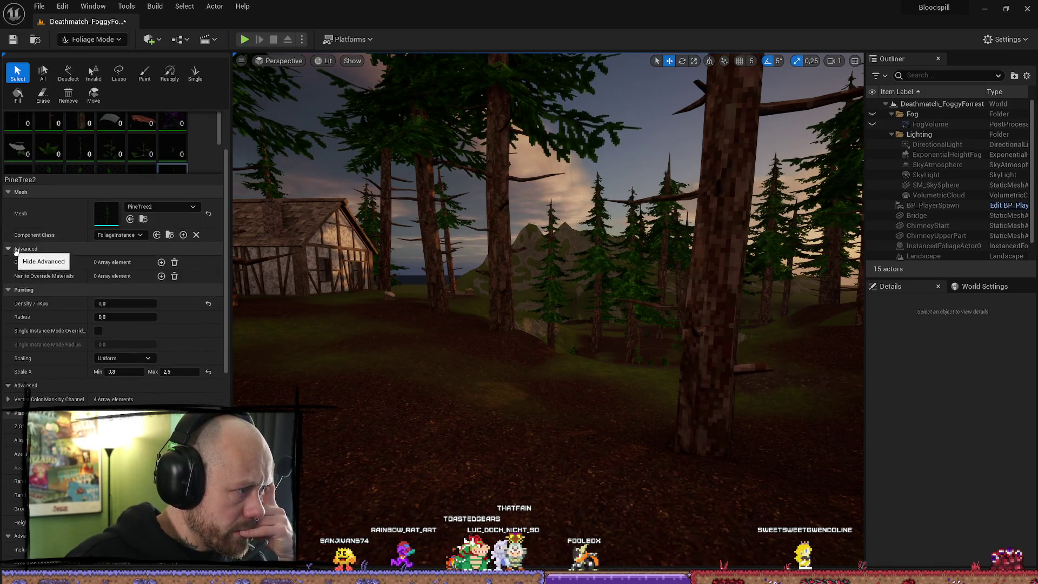
pyautogui.scroll(-2, 80, 254)
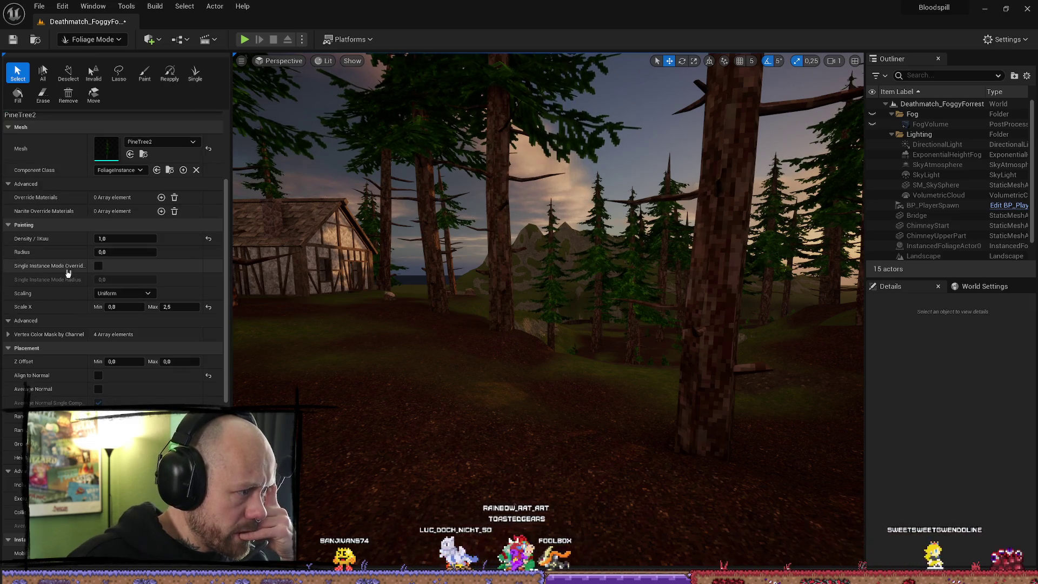
pyautogui.scroll(-2, 51, 296)
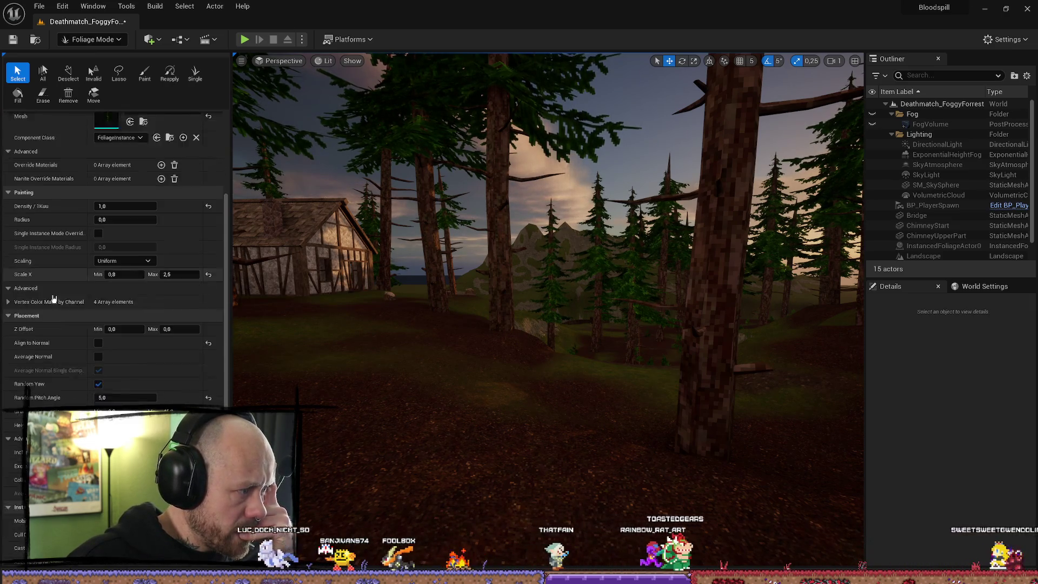
pyautogui.click(32, 285)
# Review the settings and add another pine foliage type so they are edited together
pyautogui.scroll(-5, 65, 295)
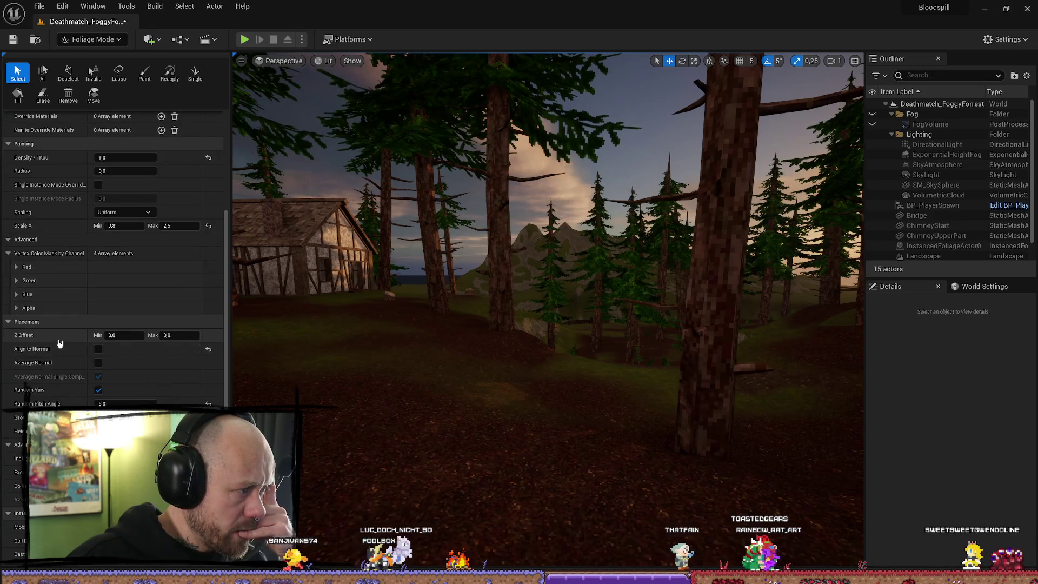
pyautogui.scroll(-2, 46, 363)
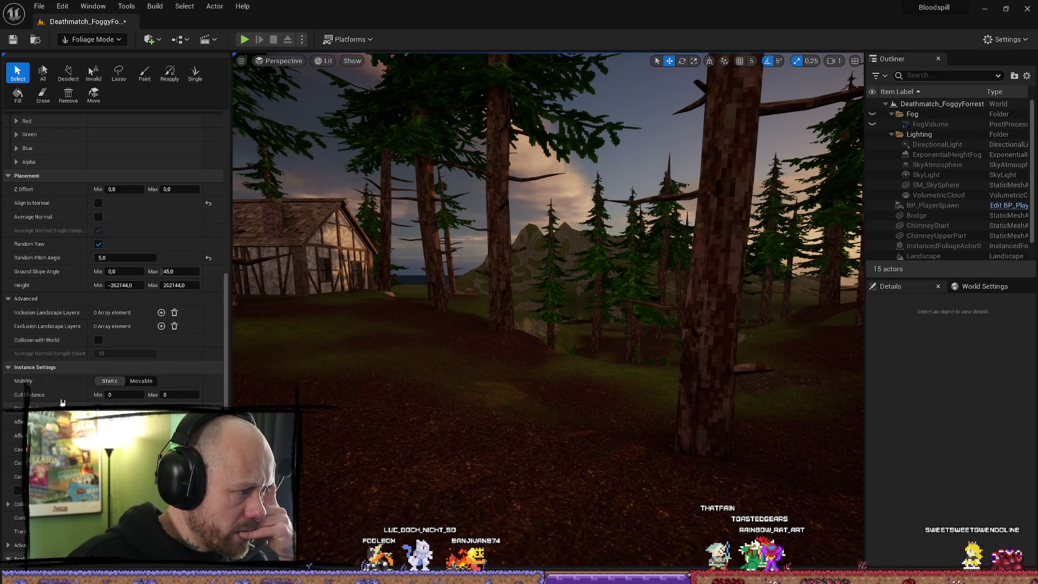
pyautogui.scroll(-1, 76, 397)
pyautogui.scroll(-1, 76, 397)
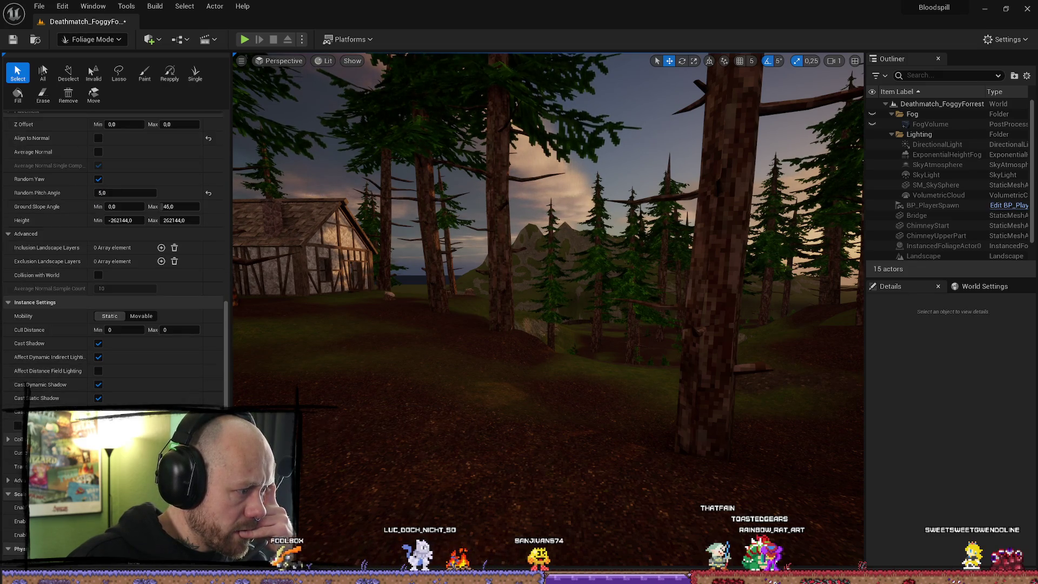
pyautogui.scroll(10, 206, 233)
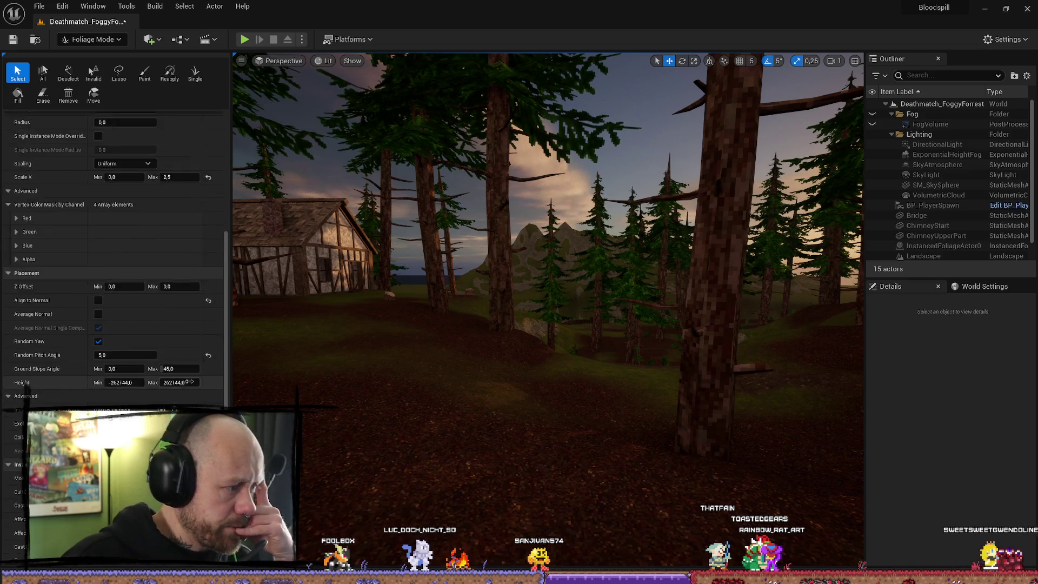
pyautogui.scroll(-1, 207, 233)
pyautogui.keyDown('ctrl'); pyautogui.click(140, 198); pyautogui.keyUp('ctrl')
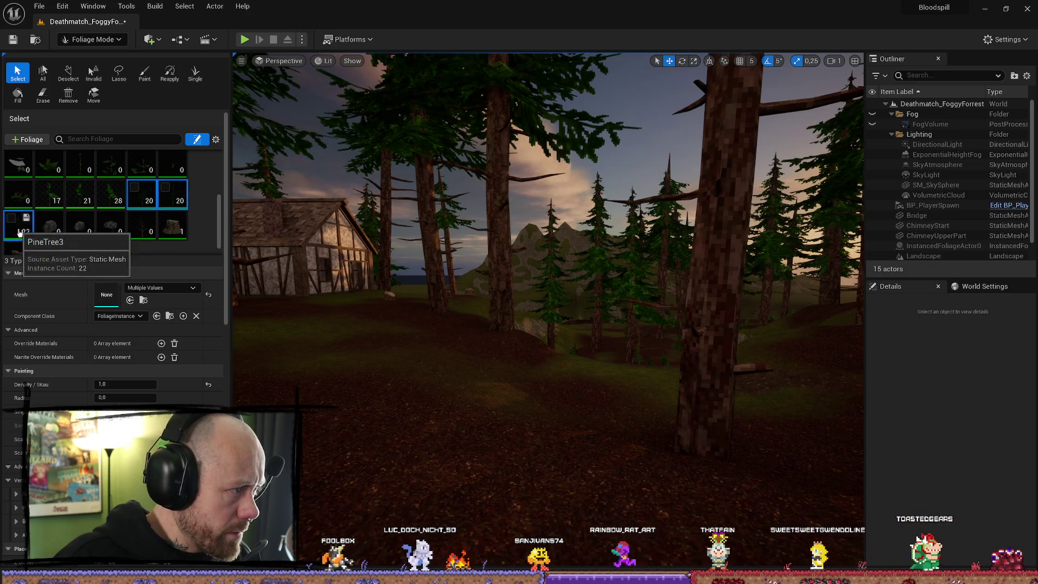
# Set the pine foliage types' Collision Presets to BlockAll
pyautogui.scroll(-8, 168, 377)
pyautogui.scroll(-5, 169, 377)
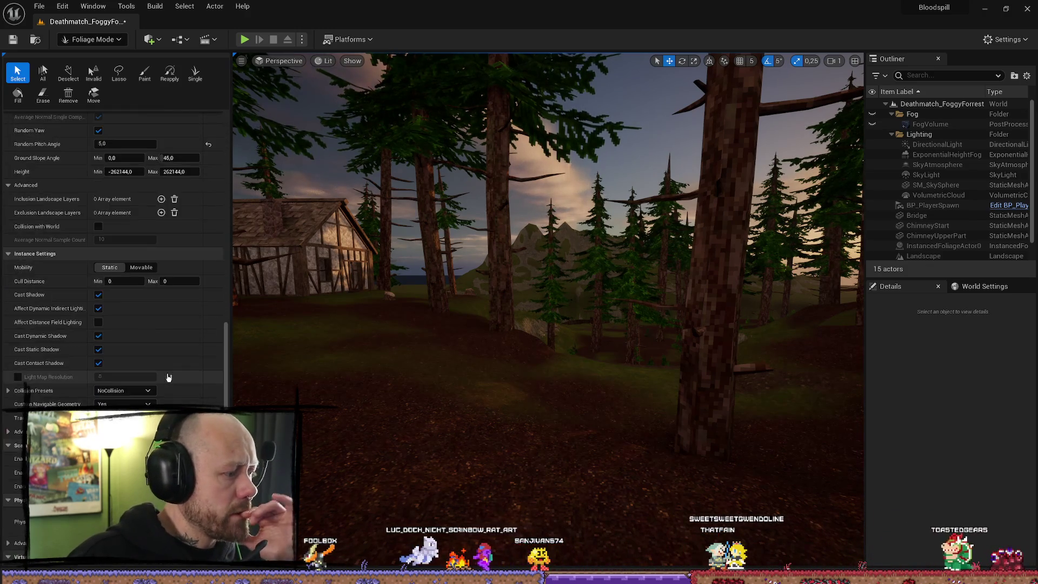
pyautogui.click(135, 325)
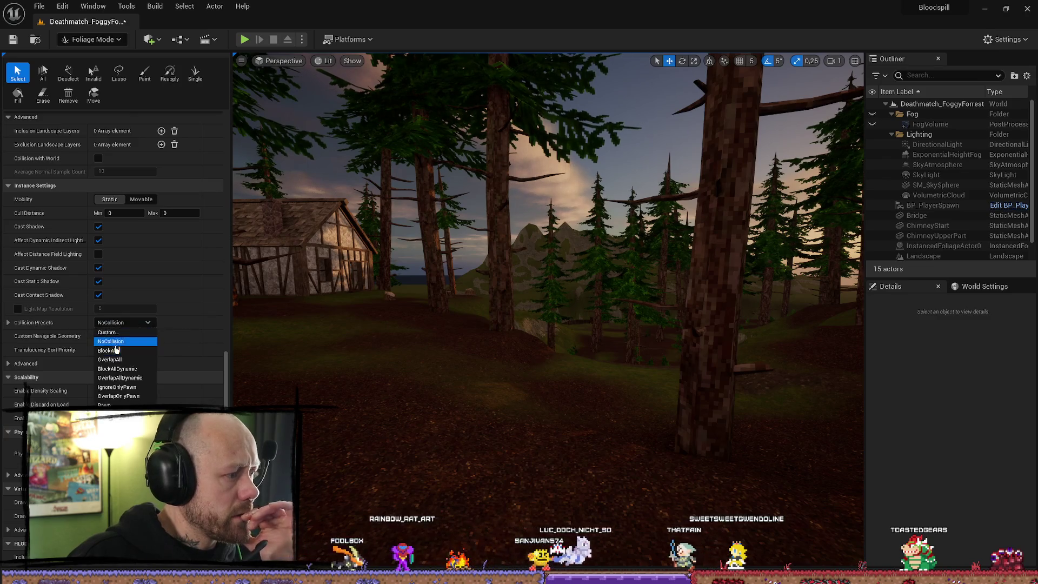
pyautogui.click(125, 341)
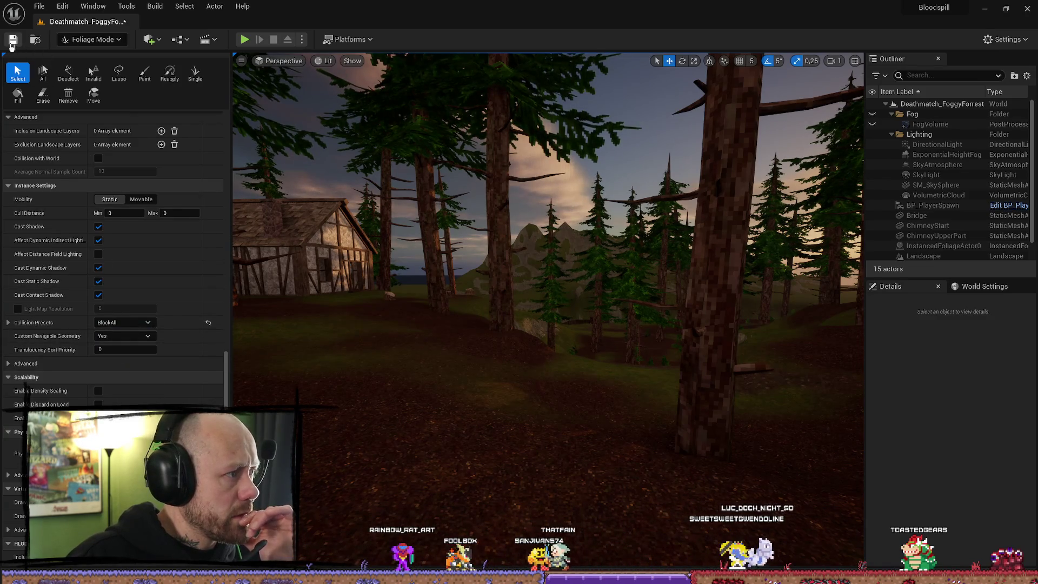
# Save the level and start a Play-In-Editor playtest
pyautogui.click(12, 42)
pyautogui.click(39, 8)
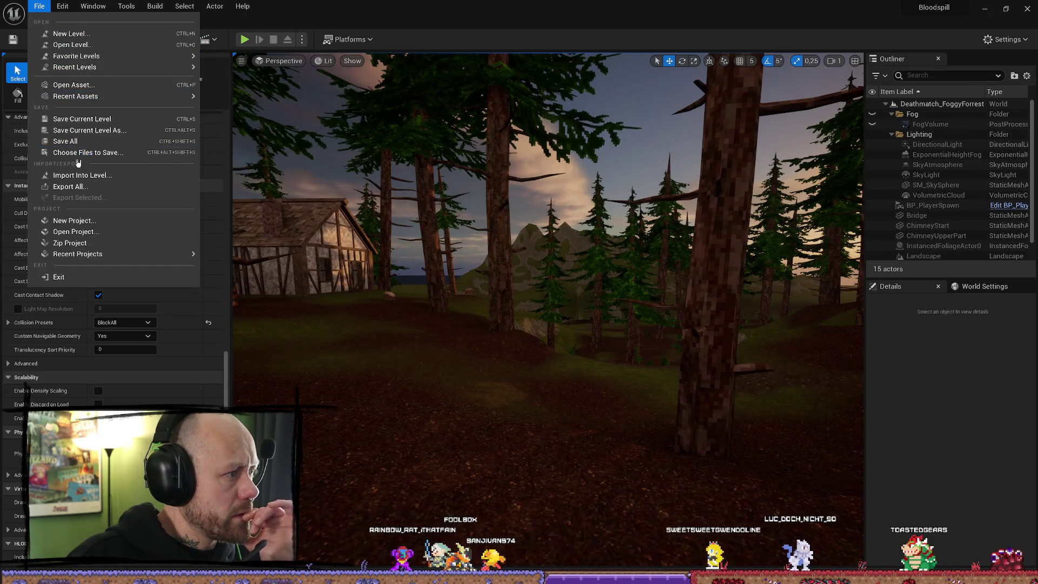
pyautogui.click(80, 145)
pyautogui.click(245, 40)
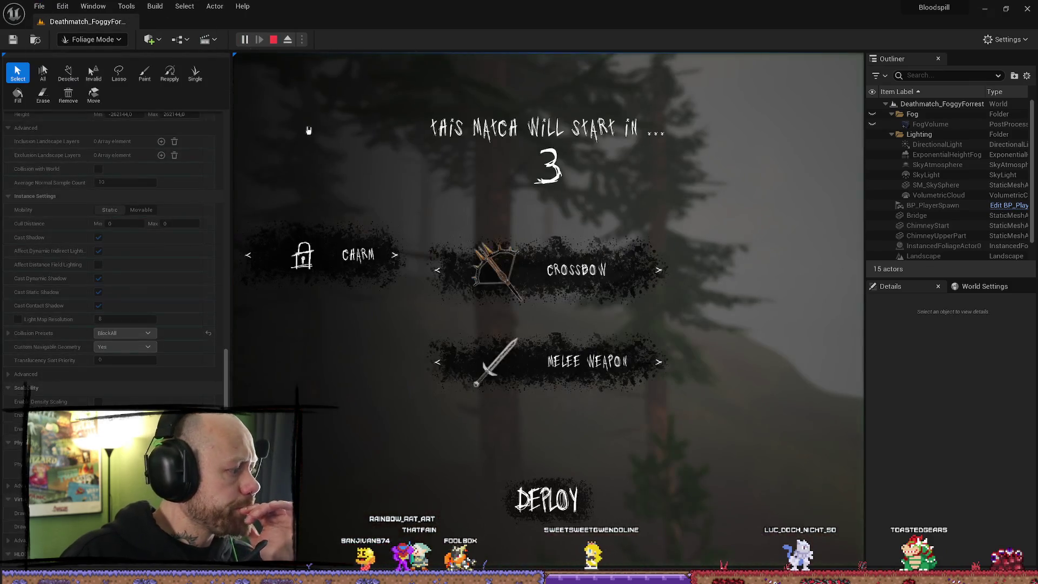
# Deploy into the match, go fullscreen with F11 and switch to the melee weapon
pyautogui.click(497, 500)
pyautogui.press('F11')
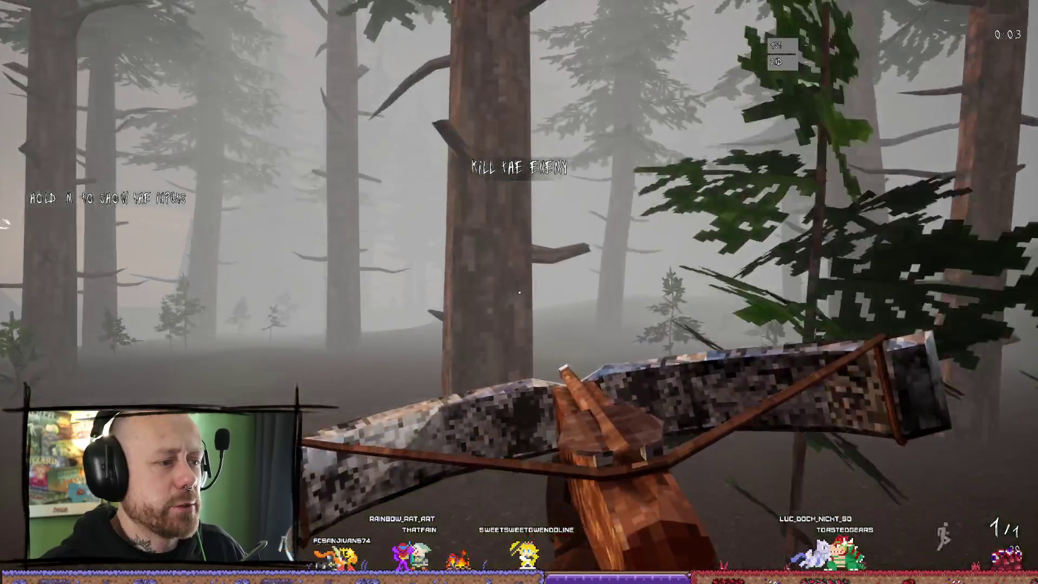
pyautogui.press('2')
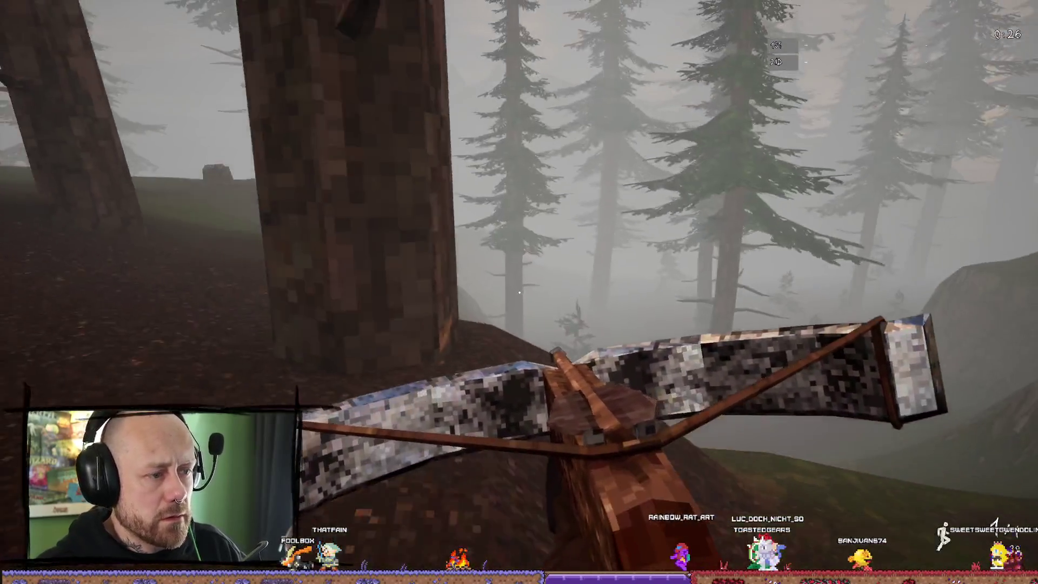
# End the playtest and frame the selected tree stump in the viewport
pyautogui.moveTo(519, 292)
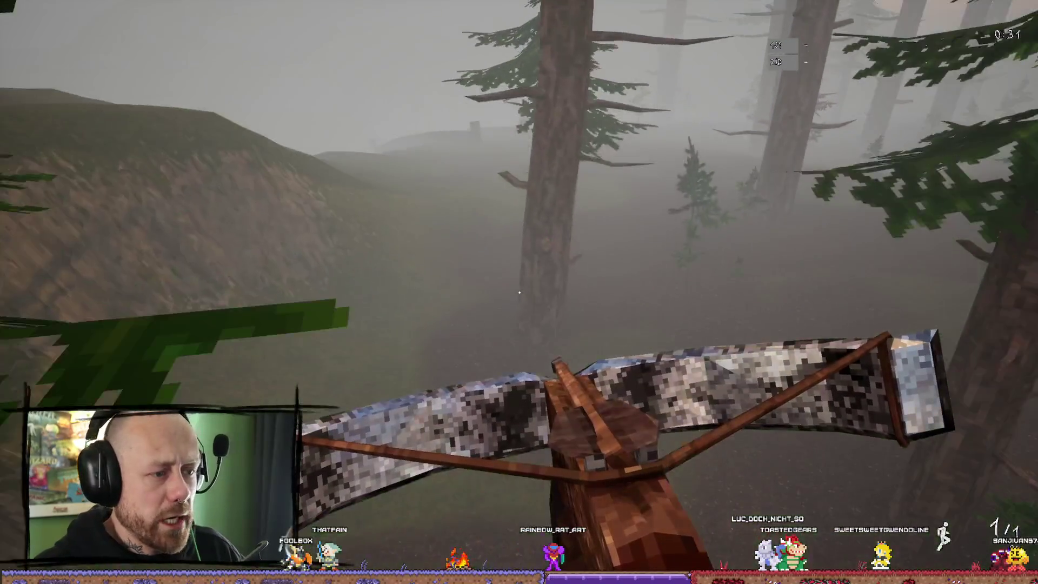
pyautogui.press('Escape')
pyautogui.press('f')
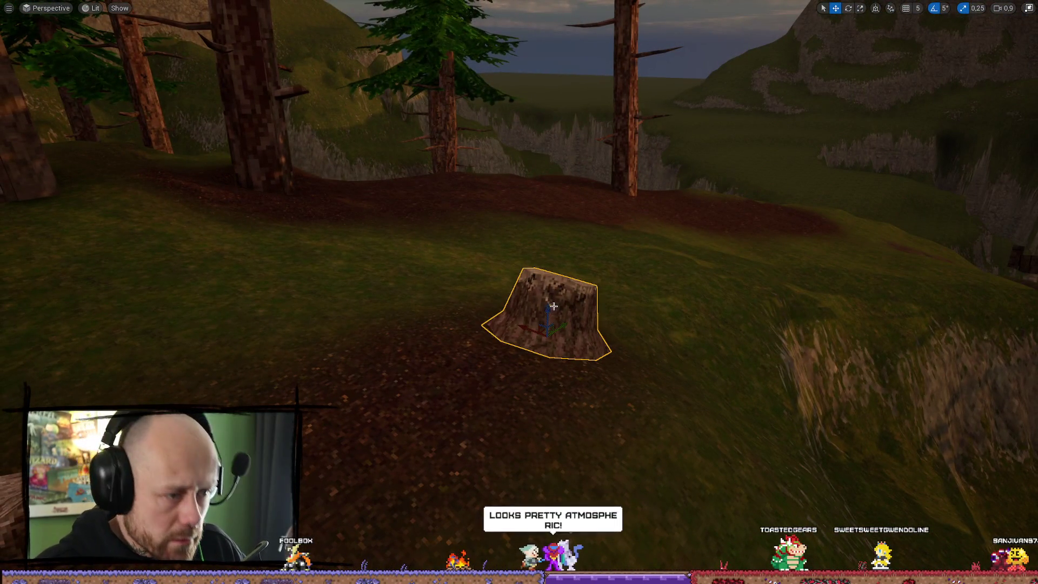
# Nudge the tree stump forward, fly into the forest, and start a playtest with Alt+P
pyautogui.moveTo(547, 311)
pyautogui.mouseDown()
pyautogui.moveTo(478, 377)
pyautogui.moveTo(462, 367)
pyautogui.mouseUp()
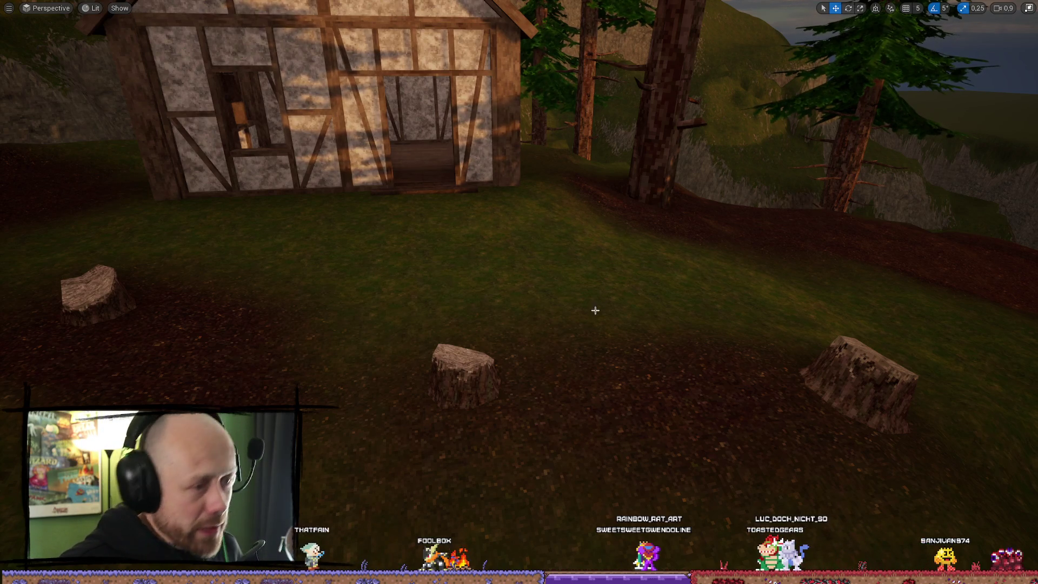
pyautogui.moveTo(559, 268); pyautogui.dragTo(559, 268)
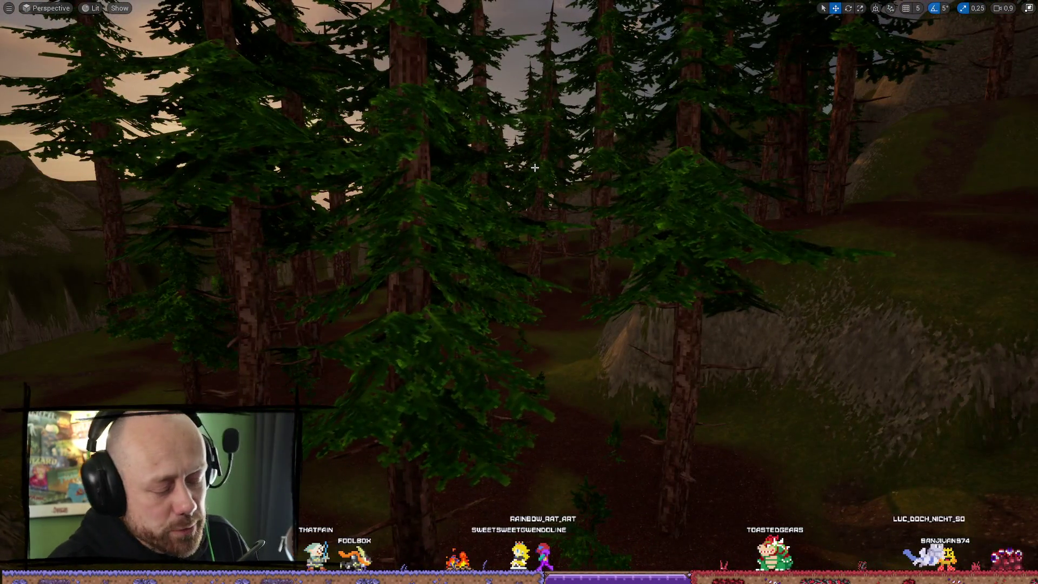
pyautogui.hotkey('alt', 'p')
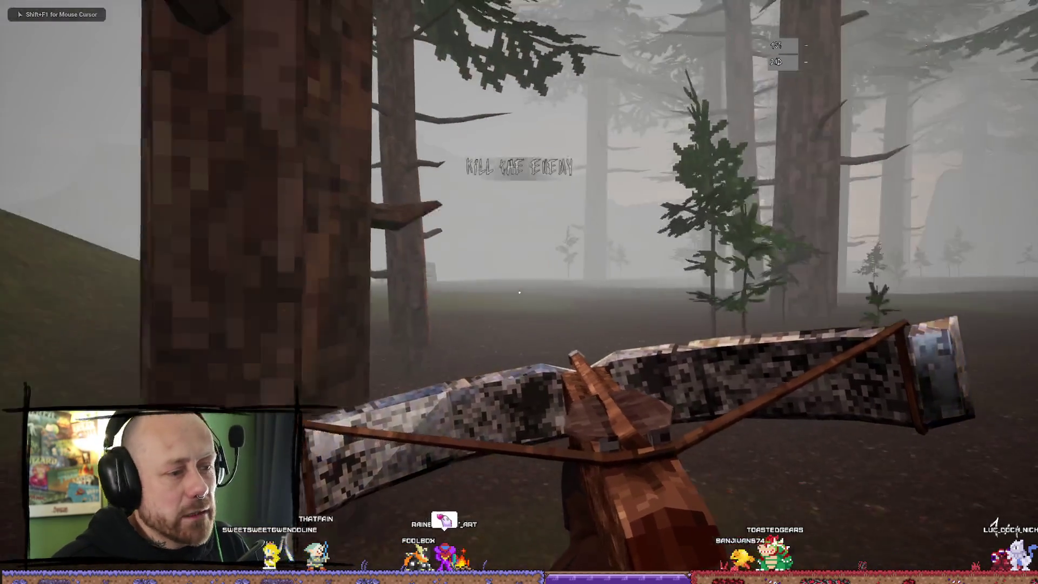
# Walk from the field deep through the foggy forest toward the ridge, looking around the trees
pyautogui.press('w')
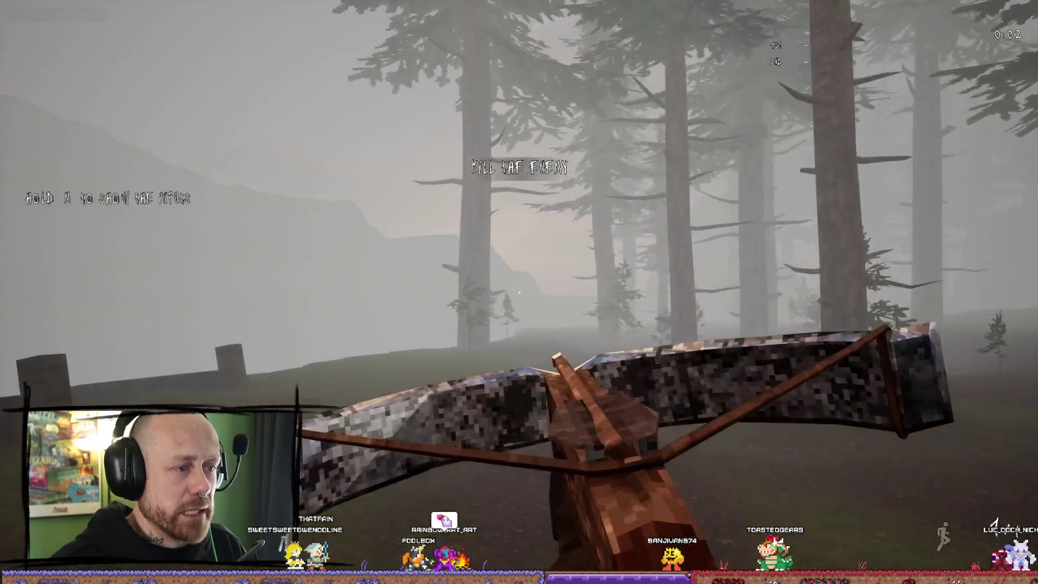
pyautogui.press('w')
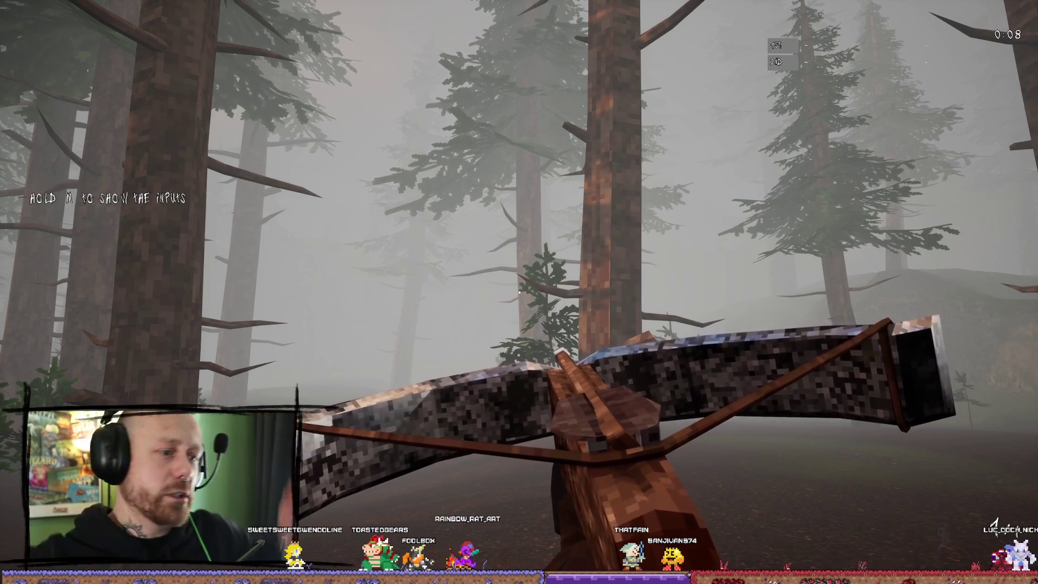
pyautogui.press('w')
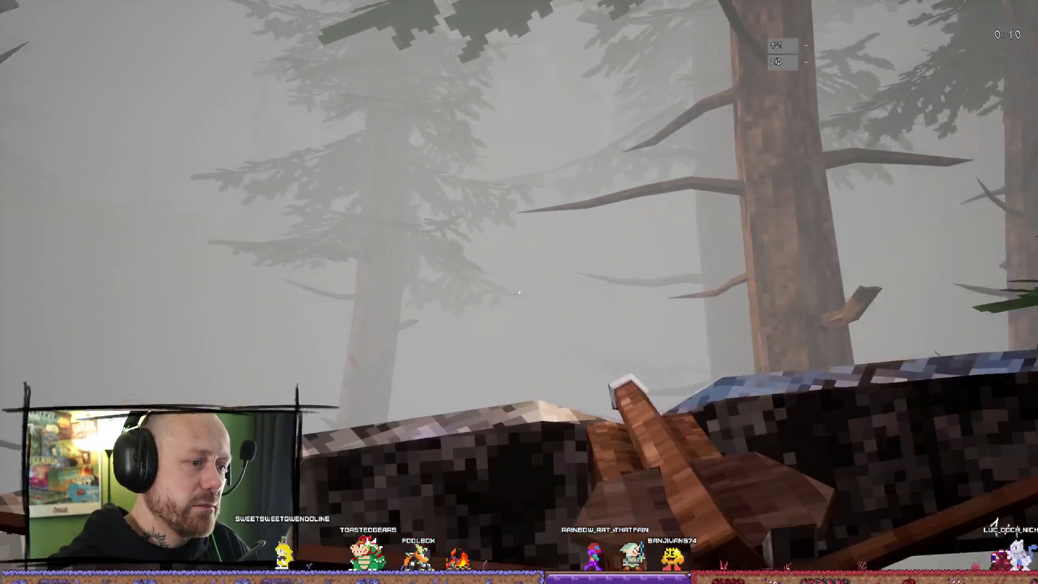
pyautogui.press('w')
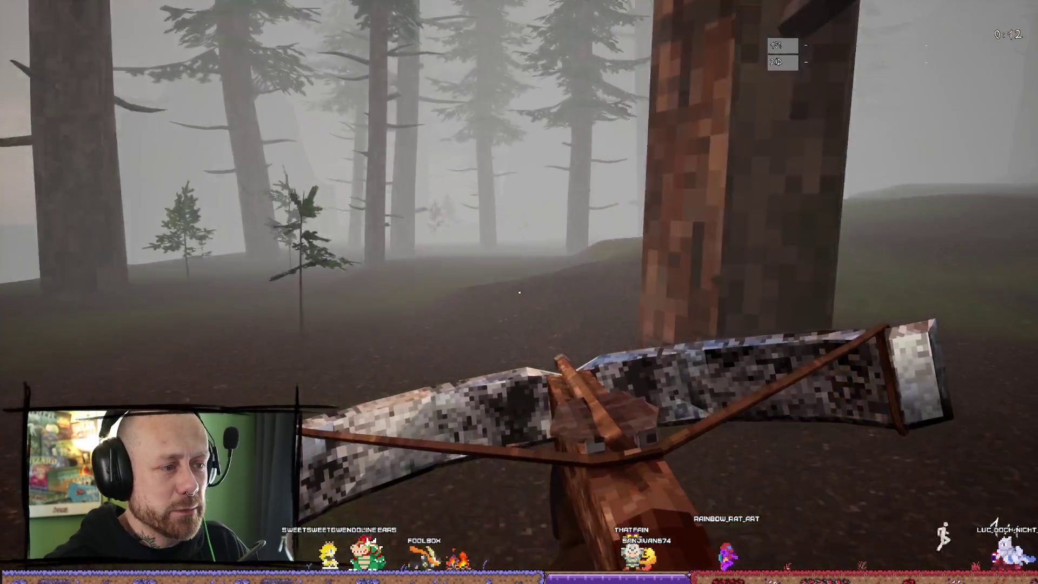
pyautogui.press('w')
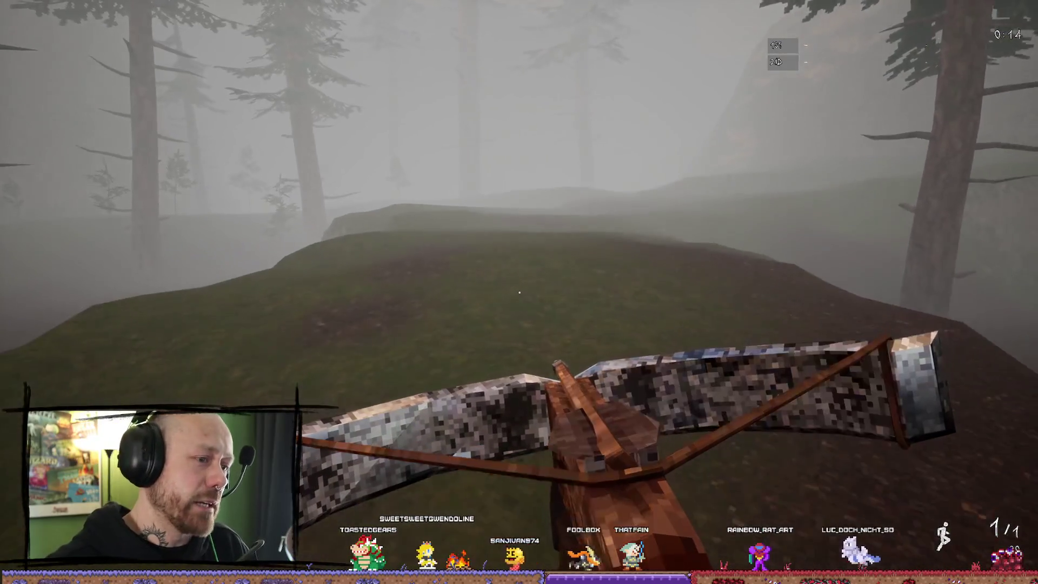
pyautogui.press('w')
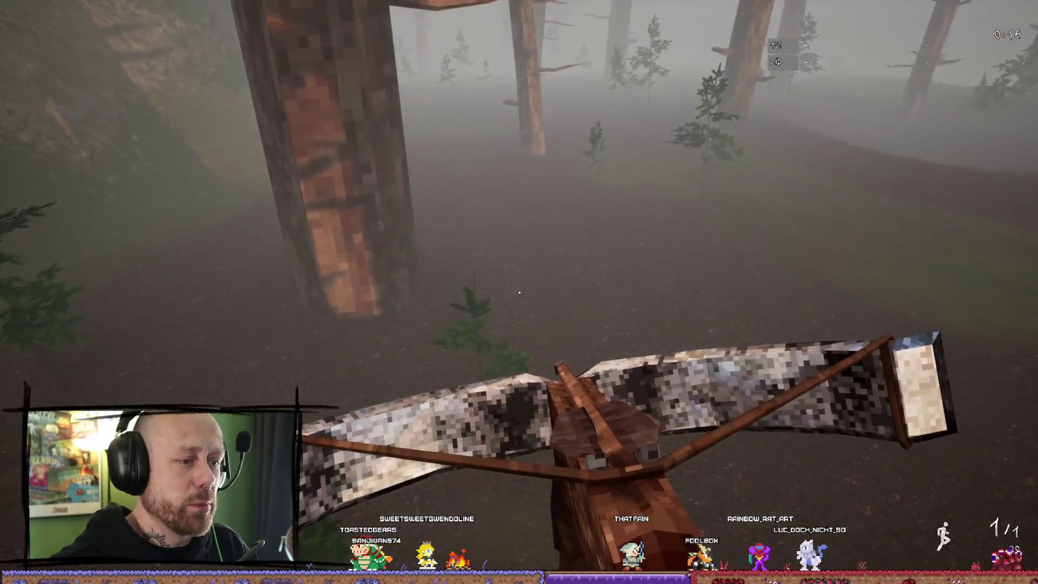
pyautogui.press('w')
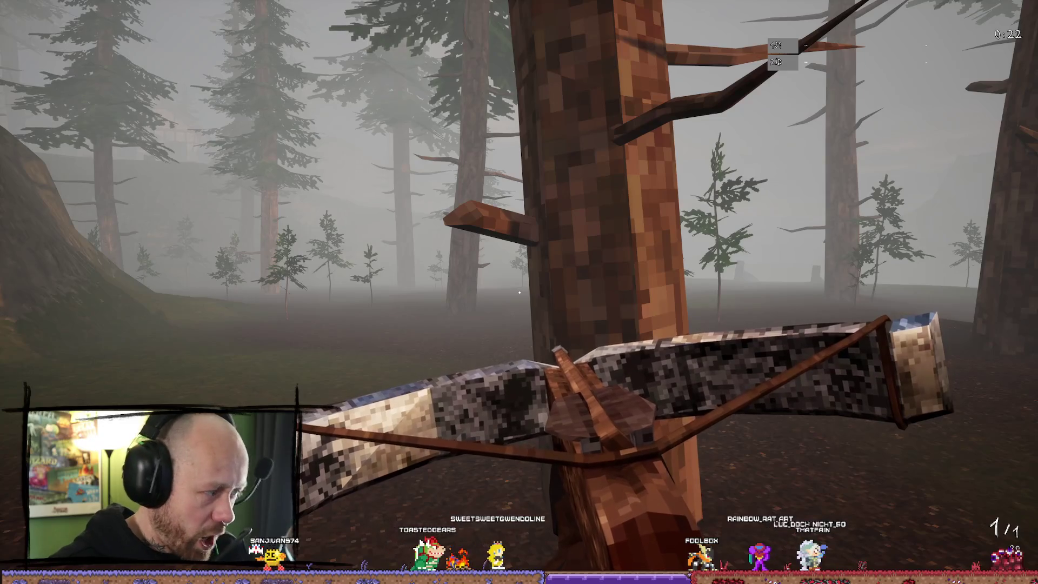
pyautogui.press('w')
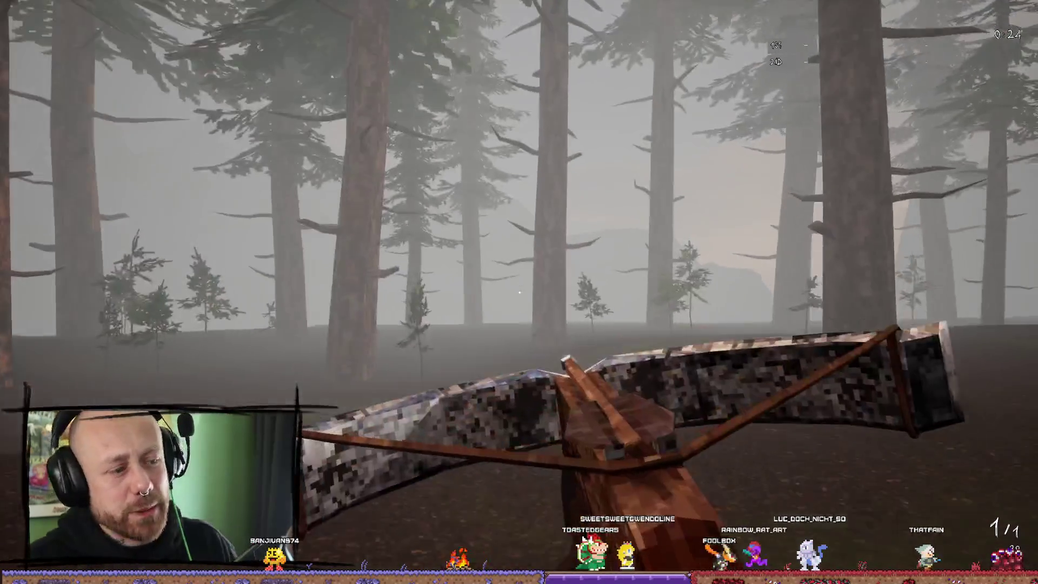
pyautogui.press('w')
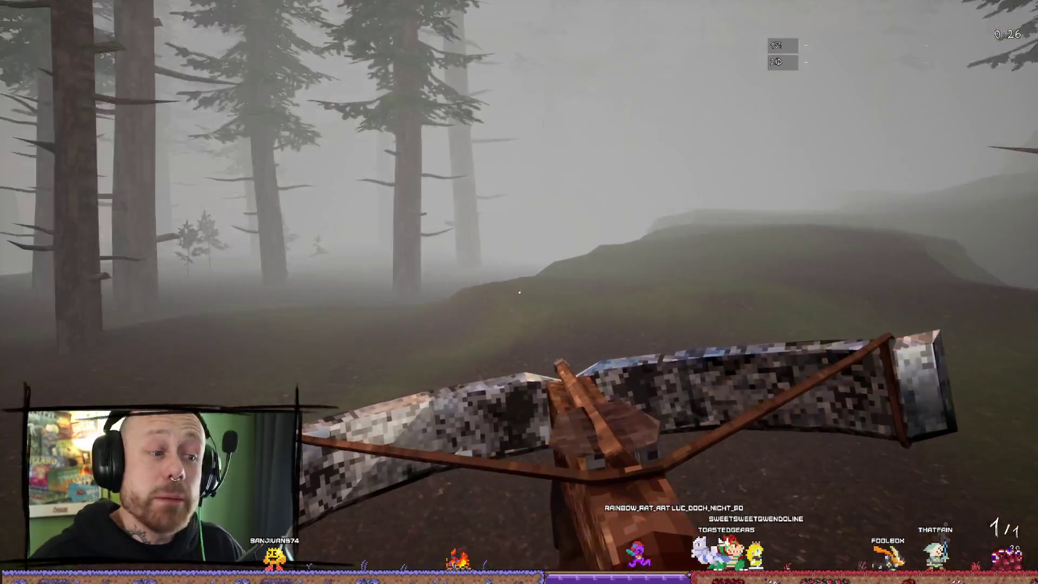
# Cycle through the carried weapons, then stop play and return to the full editor layout
pyautogui.press('w')
pyautogui.scroll(-3, 519, 293)
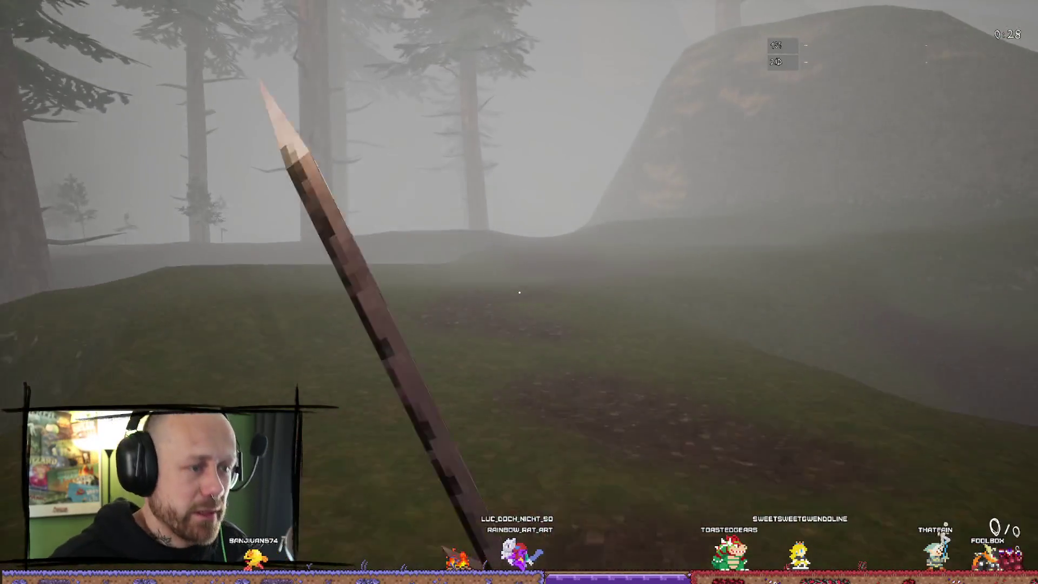
pyautogui.scroll(3, 519, 292)
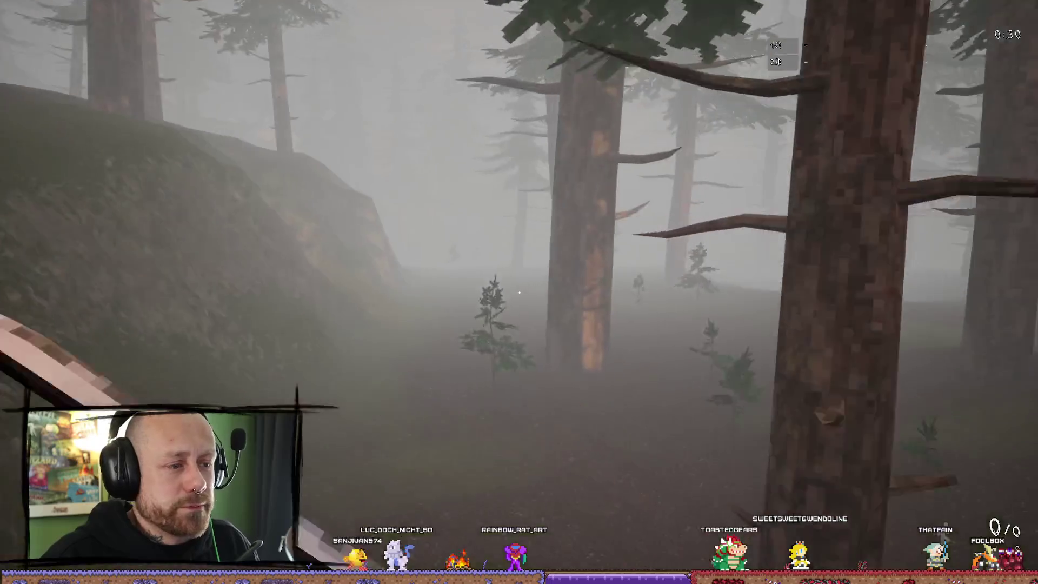
pyautogui.press('Escape')
pyautogui.press('F11')
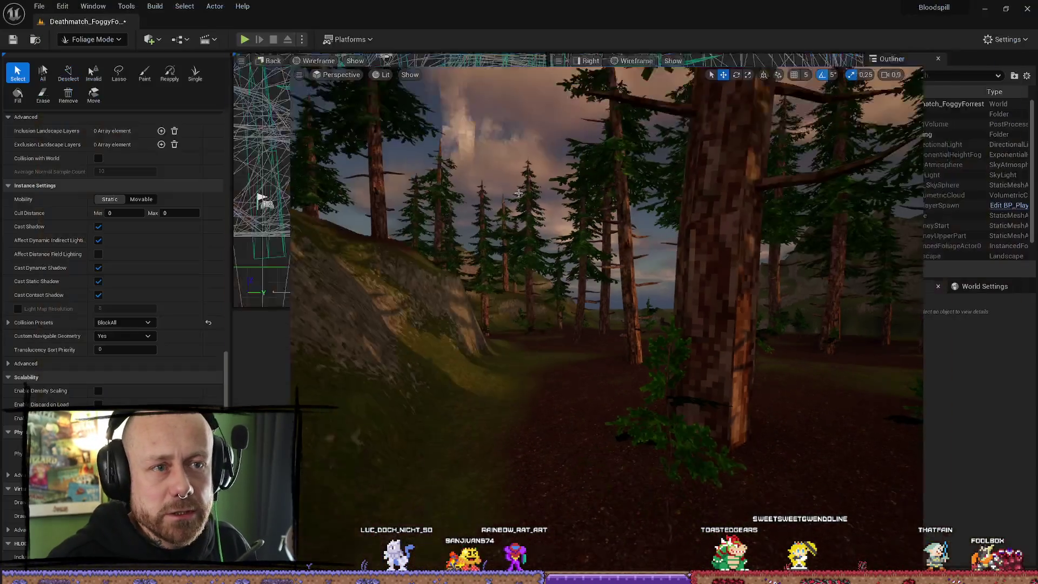
# Start Play In Editor in the Selected Viewport from the Play options menu
pyautogui.click(303, 40)
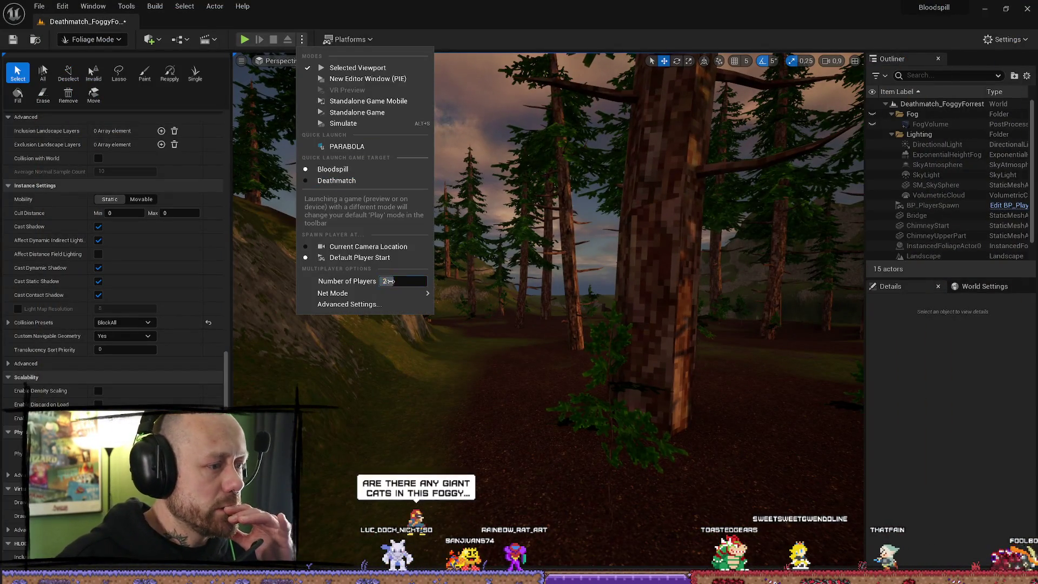
pyautogui.click(244, 39)
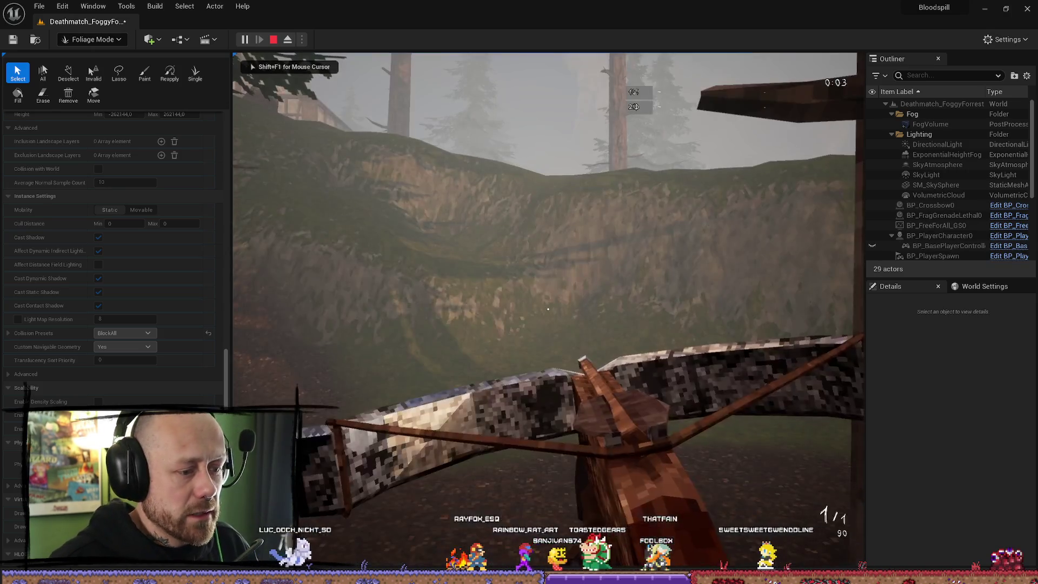
# Go fullscreen and walk past the trees and over the open slope into the clearing
pyautogui.press('F11')
pyautogui.press('w')
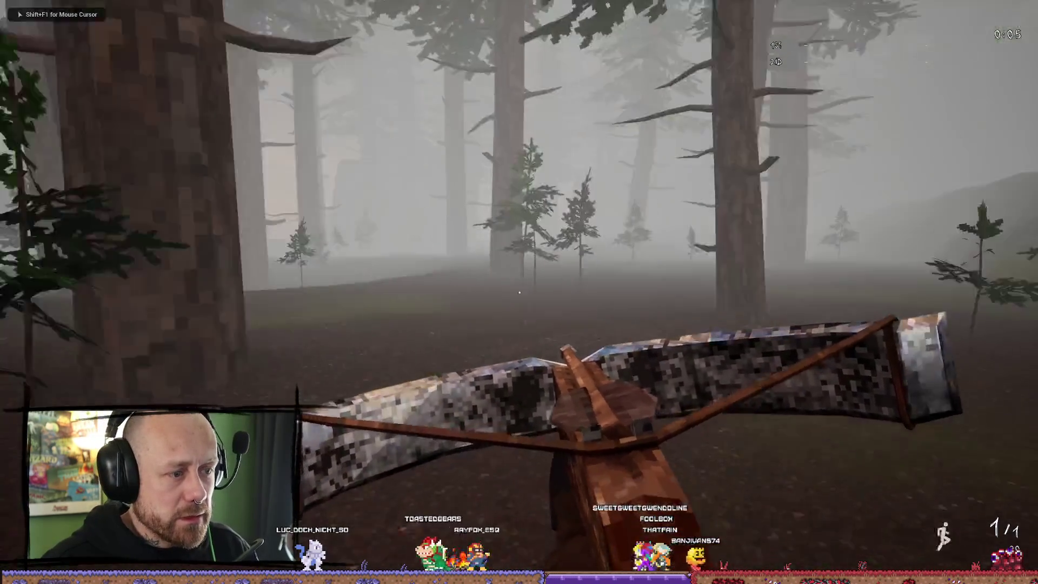
pyautogui.press('w')
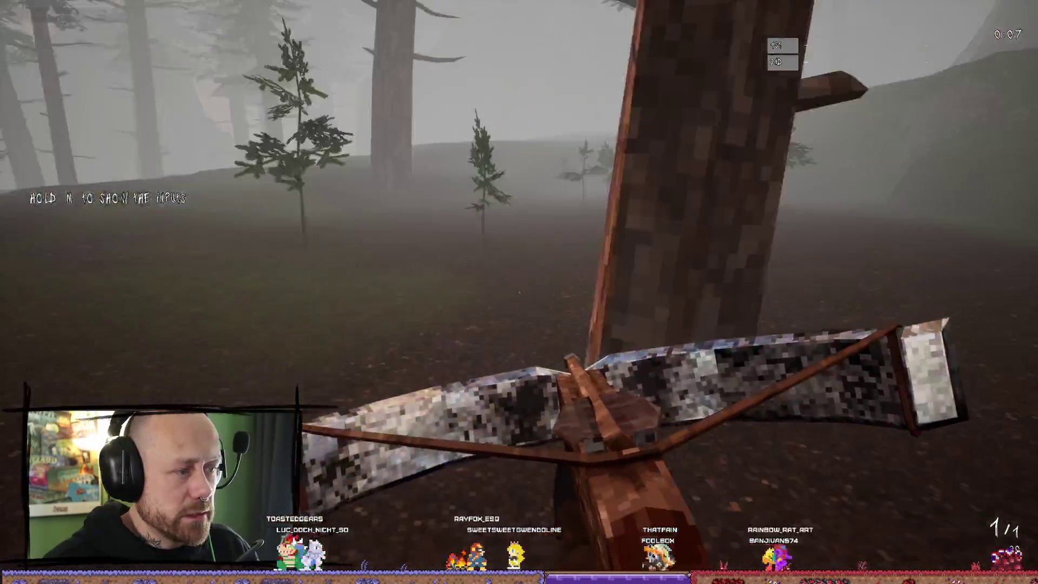
pyautogui.press('w')
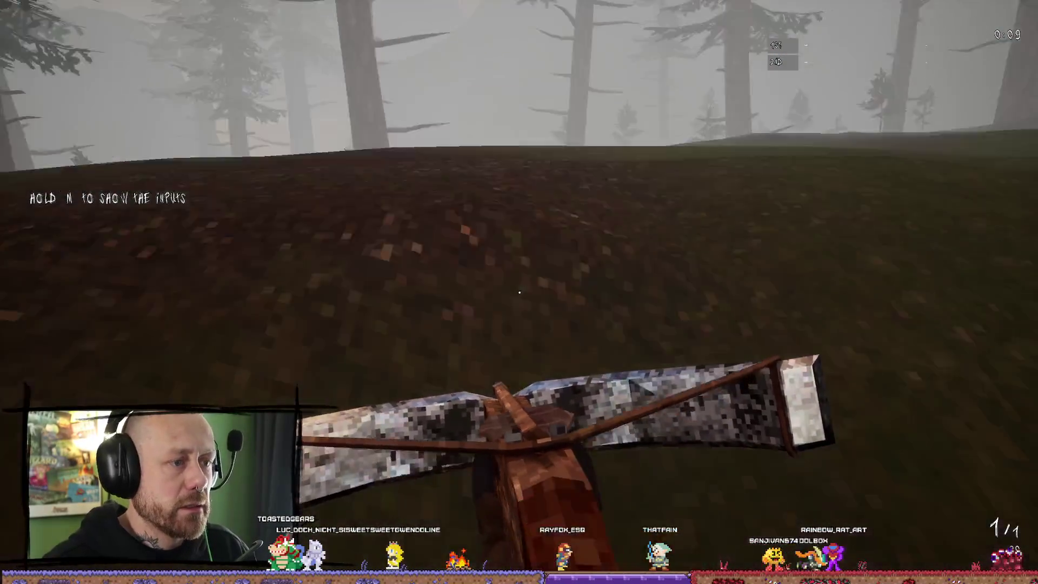
pyautogui.press('w')
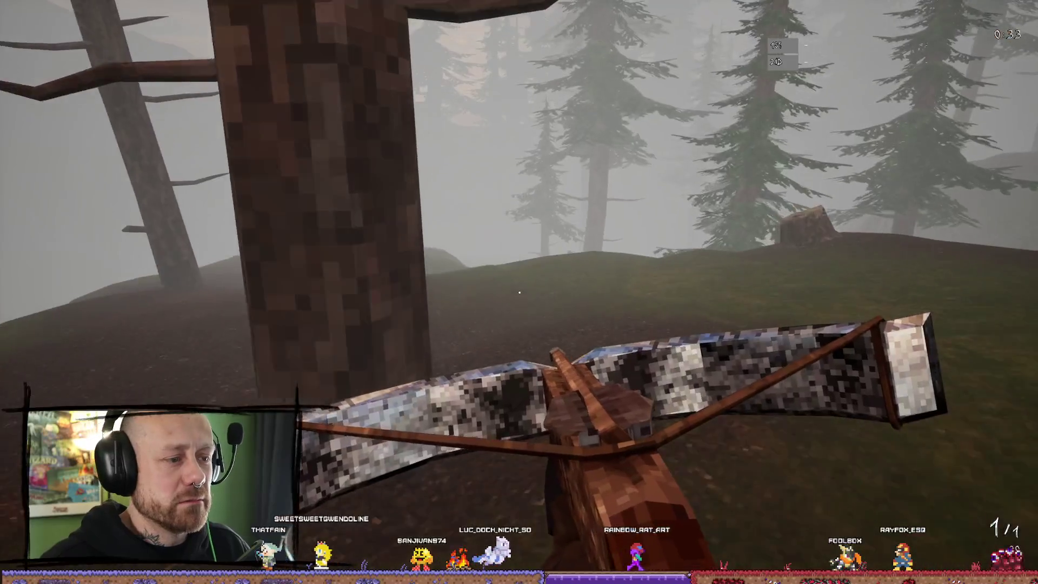
# Close in on the hooded enemy near the stump, slash it with the sword, then stop play
pyautogui.press('w')
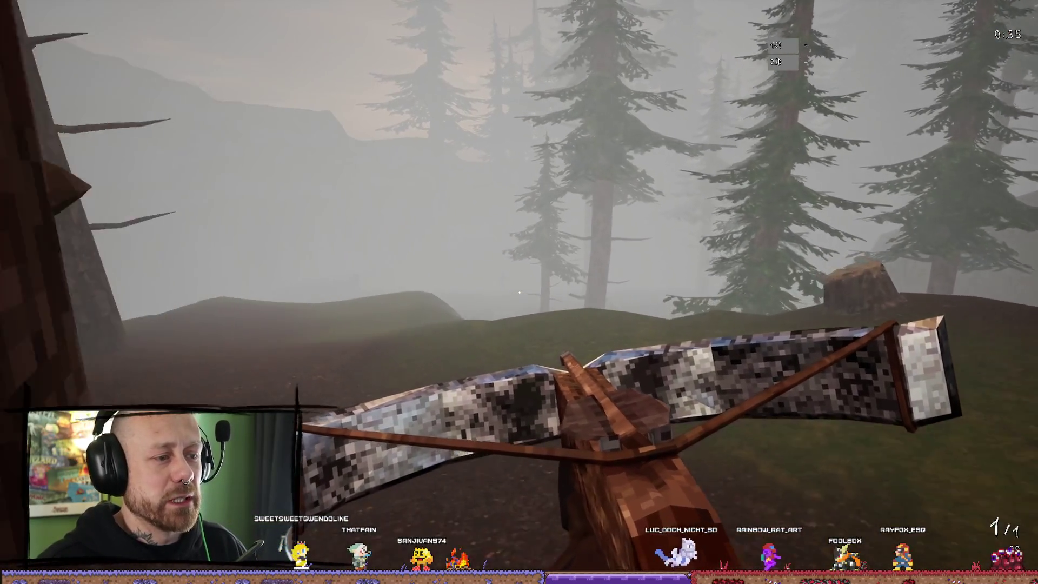
pyautogui.press('w')
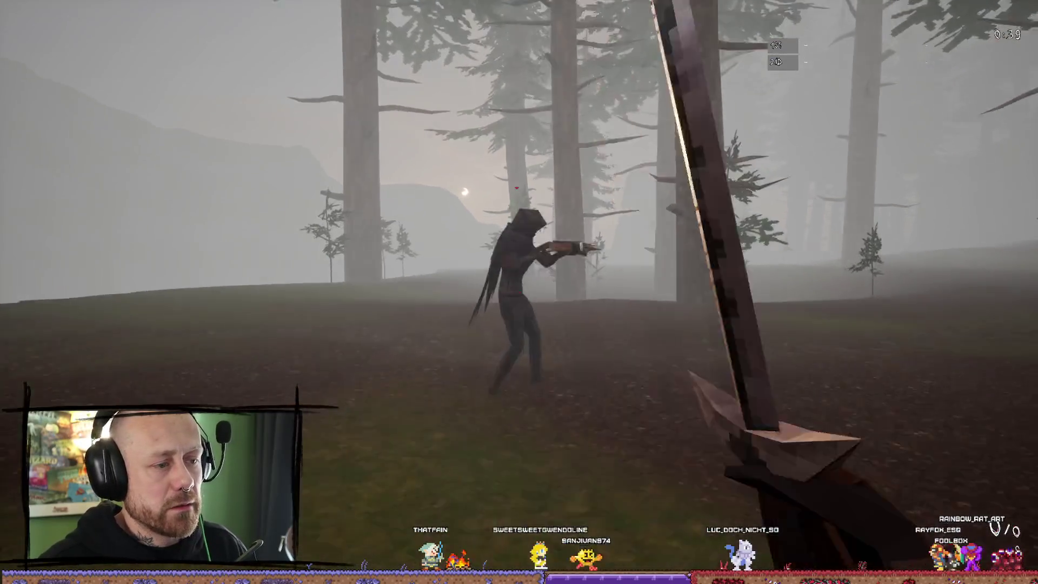
pyautogui.press('w')
pyautogui.click(519, 293)
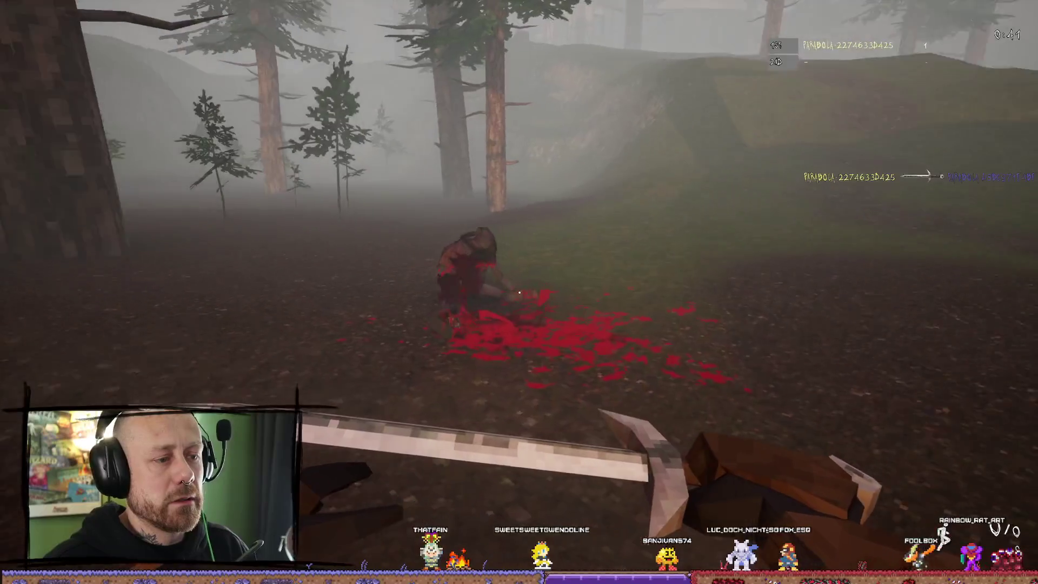
pyautogui.press('Escape')
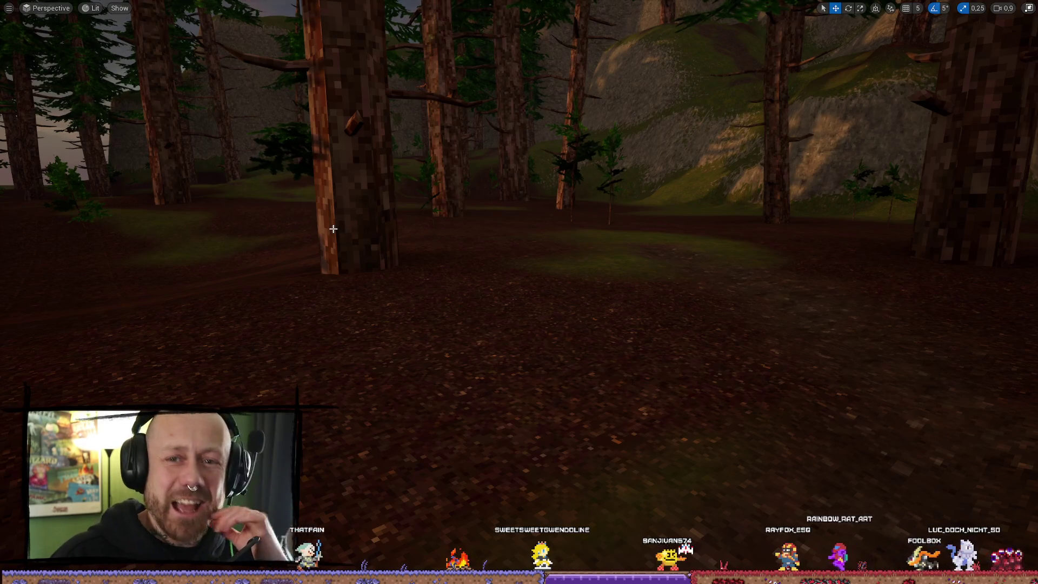
pyautogui.scroll(2, 333, 228)
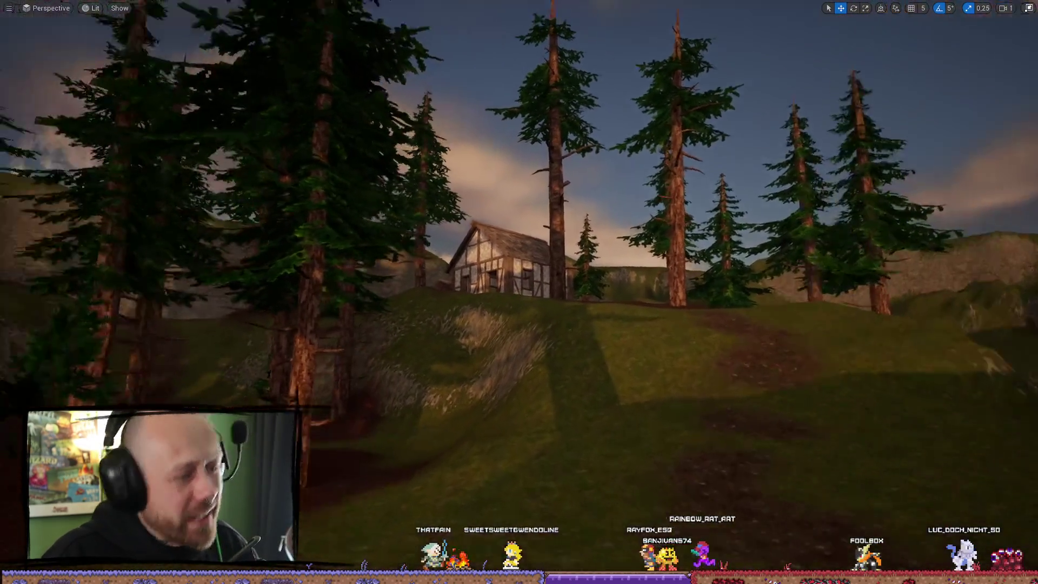
pyautogui.press('w')
pyautogui.scroll(-2, 489, 235)
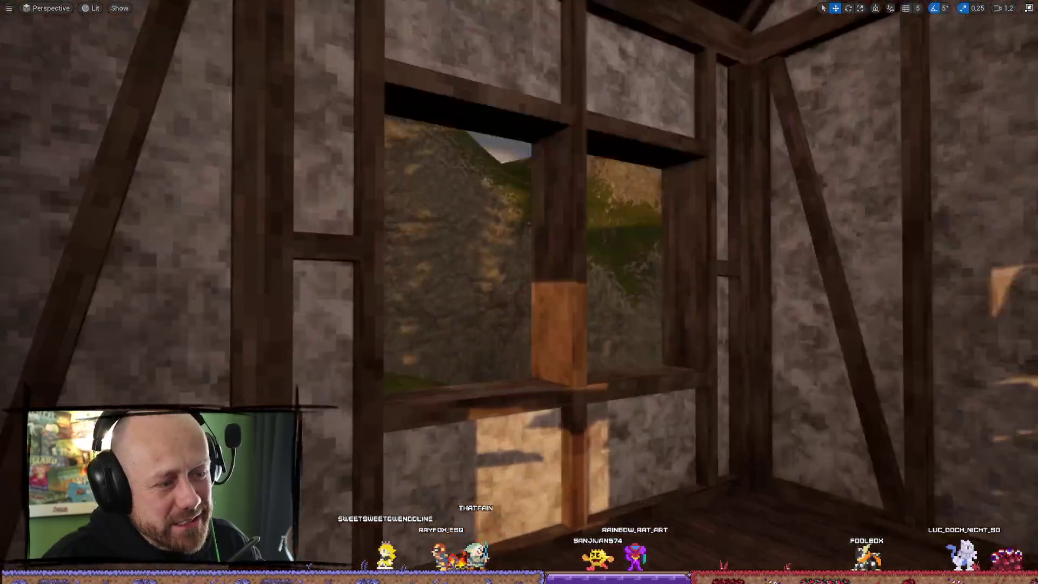
pyautogui.press('s')
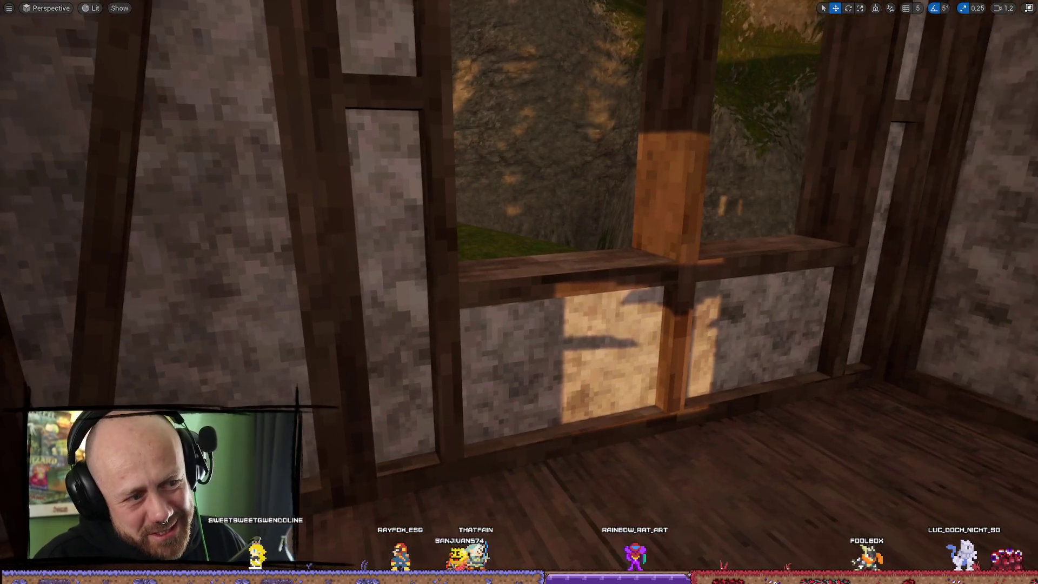
pyautogui.press('s')
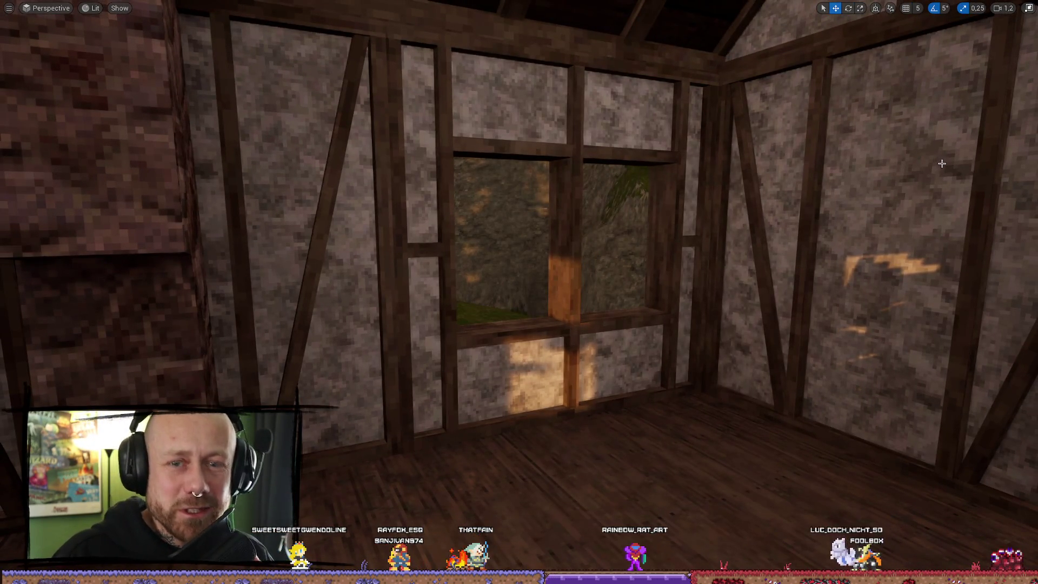
pyautogui.press('s')
pyautogui.scroll(-1, 568, 317)
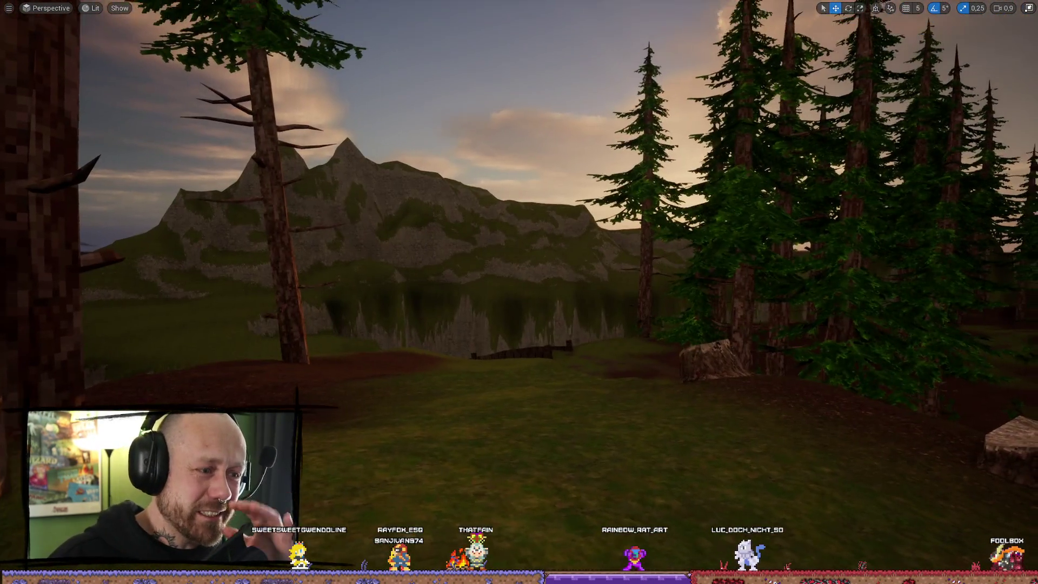
pyautogui.press('d')
pyautogui.press('w')
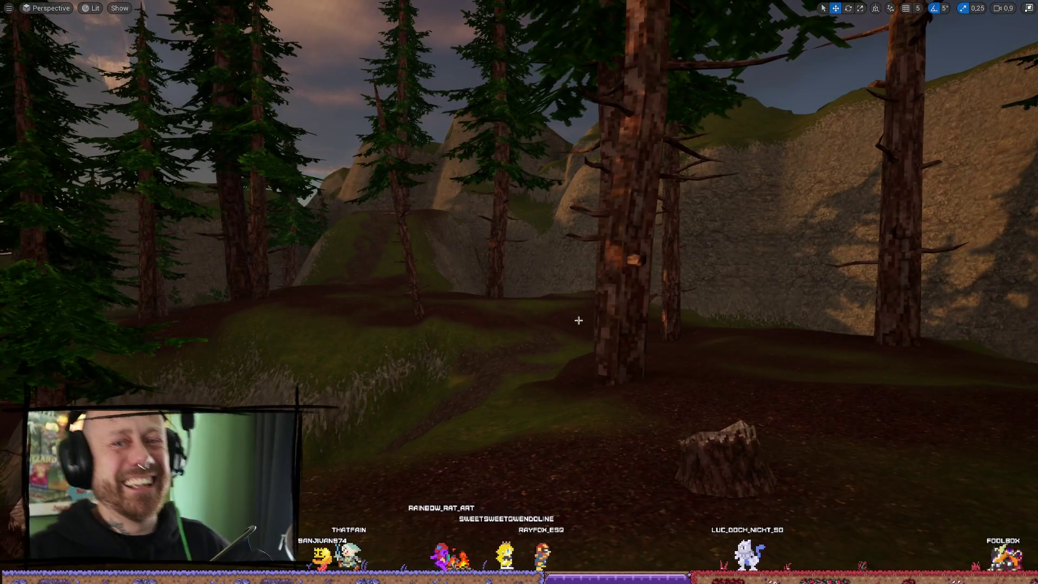
pyautogui.press('w')
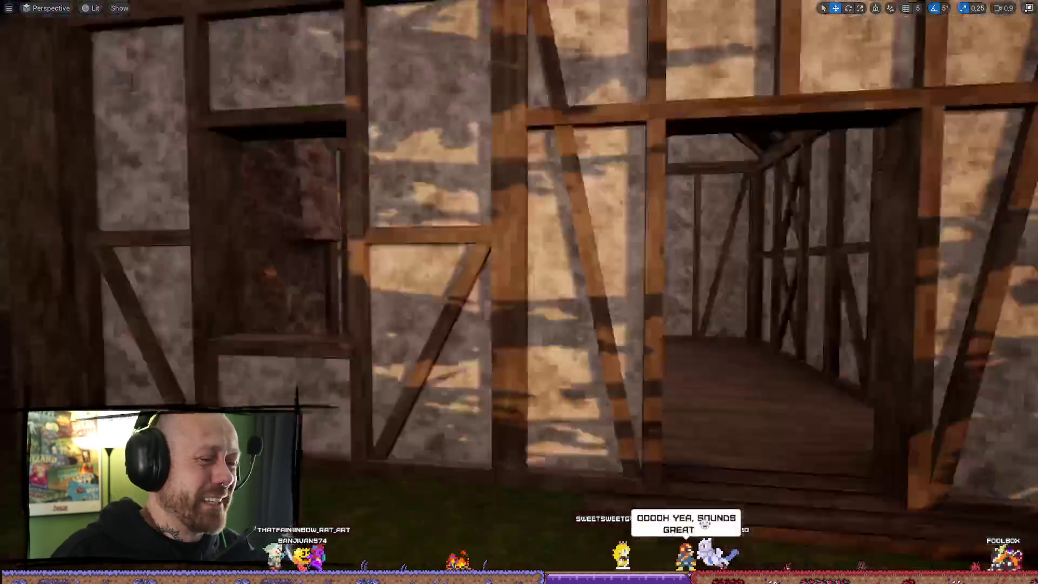
pyautogui.press('w')
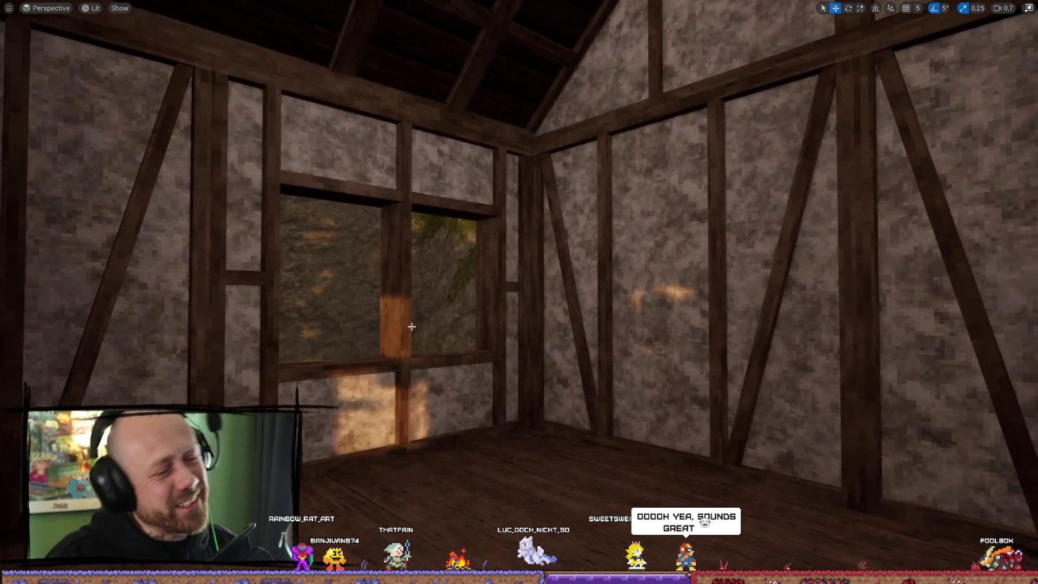
pyautogui.scroll(-1, 519, 292)
pyautogui.press('s')
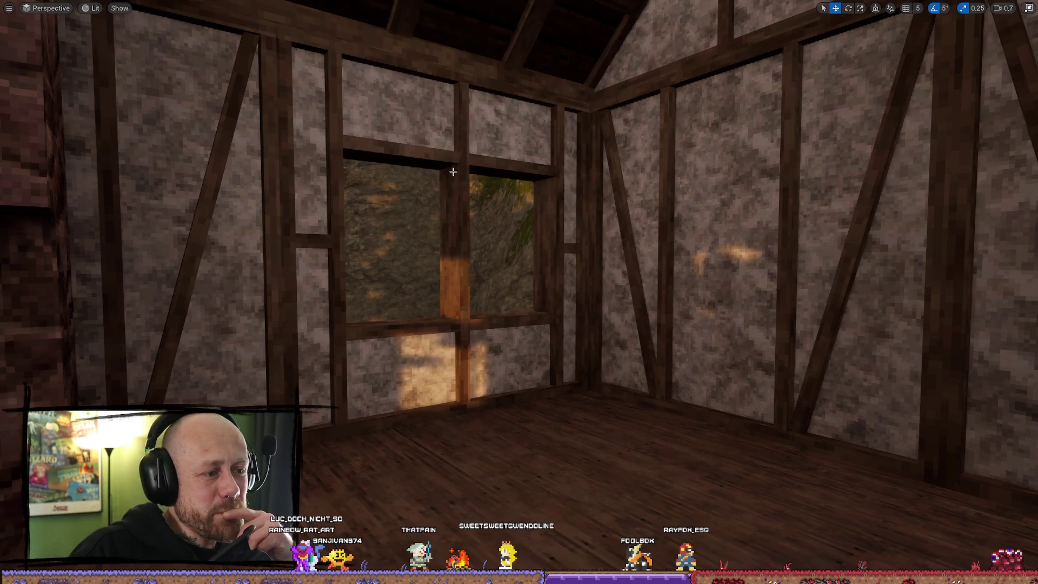
pyautogui.press('w')
pyautogui.scroll(-1, 455, 169)
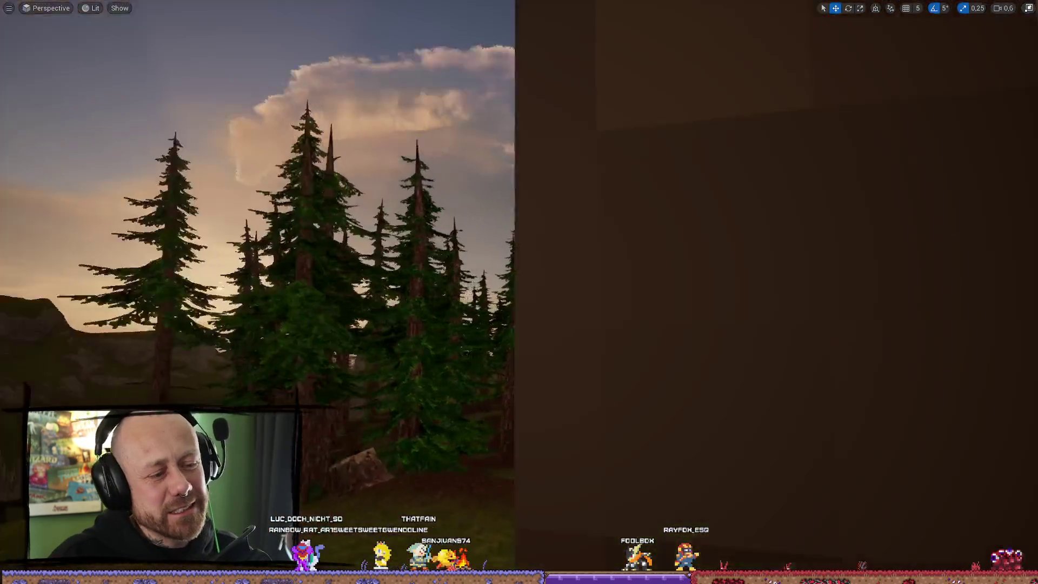
pyautogui.press('w')
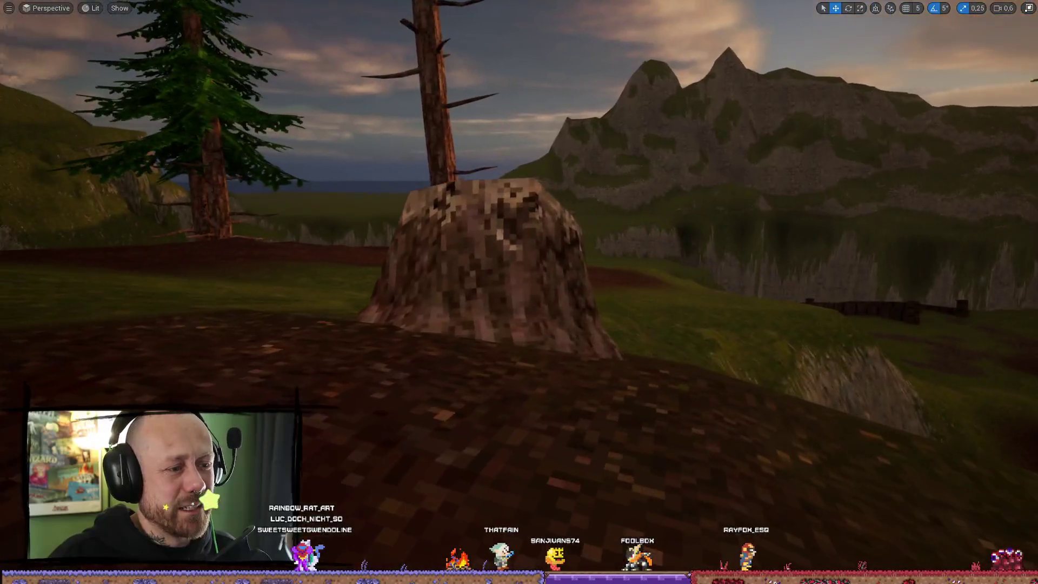
pyautogui.press('w')
pyautogui.click(553, 242)
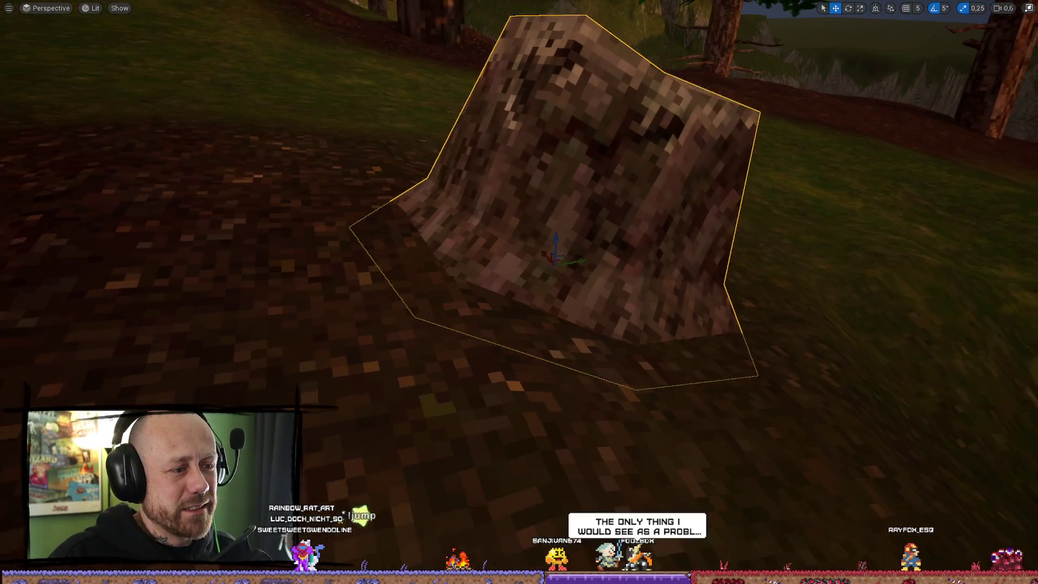
pyautogui.press('s')
pyautogui.scroll(1, 594, 222)
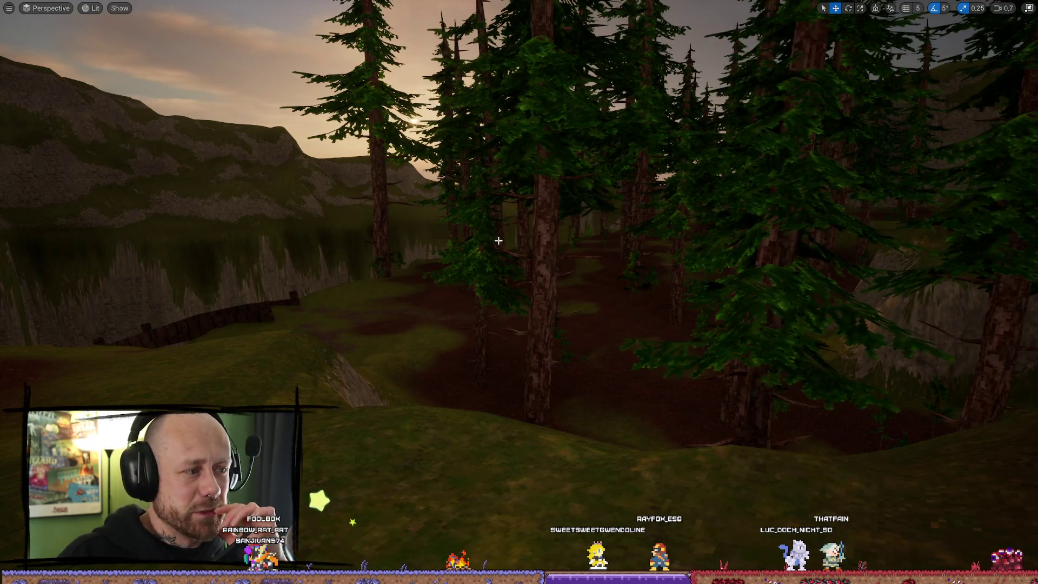
# Restore the normal editor layout and make the Fog folder visible in the Outliner
pyautogui.click(1026, 9)
pyautogui.click(919, 115)
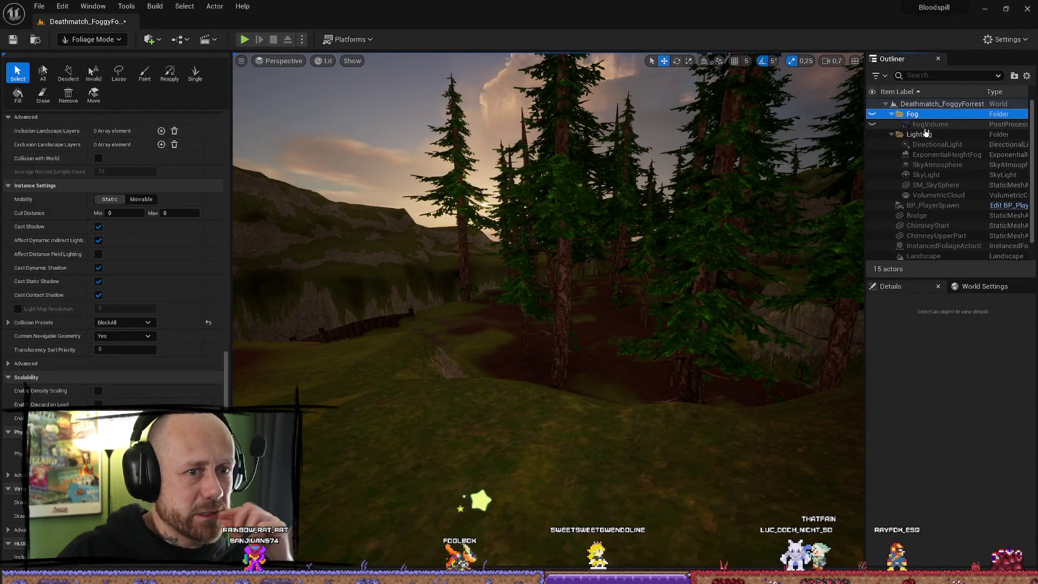
pyautogui.click(873, 114)
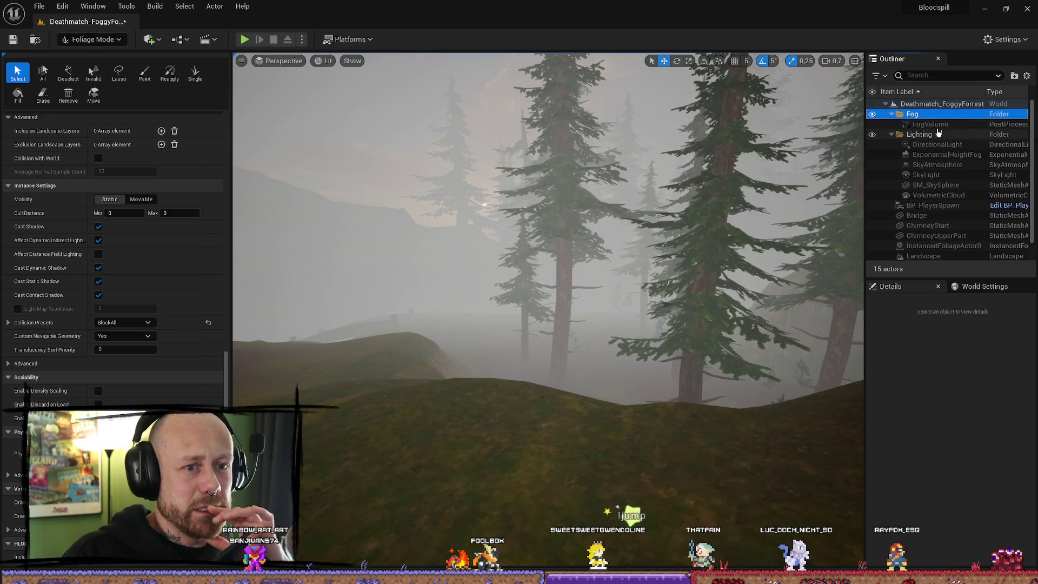
# Switch from Foliage Mode to Selection Mode and select FogVolume to show its properties
pyautogui.click(92, 39)
pyautogui.click(81, 55)
pyautogui.click(951, 124)
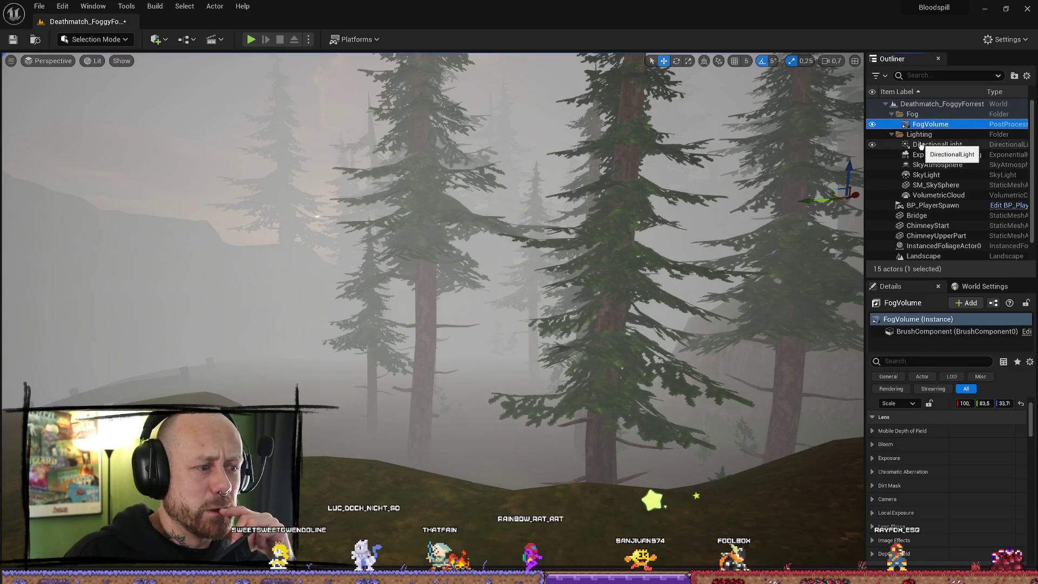
pyautogui.scroll(-1, 919, 447)
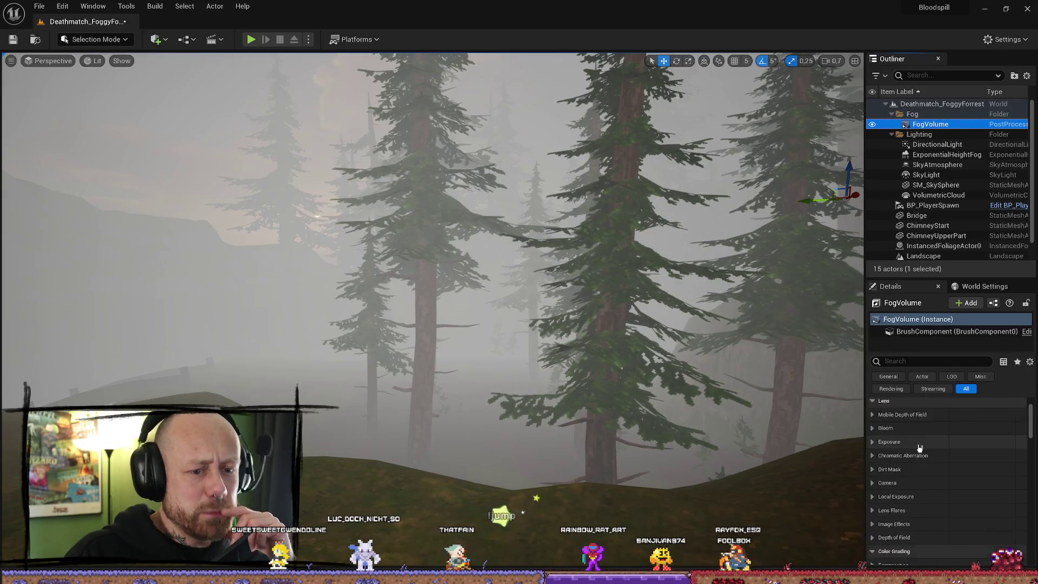
pyautogui.scroll(-15, 919, 448)
pyautogui.scroll(-10, 955, 465)
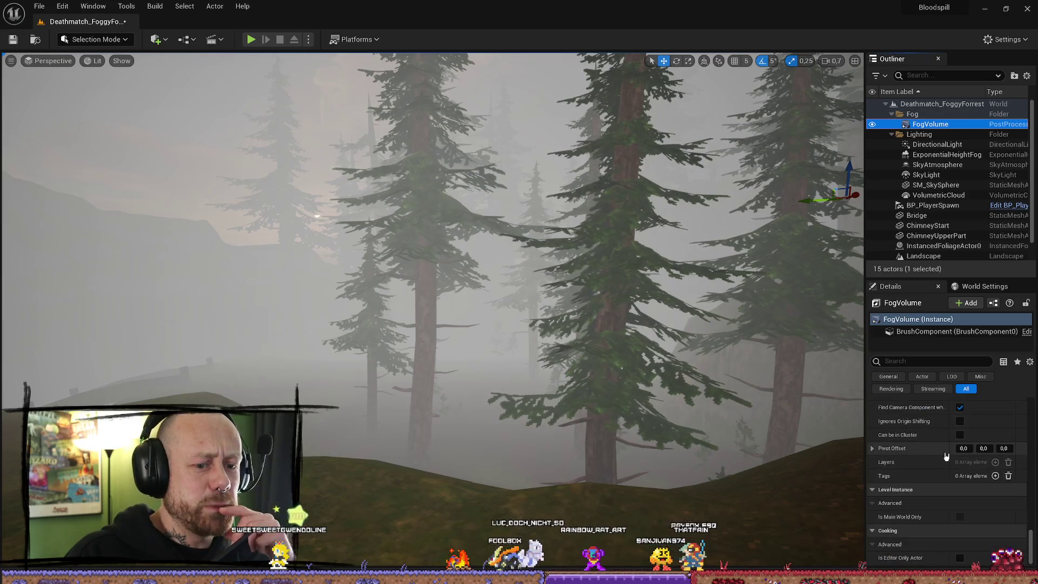
pyautogui.scroll(6, 901, 476)
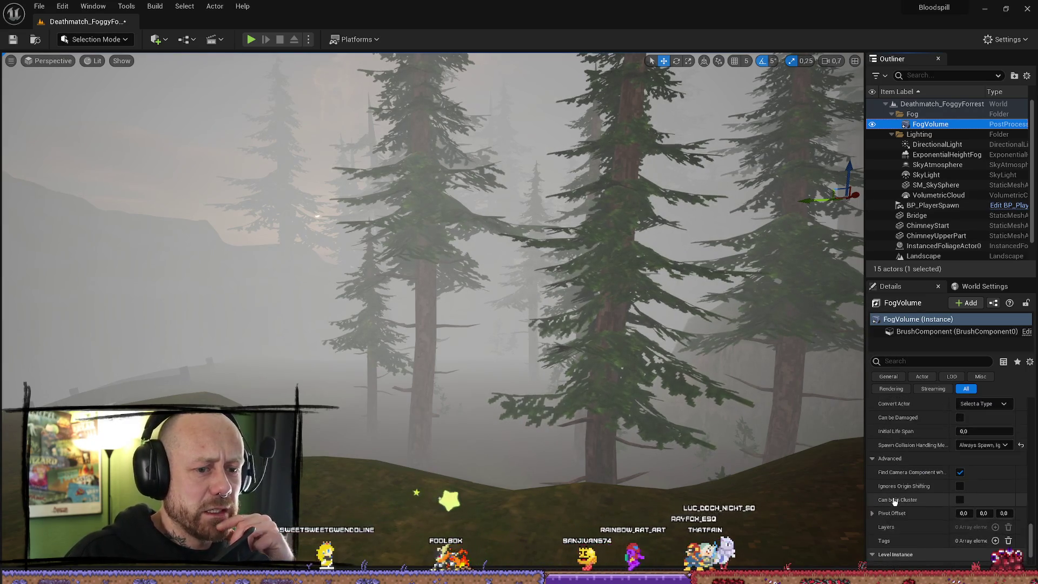
pyautogui.scroll(5, 900, 490)
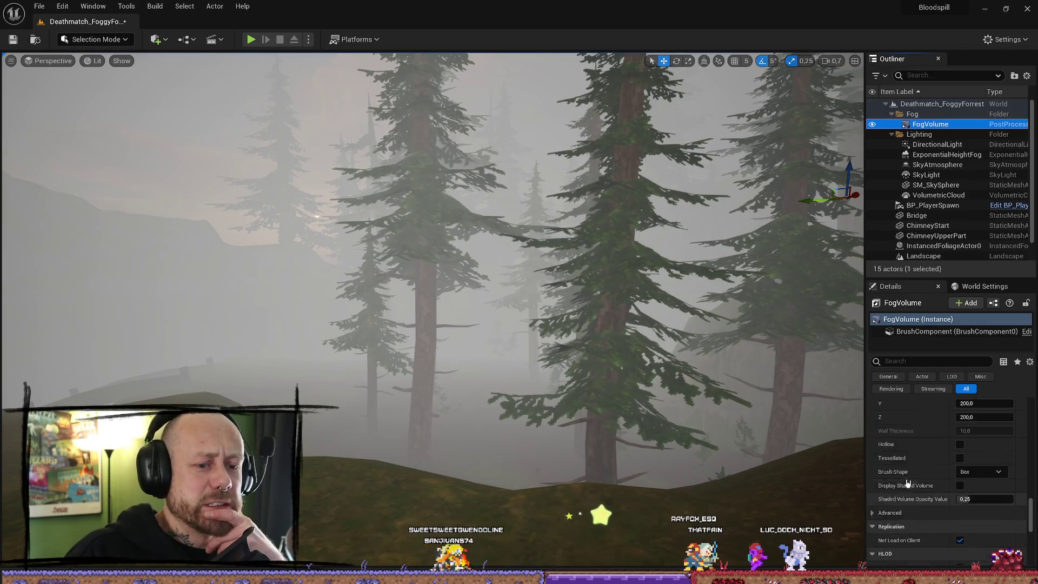
pyautogui.scroll(3, 908, 483)
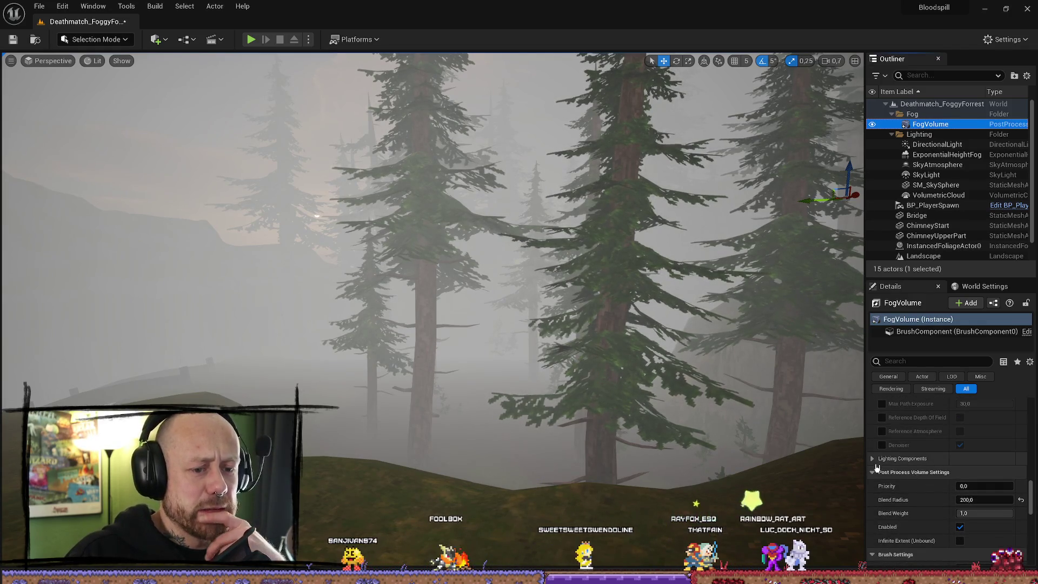
pyautogui.scroll(-1, 875, 460)
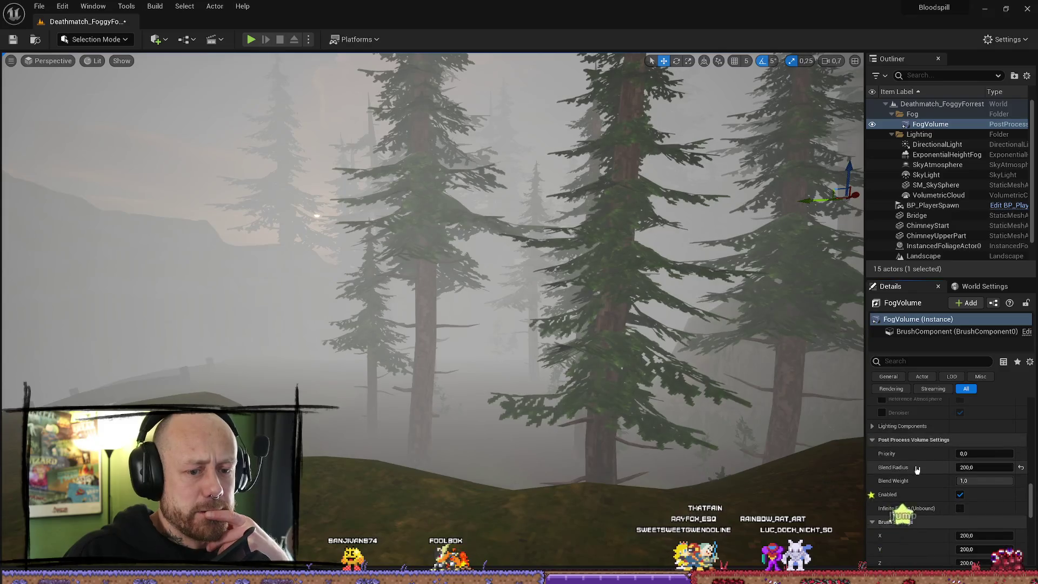
pyautogui.click(872, 427)
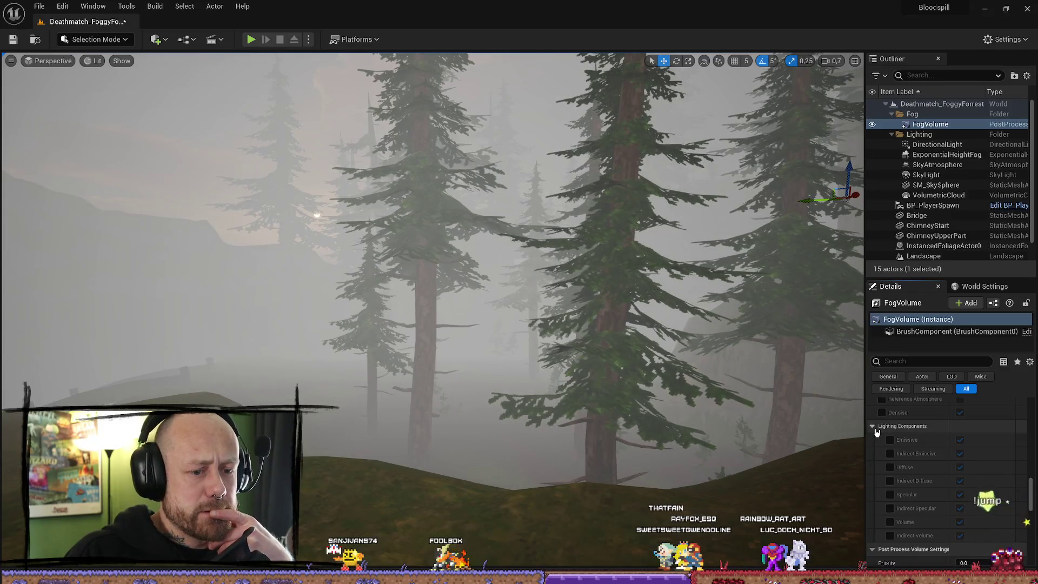
pyautogui.scroll(-5, 877, 431)
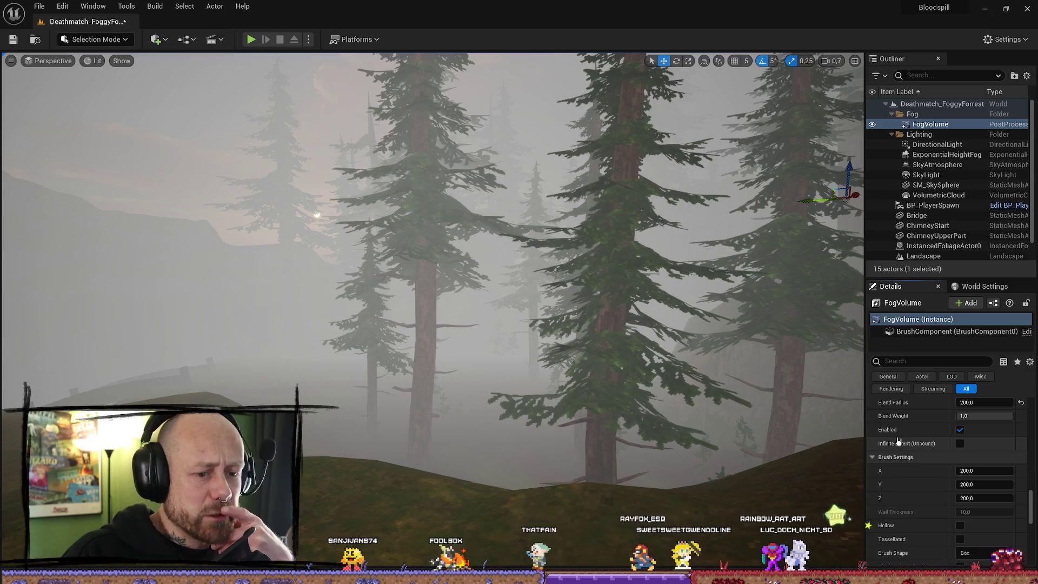
pyautogui.scroll(5, 898, 441)
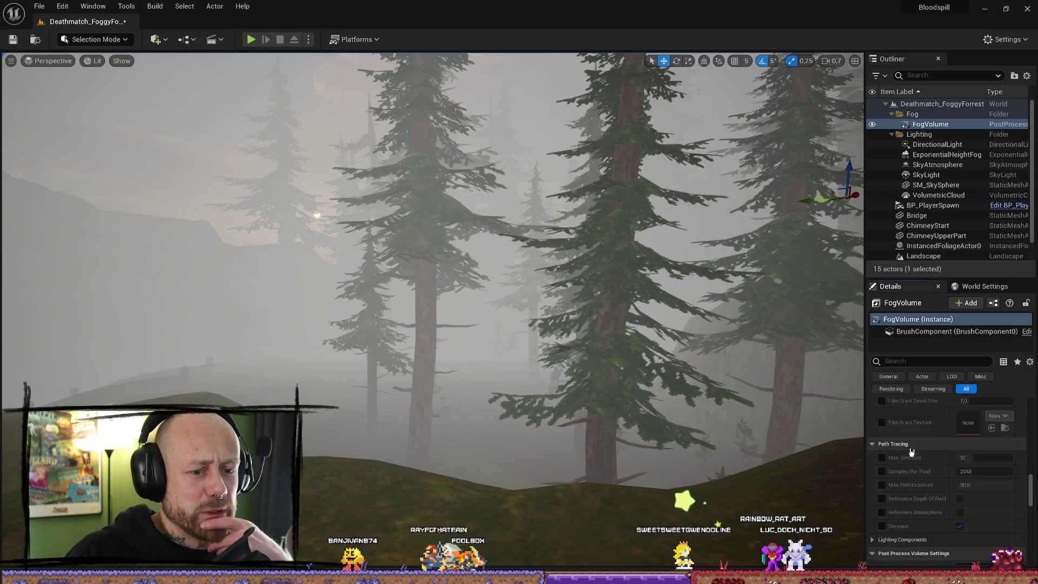
pyautogui.scroll(5, 911, 452)
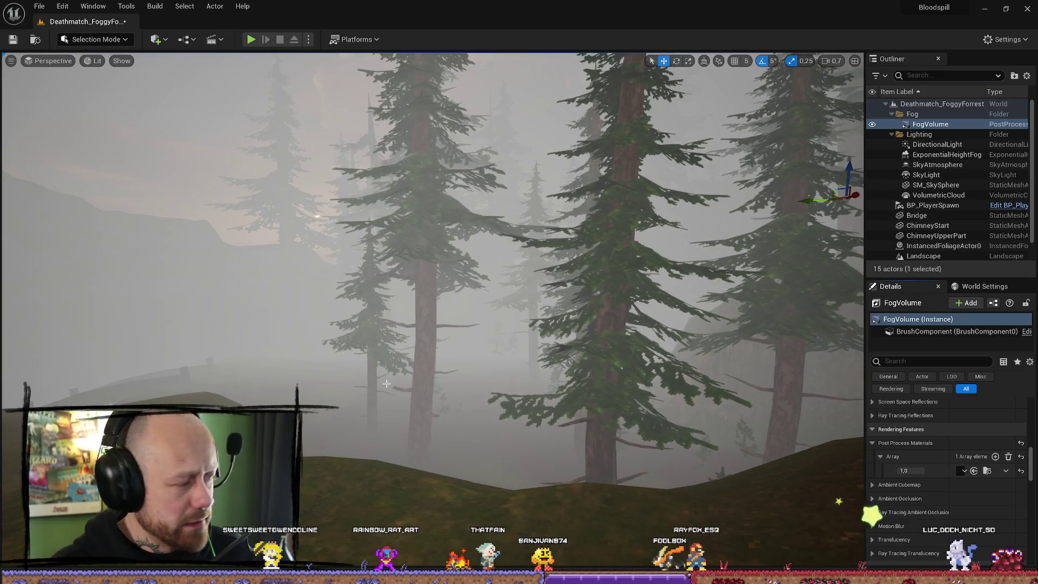
pyautogui.moveTo(646, 271)
pyautogui.mouseDown()
pyautogui.moveTo(681, 259)
pyautogui.moveTo(714, 270)
pyautogui.moveTo(692, 324)
pyautogui.moveTo(702, 281)
pyautogui.moveTo(671, 292)
pyautogui.mouseUp()
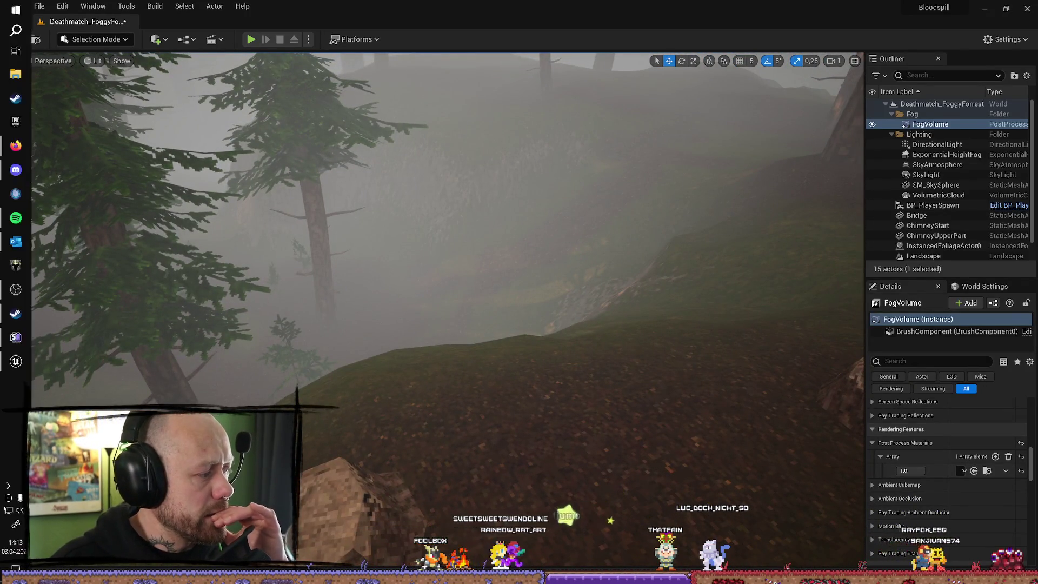
pyautogui.click(15, 546)
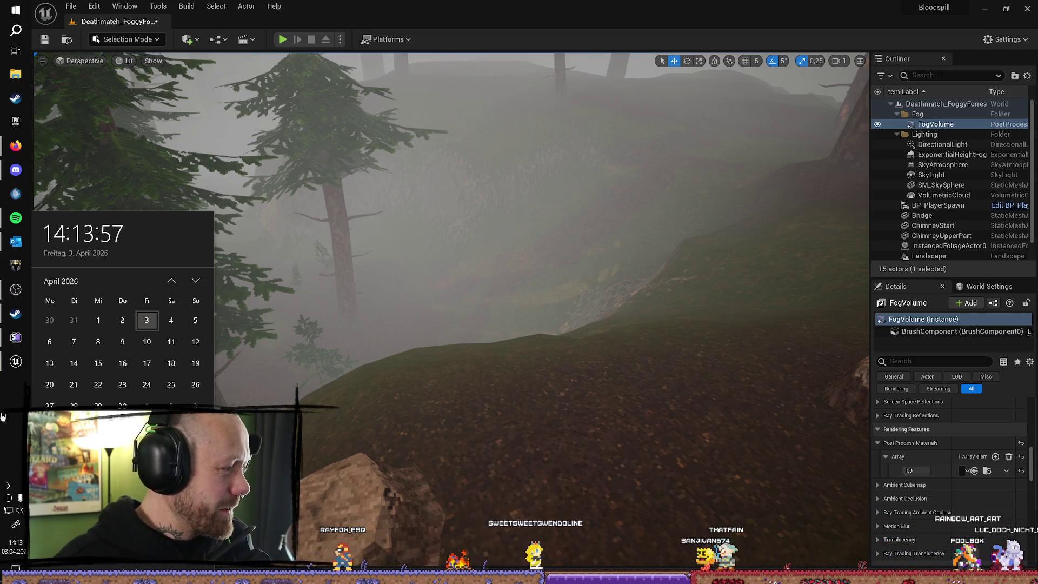
pyautogui.press('Escape')
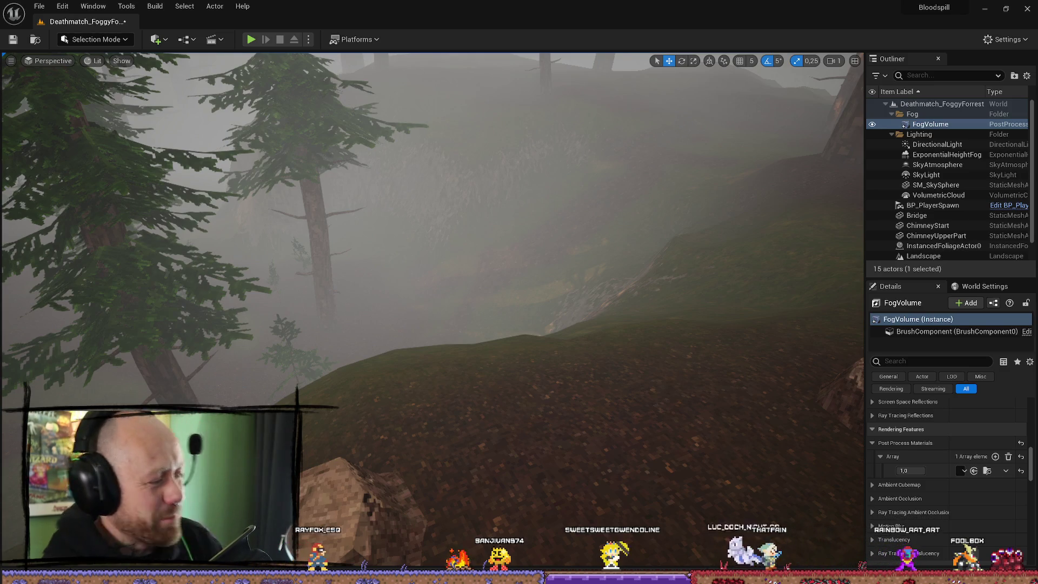
pyautogui.moveTo(265, 362)
pyautogui.mouseDown()
pyautogui.moveTo(304, 390)
pyautogui.moveTo(310, 357)
pyautogui.mouseUp()
pyautogui.scroll(-1, 310, 357)
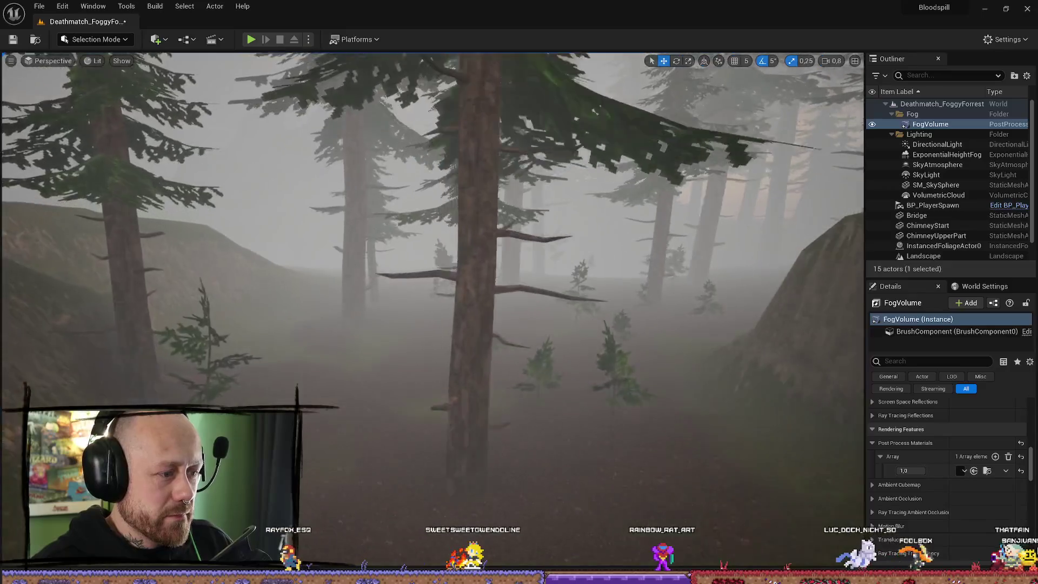
pyautogui.press('w')
pyautogui.press('s')
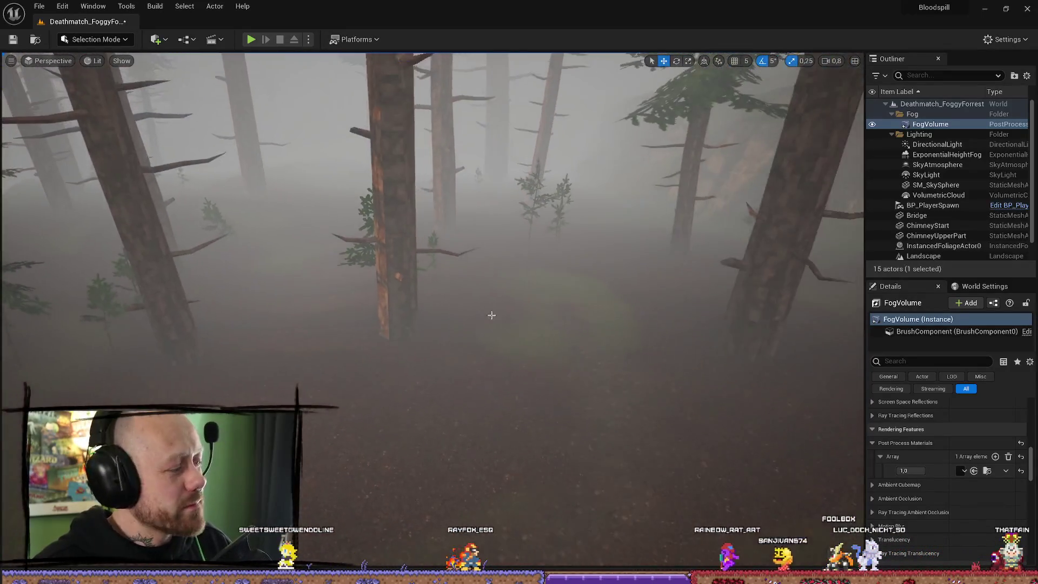
pyautogui.press('w')
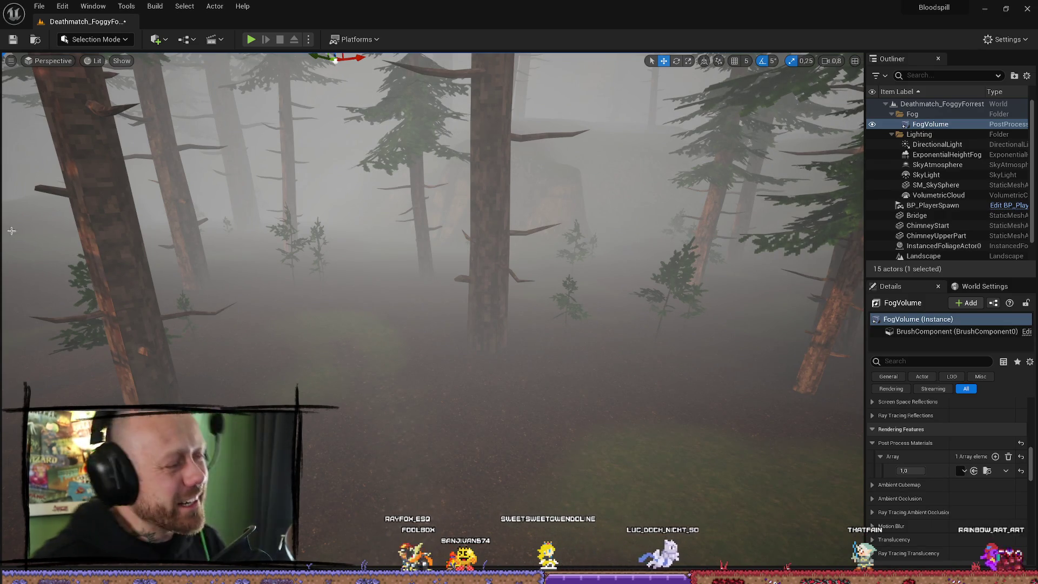
pyautogui.hotkey('alt', 'Tab')
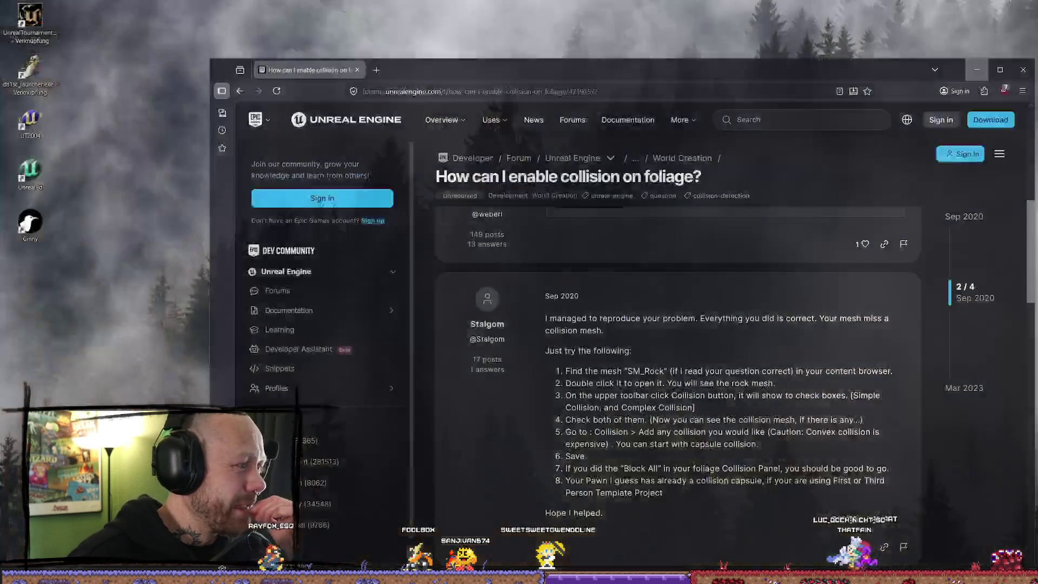
pyautogui.click(380, 69)
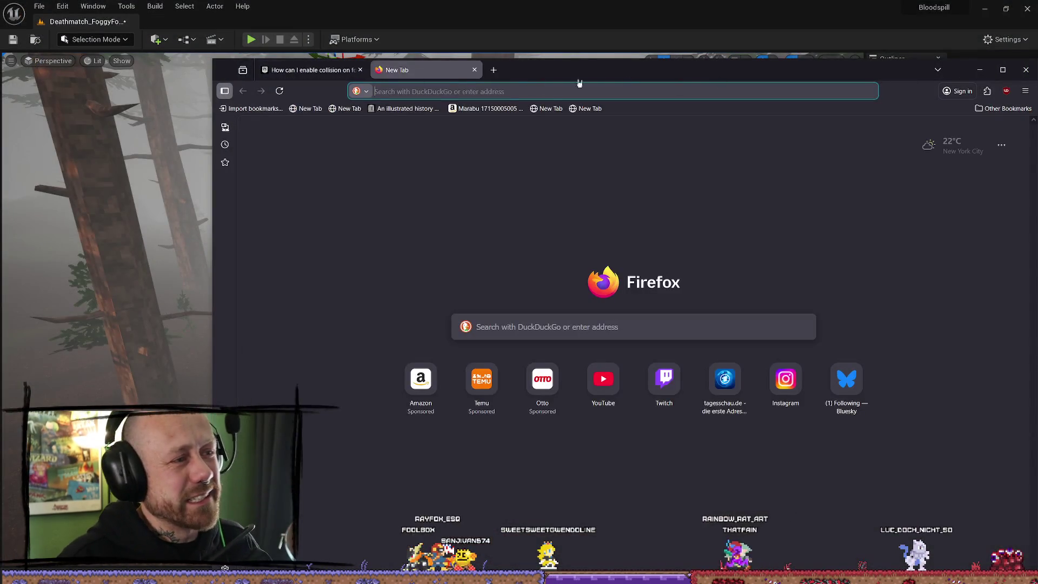
pyautogui.hotkey('ctrl', 'w')
pyautogui.click(1016, 76)
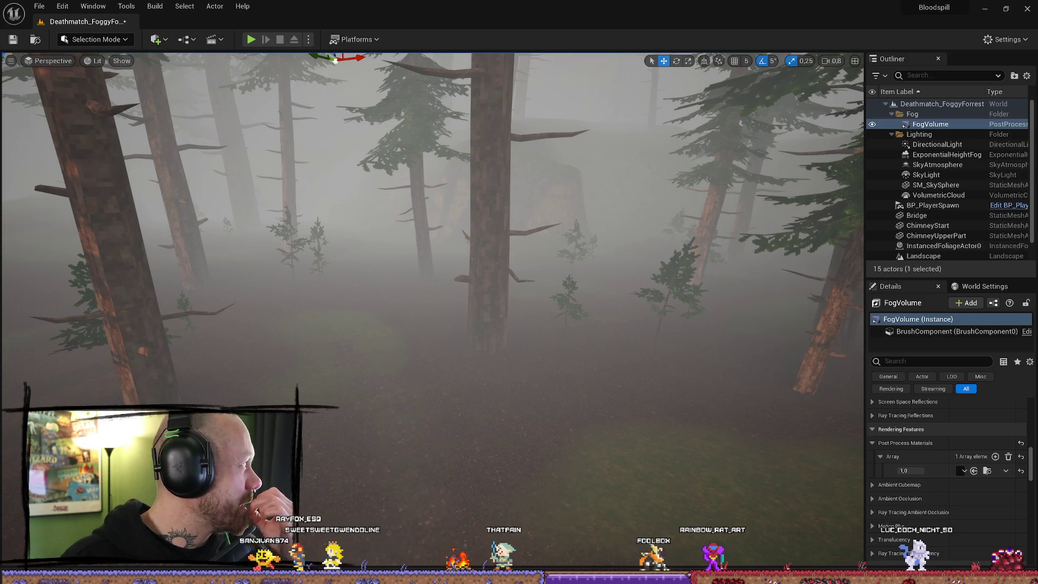
# Switch to the Firefox window showing the BloodSpill Trello board
pyautogui.hotkey('alt', 'Tab')
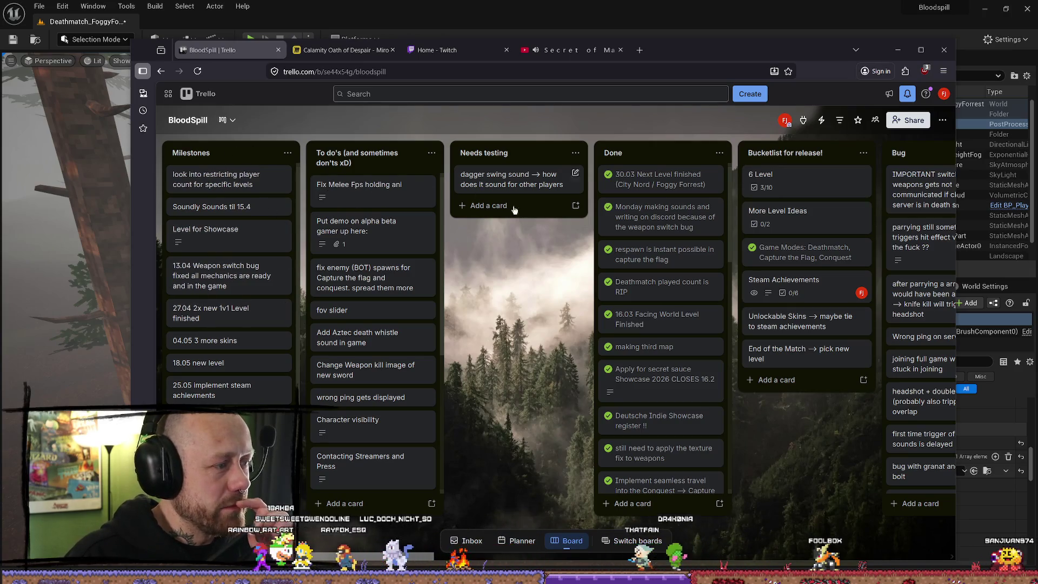
# On the 6 Level card, add a checklist item about Dark Souls-style mushroom NPCs in a level
pyautogui.click(785, 189)
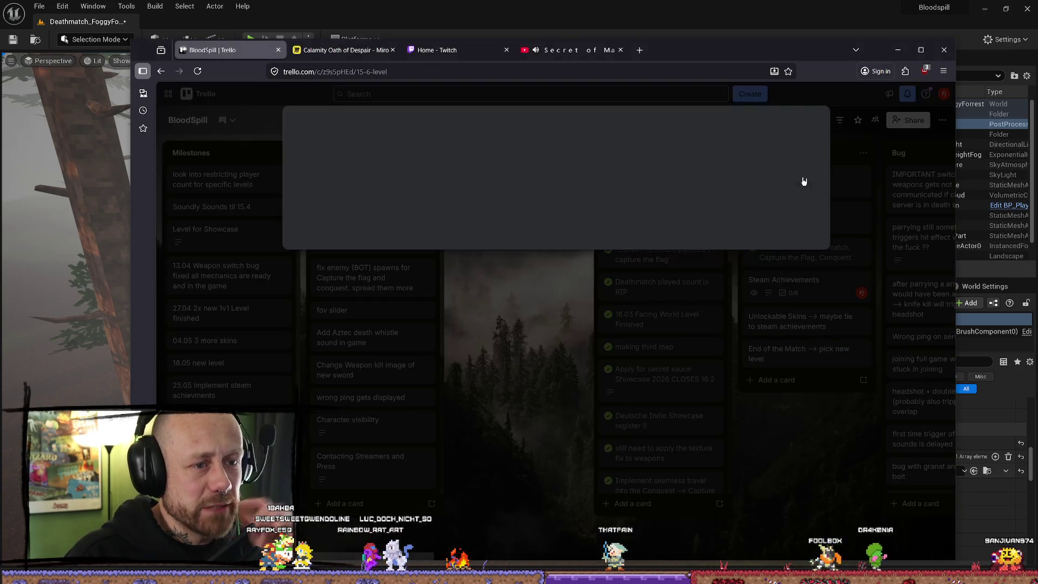
pyautogui.scroll(-1, 338, 499)
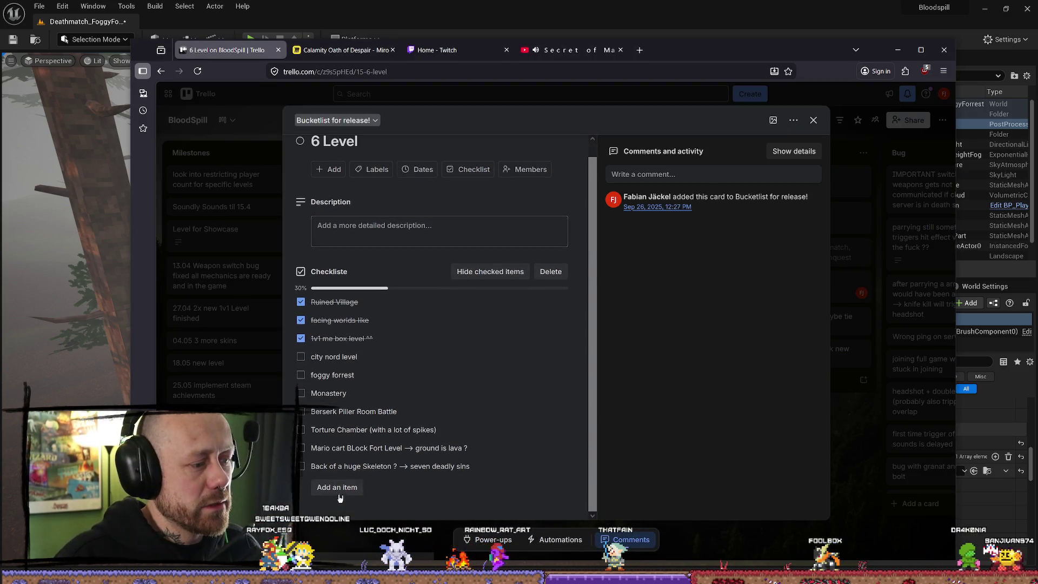
pyautogui.click(347, 488)
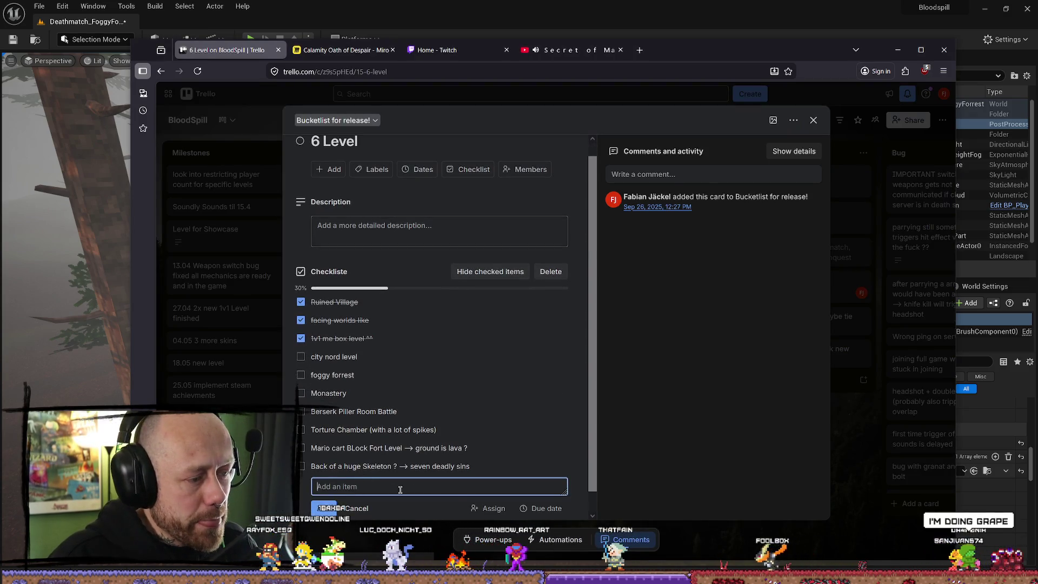
pyautogui.write('Add')
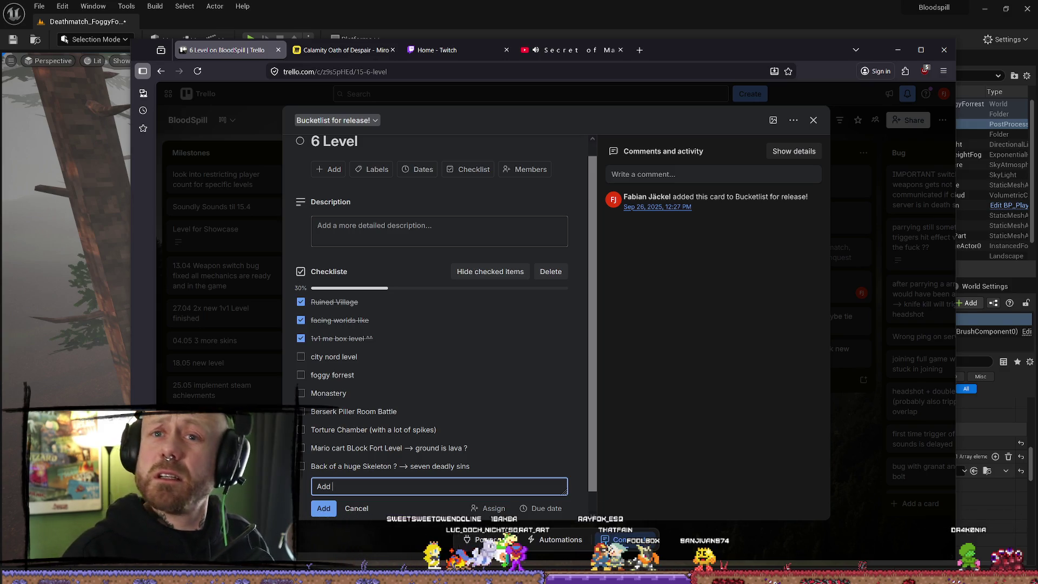
pyautogui.write('NPC')
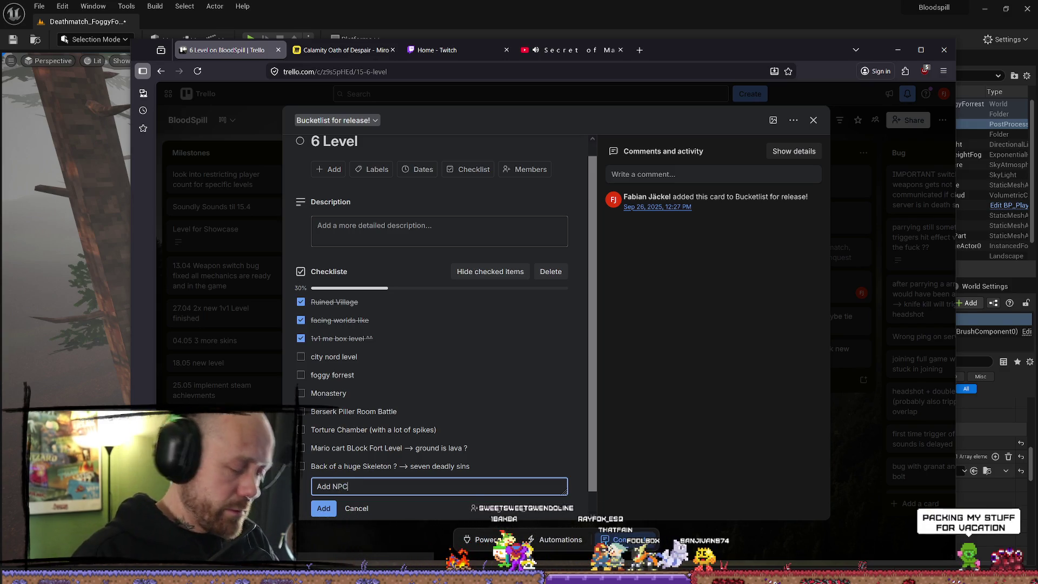
pyautogui.write(' --> mushrooms ')
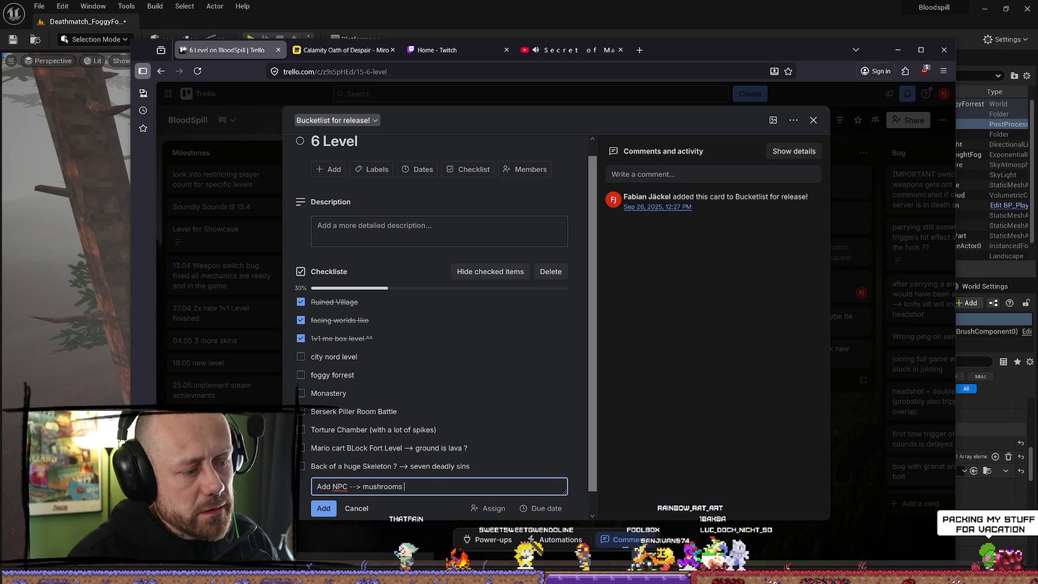
pyautogui.write('dark souls ')
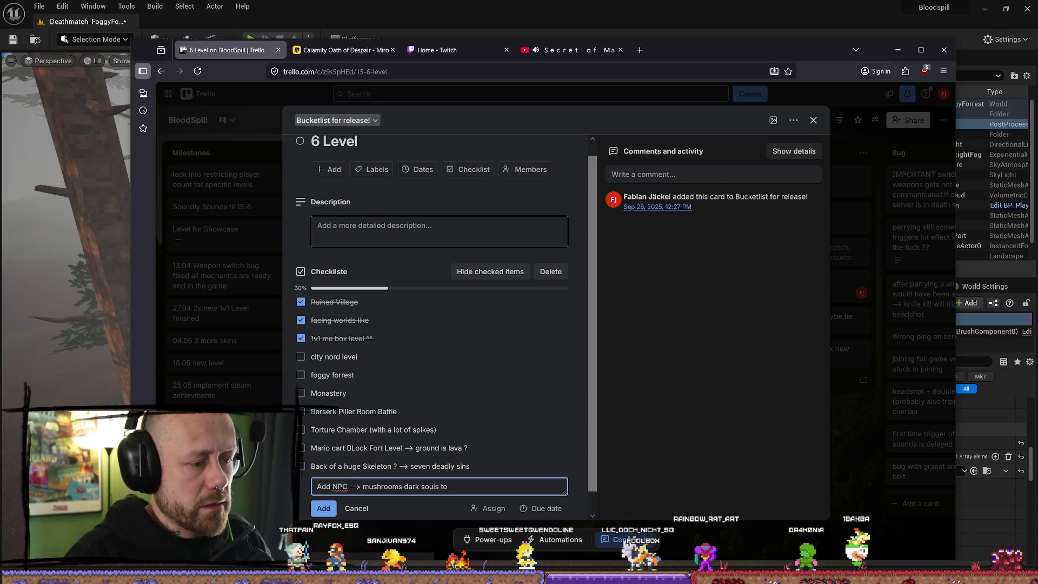
pyautogui.write('to a level that')
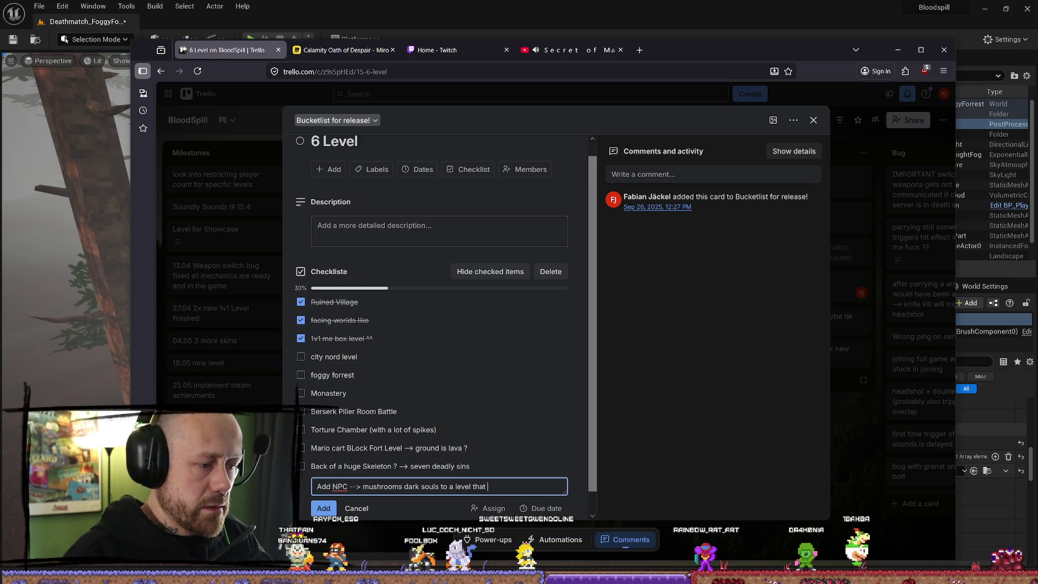
pyautogui.write(' act like')
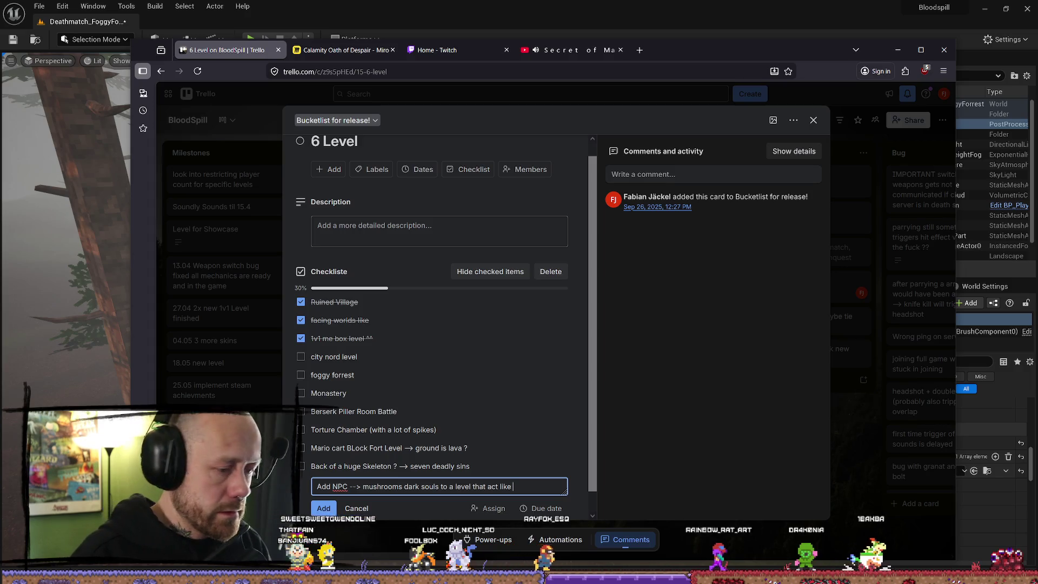
pyautogui.write(' enviremnetla')
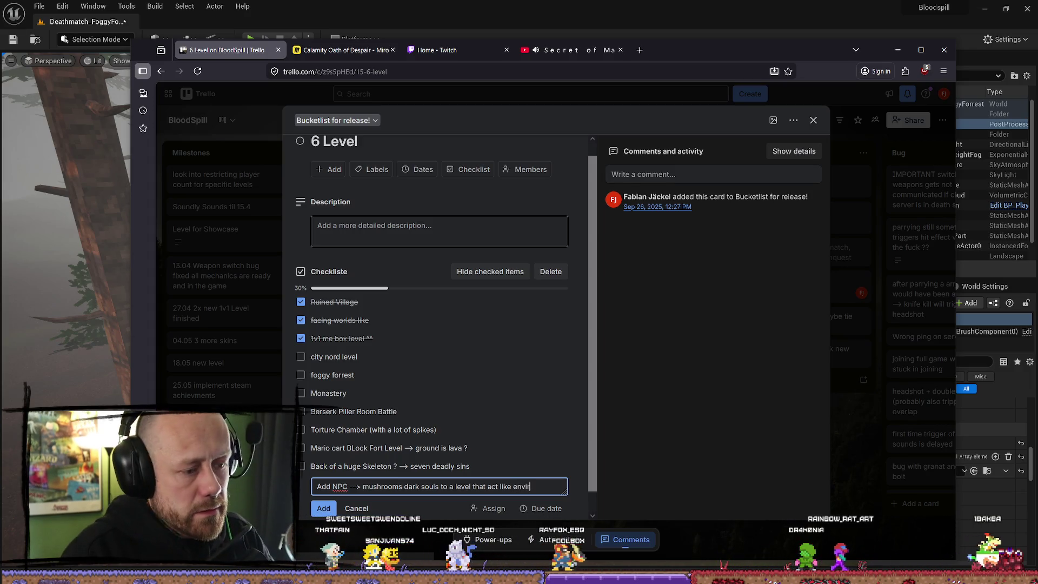
pyautogui.press('BackSpace')
pyautogui.press('BackSpace')
pyautogui.press('BackSpace')
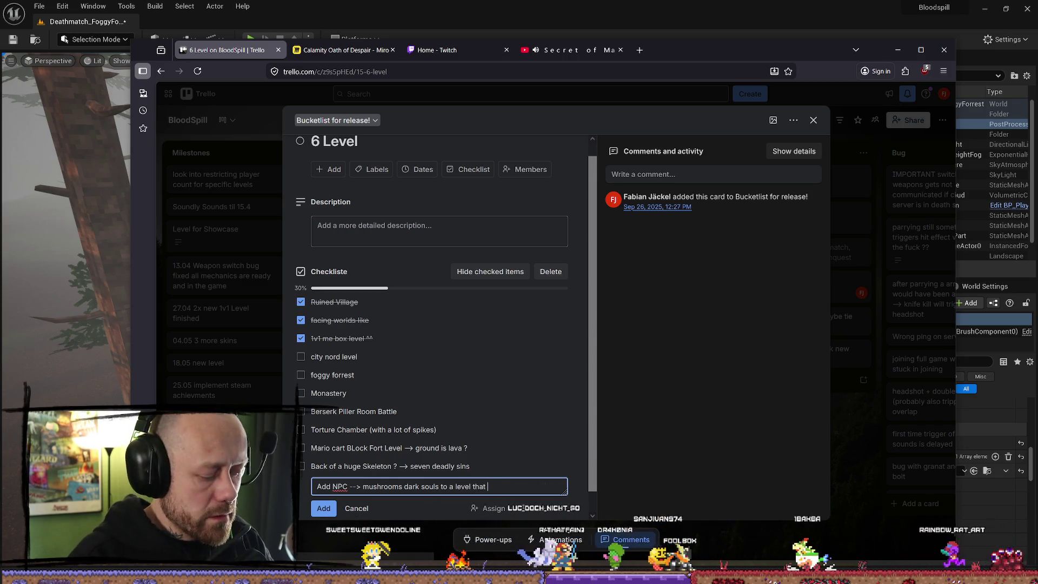
pyautogui.write('hat punc')
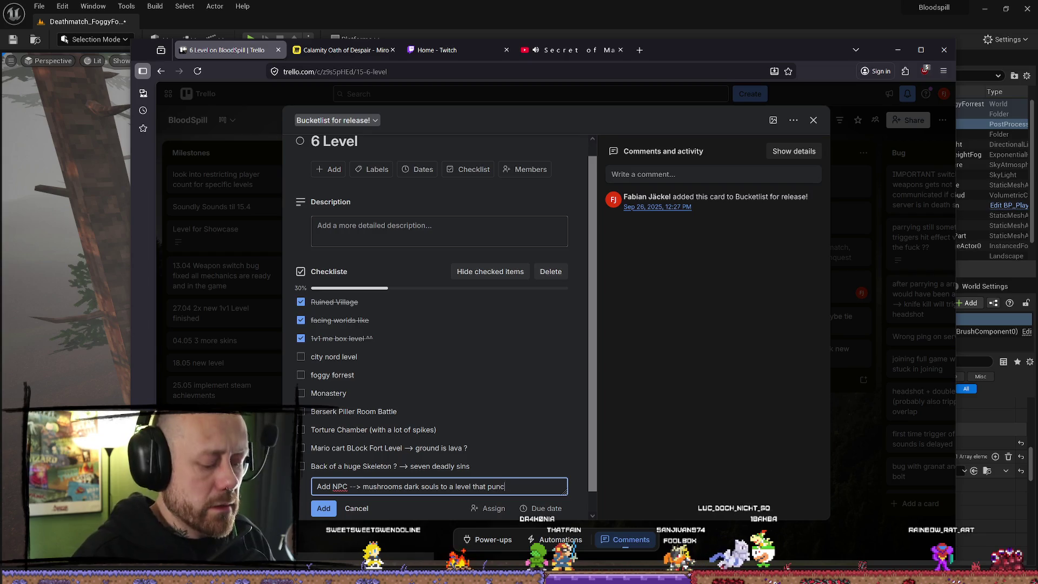
pyautogui.write('oit')
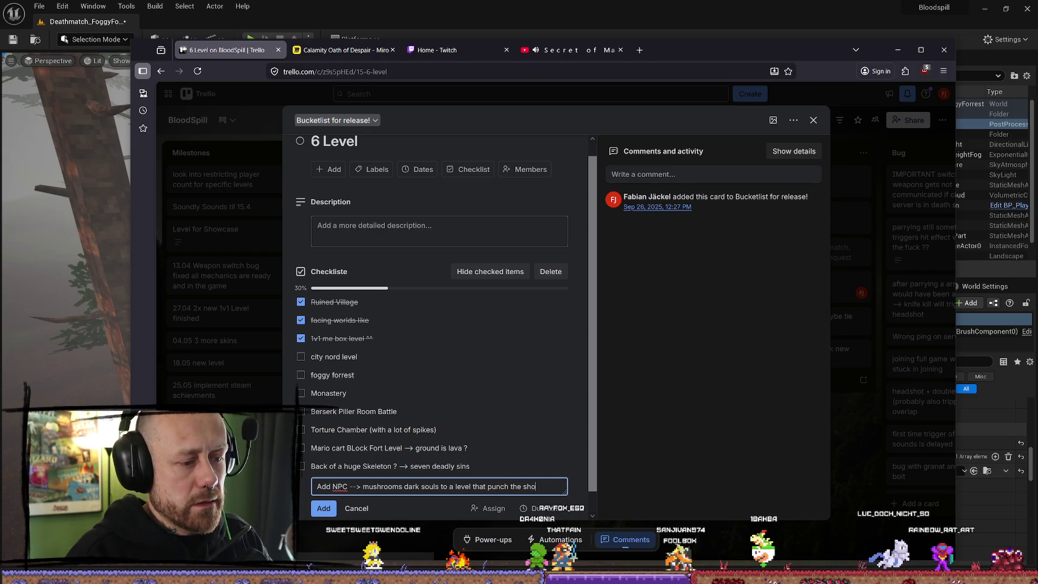
pyautogui.press('BackSpace')
pyautogui.write('it out of player')
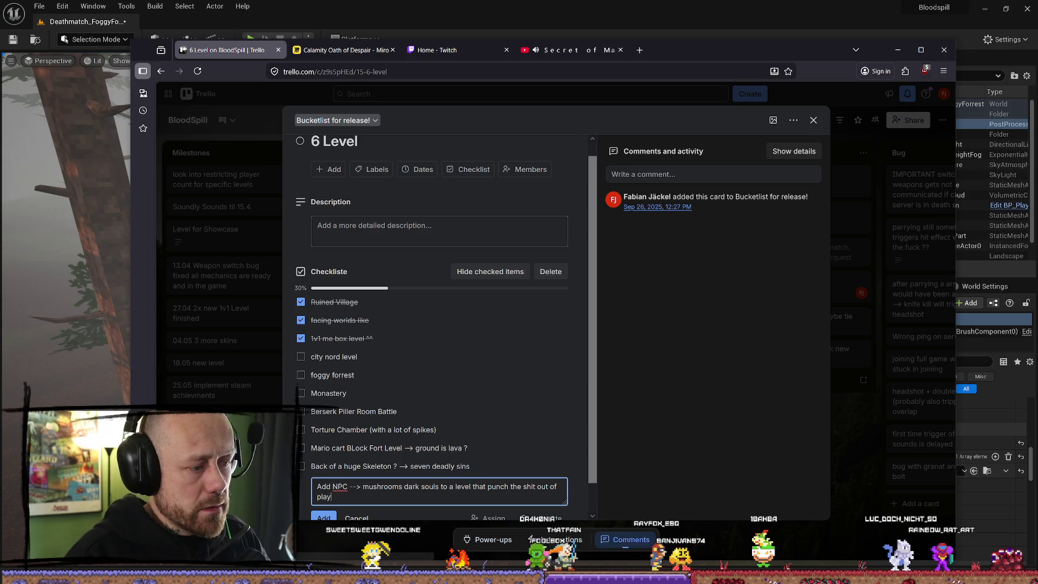
pyautogui.write('s')
pyautogui.press('Return')
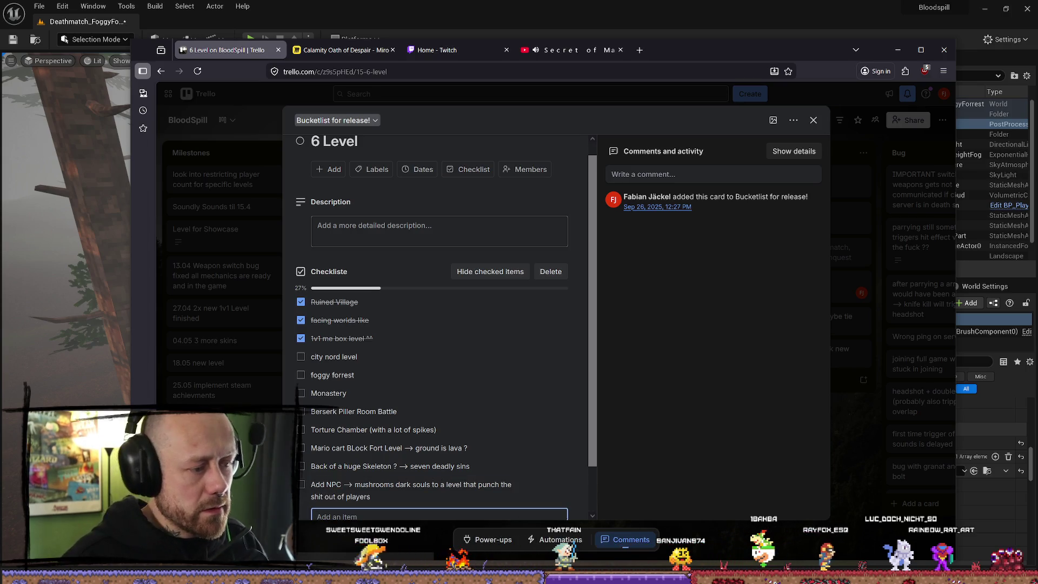
pyautogui.scroll(-1, 324, 378)
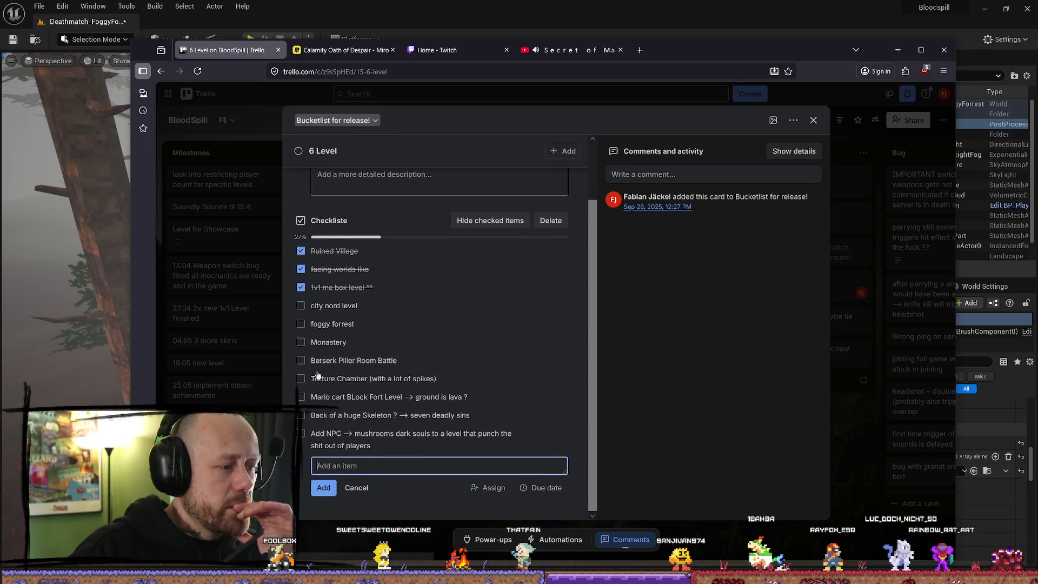
pyautogui.press('Escape')
# Tick Berserk Piller Room Battle and move it up, place foggy forrest above city nord level, and close the card
pyautogui.click(302, 381)
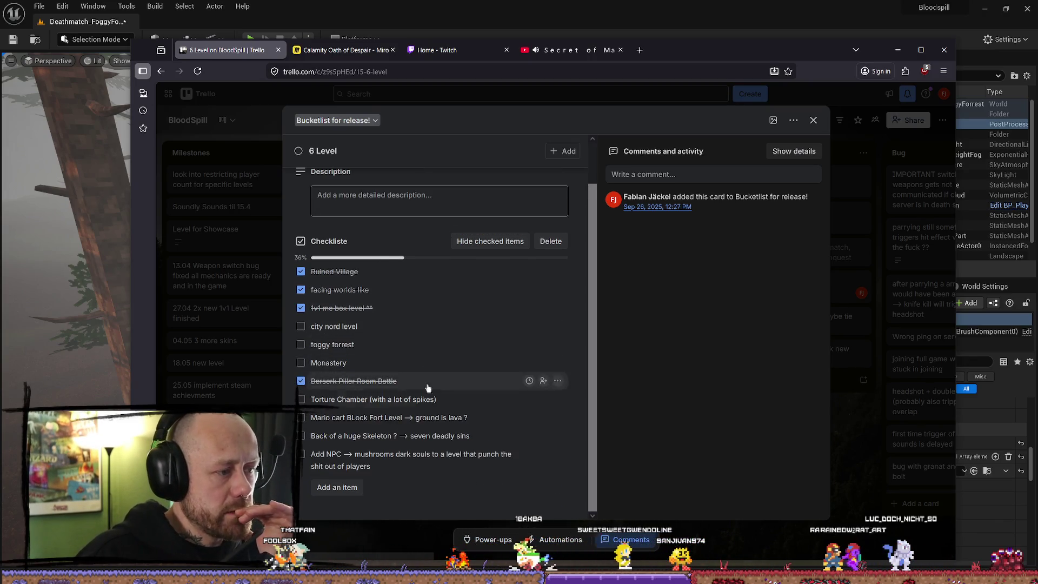
pyautogui.moveTo(354, 385); pyautogui.dragTo(359, 325)
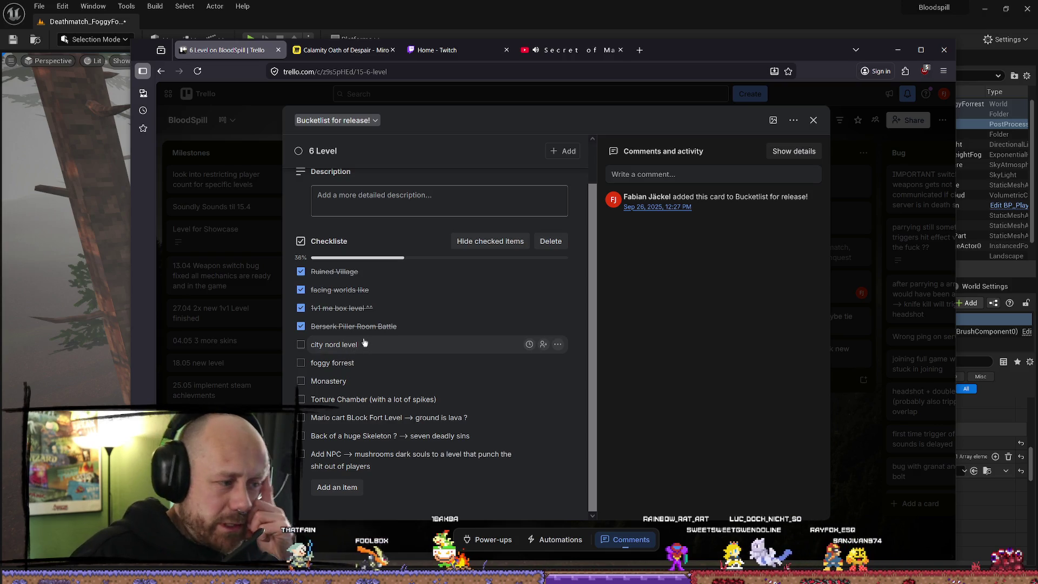
pyautogui.moveTo(349, 364); pyautogui.dragTo(349, 346)
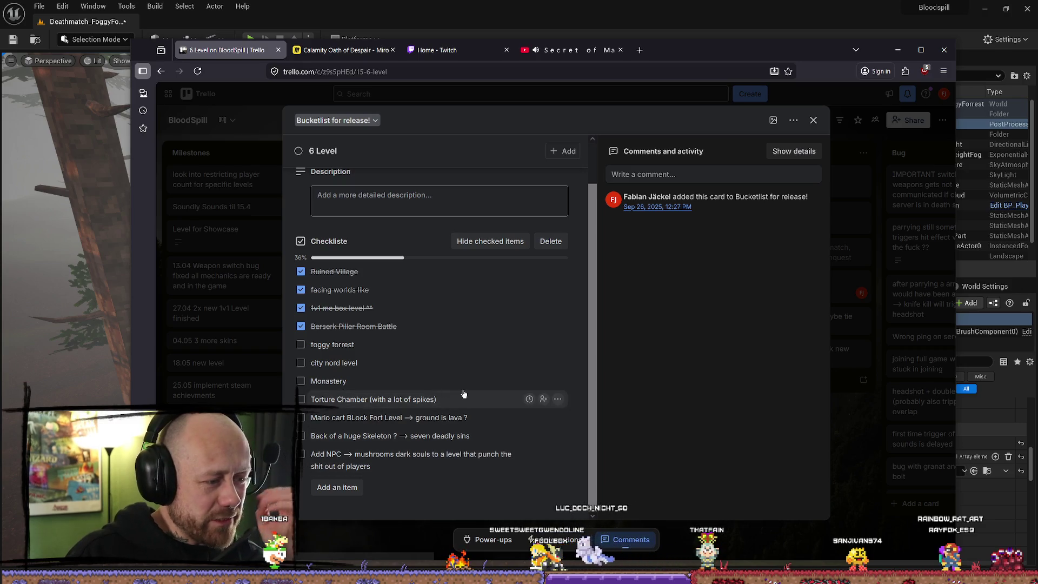
pyautogui.click(813, 120)
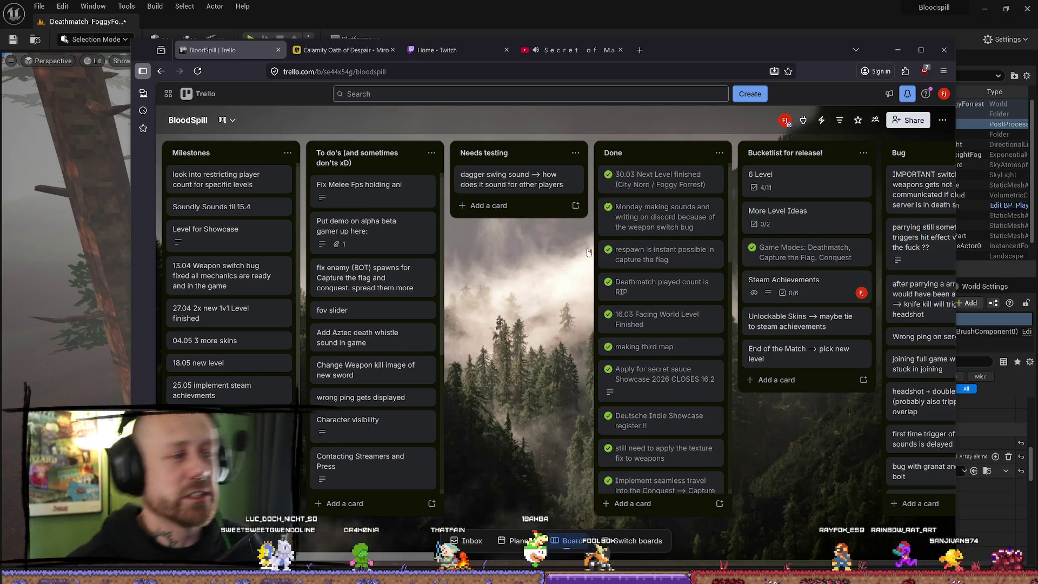
# Minimize the Trello browser and fly the Unreal view toward the hill with the cabin
pyautogui.click(898, 50)
pyautogui.moveTo(503, 210)
pyautogui.mouseDown()
pyautogui.moveTo(517, 187)
pyautogui.moveTo(470, 236)
pyautogui.mouseUp()
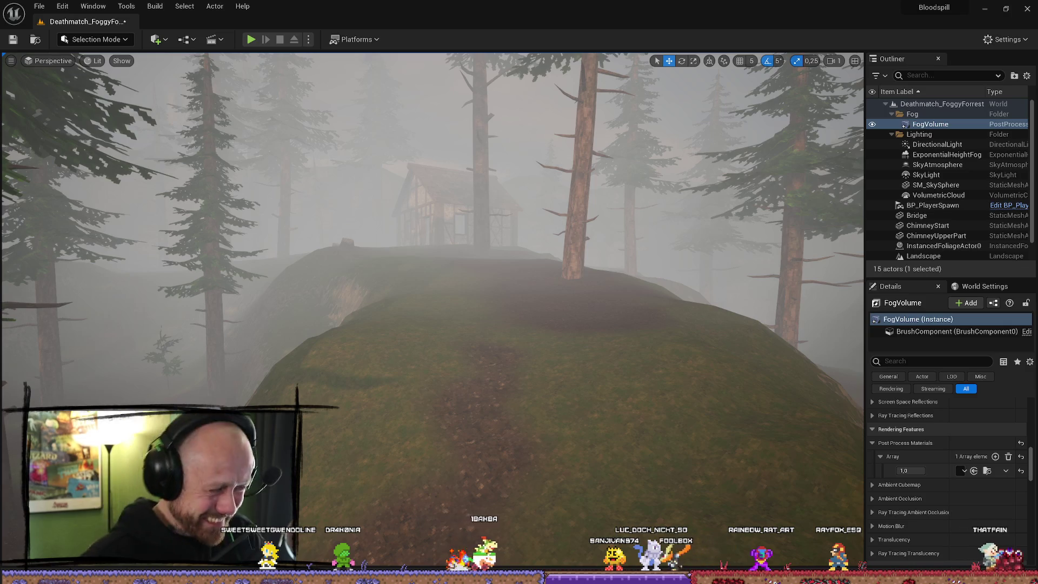
# Fly the viewport forward toward the cabin, turn left across the foggy hills, and continue among the pines
pyautogui.scroll(2, 570, 308)
pyautogui.press('w')
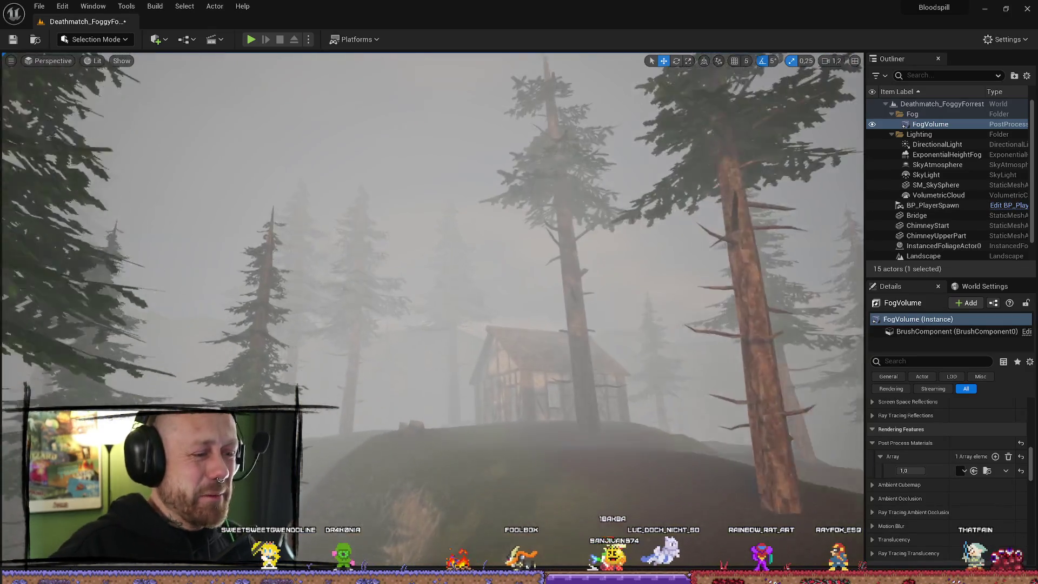
pyautogui.press('a')
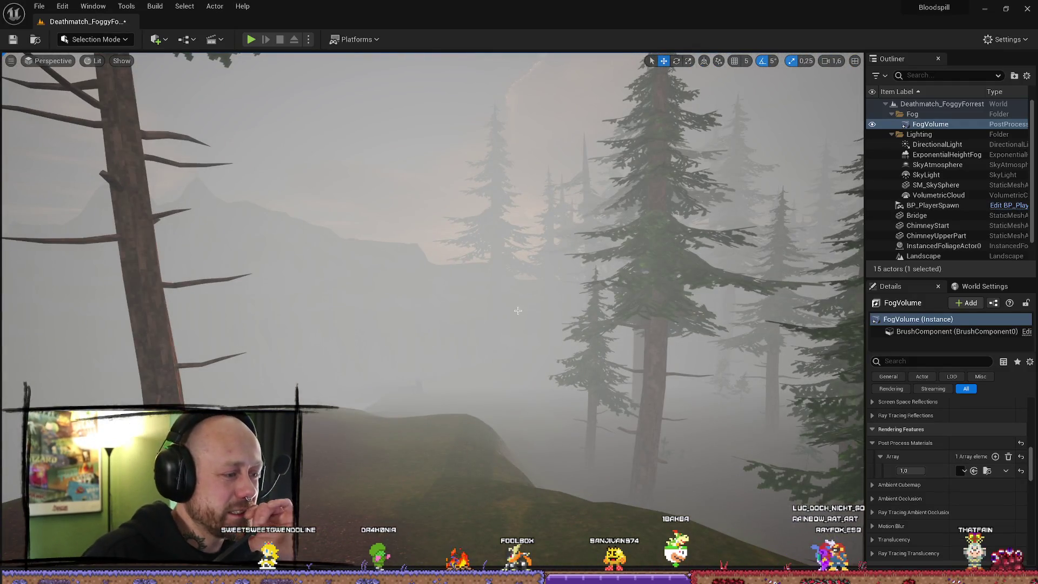
pyautogui.press('w')
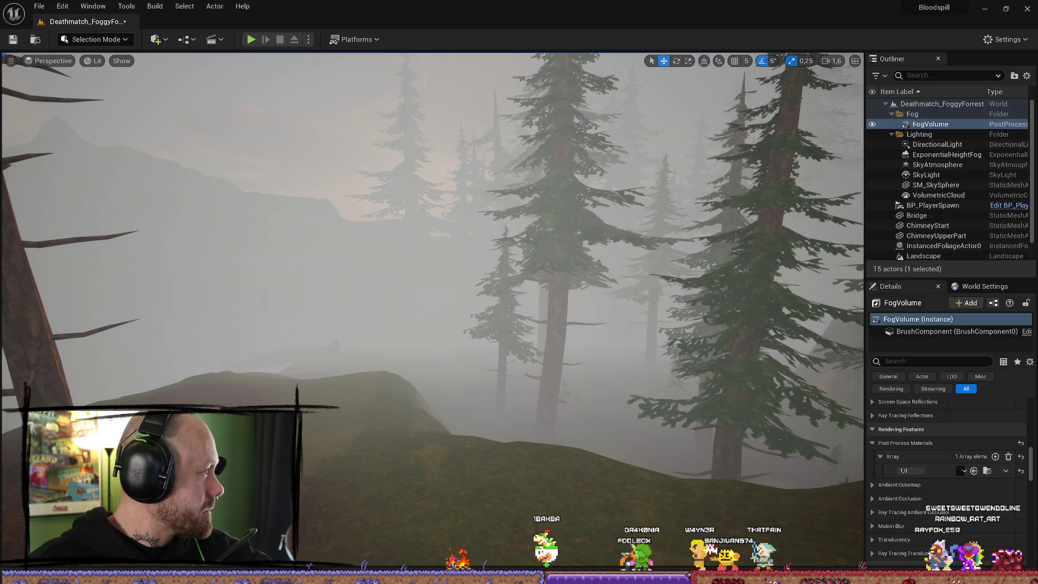
pyautogui.moveTo(469, 335)
pyautogui.mouseDown()
pyautogui.moveTo(482, 330)
pyautogui.moveTo(457, 328)
pyautogui.moveTo(465, 325)
pyautogui.moveTo(454, 346)
pyautogui.moveTo(428, 281)
pyautogui.moveTo(491, 307)
pyautogui.mouseUp()
pyautogui.scroll(-1, 460, 336)
pyautogui.click(429, 281)
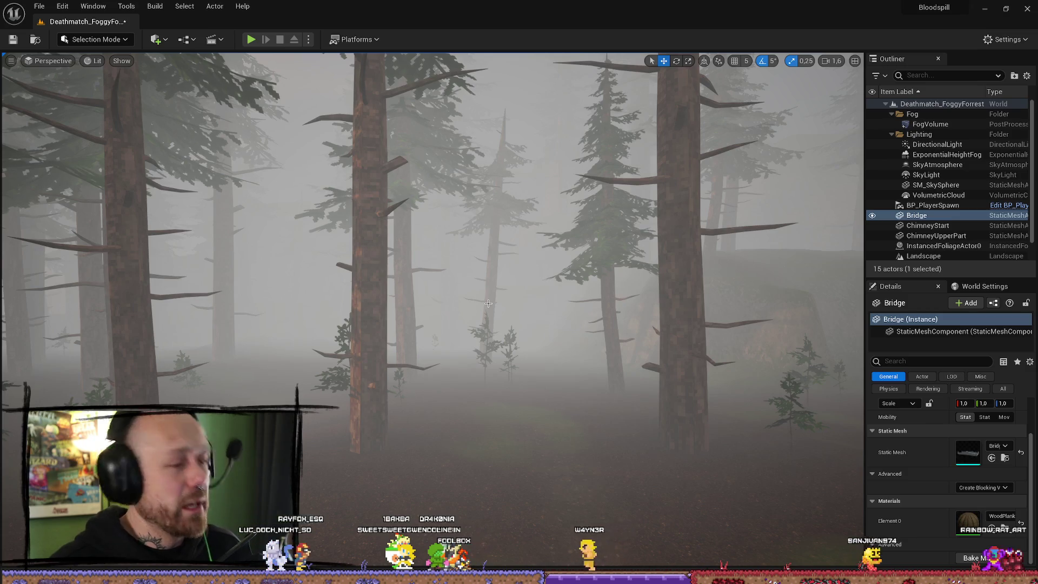
pyautogui.moveTo(489, 303)
pyautogui.mouseDown()
pyautogui.moveTo(471, 241)
pyautogui.moveTo(443, 246)
pyautogui.moveTo(454, 224)
pyautogui.moveTo(441, 238)
pyautogui.moveTo(449, 240)
pyautogui.moveTo(430, 241)
pyautogui.moveTo(486, 244)
pyautogui.mouseUp()
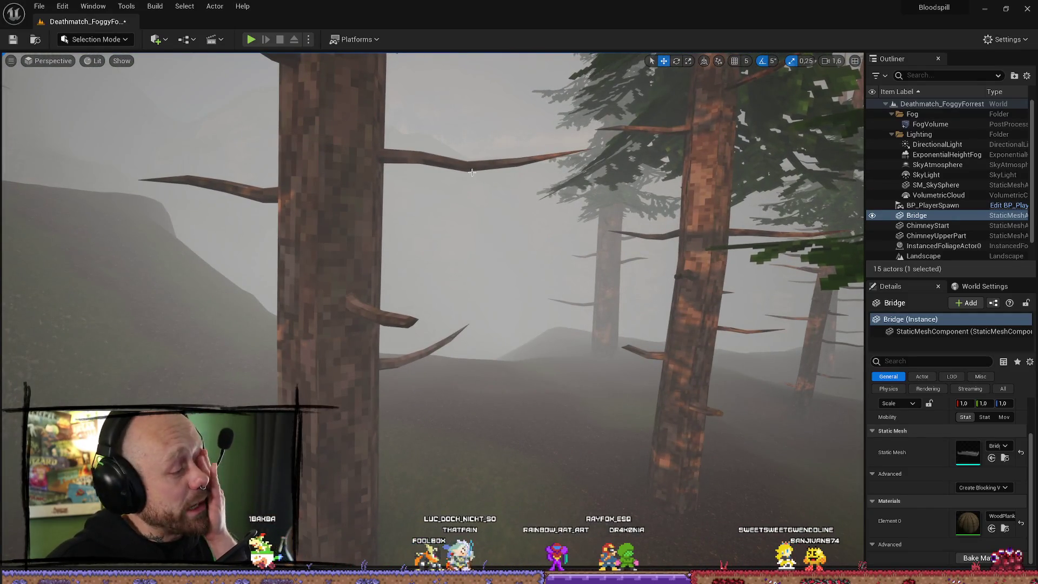
pyautogui.moveTo(467, 178); pyautogui.dragTo(475, 183)
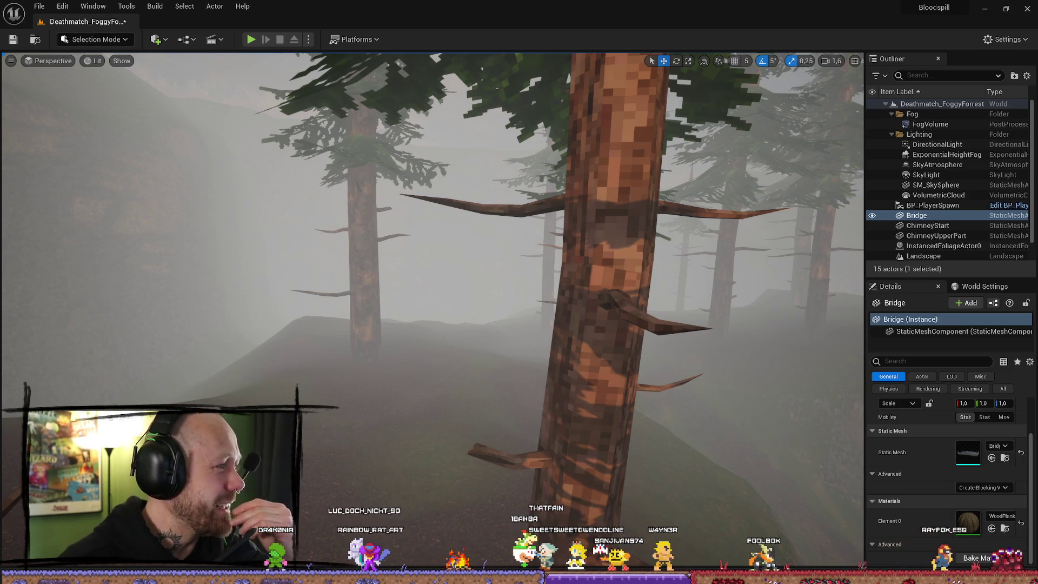
pyautogui.hotkey('alt', 'Tab')
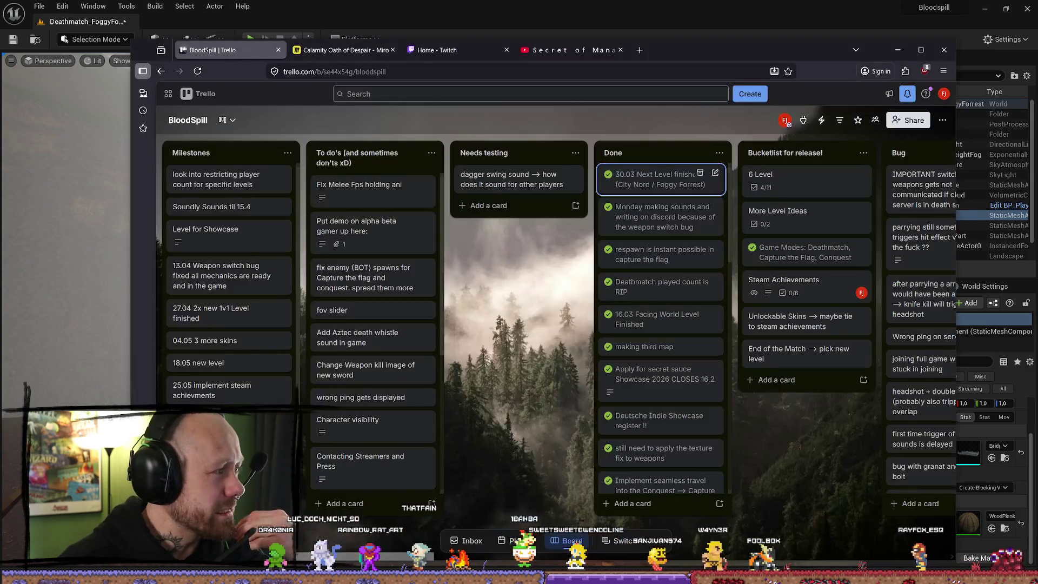
# Shift the Trello browser window to the left to review the BloodSpill board
pyautogui.moveTo(698, 49); pyautogui.dragTo(455, 50)
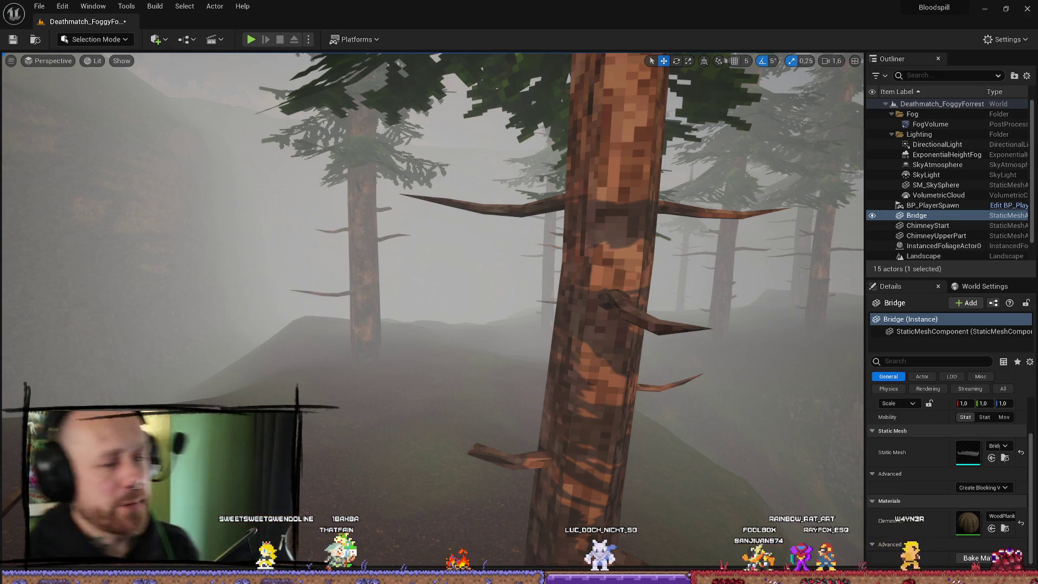
# Fly through the fog past the bridge hillside to the tree stumps and timber house
pyautogui.press('w')
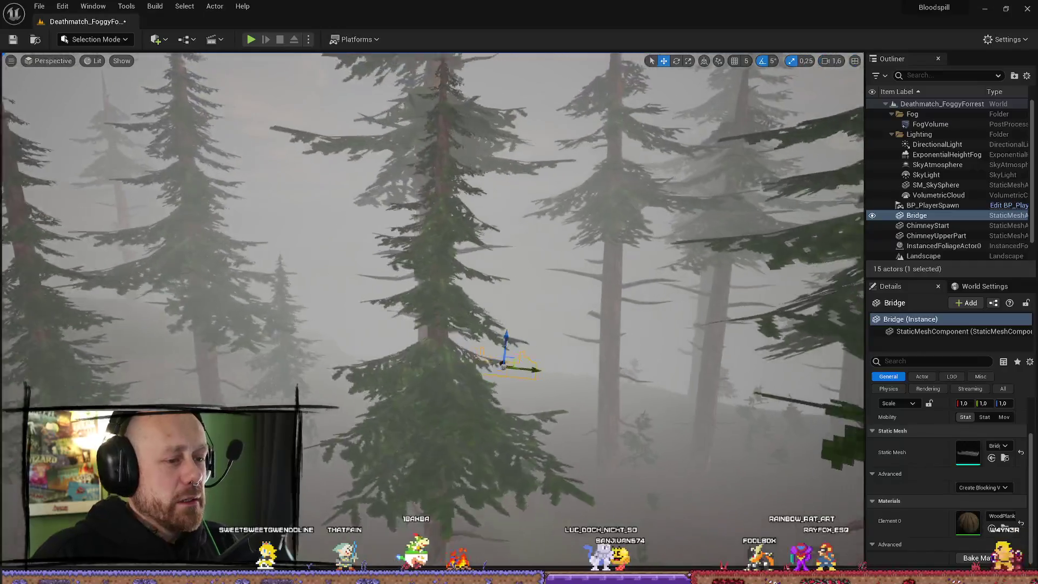
pyautogui.scroll(1, 433, 311)
pyautogui.press('s')
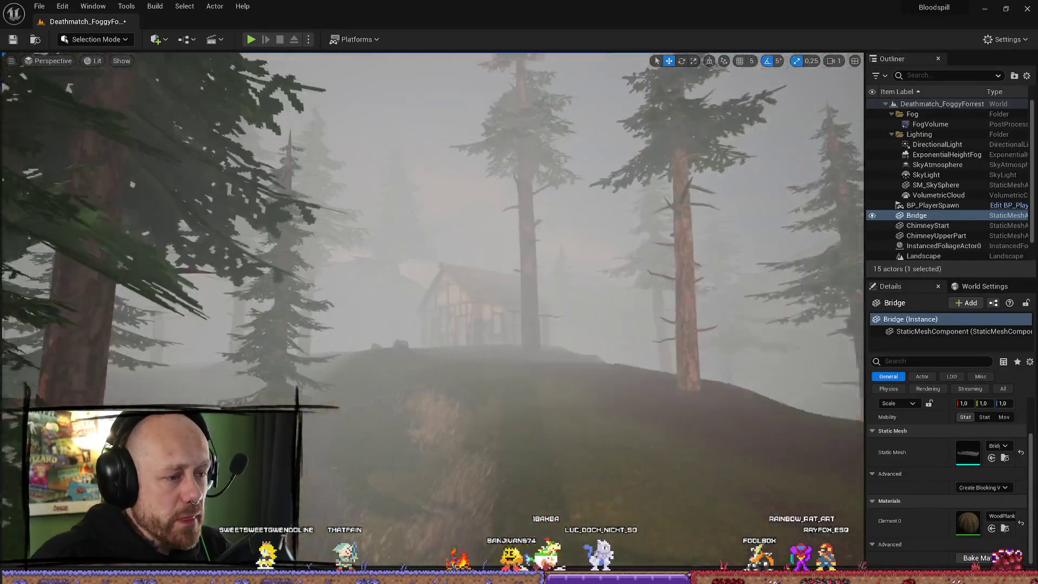
pyautogui.press('w')
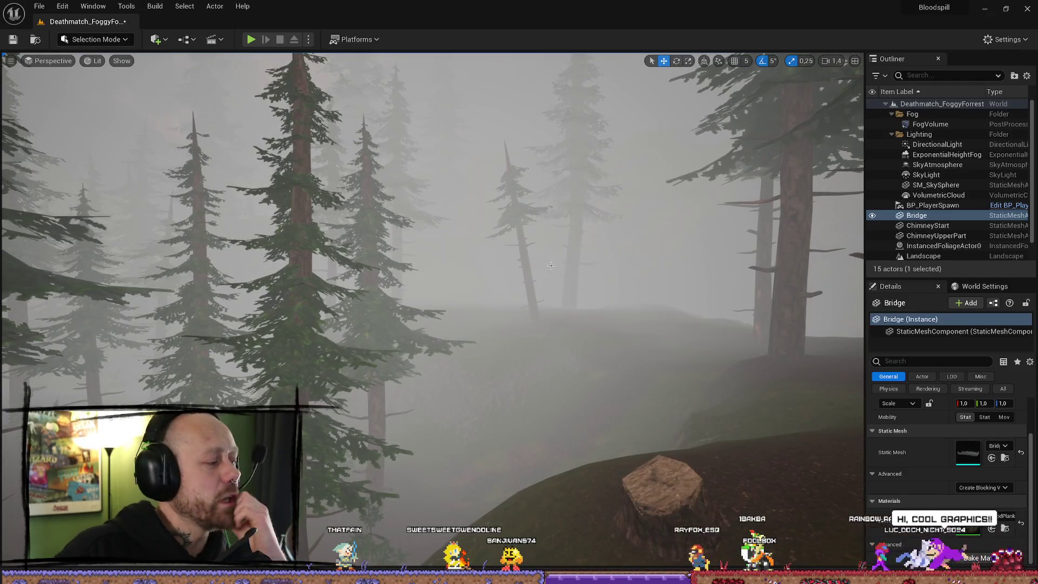
pyautogui.press('w')
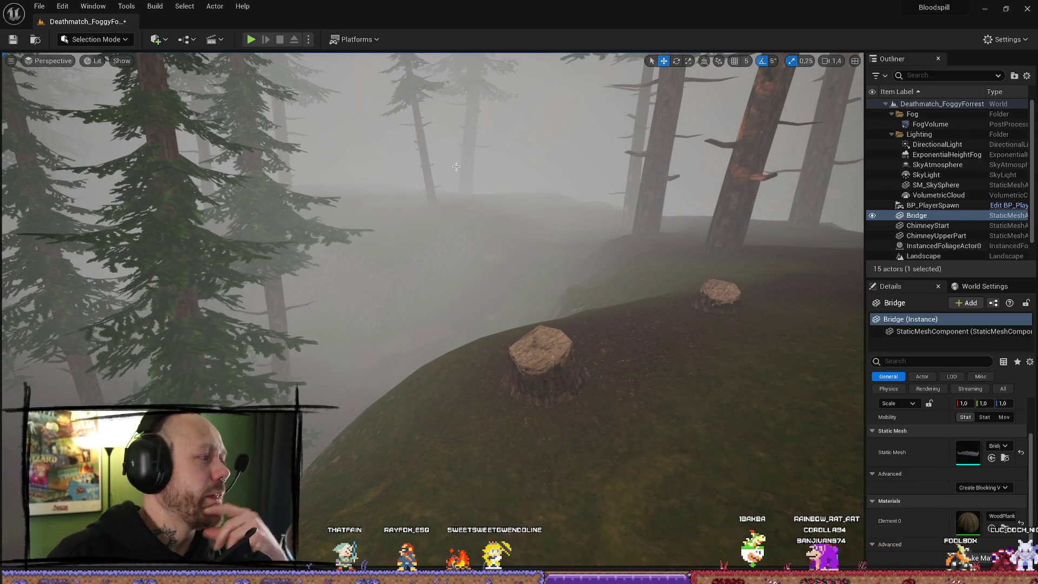
pyautogui.moveTo(441, 181)
pyautogui.mouseDown()
pyautogui.moveTo(535, 160)
pyautogui.moveTo(524, 157)
pyautogui.moveTo(541, 155)
pyautogui.moveTo(508, 156)
pyautogui.moveTo(540, 156)
pyautogui.moveTo(565, 111)
pyautogui.mouseUp()
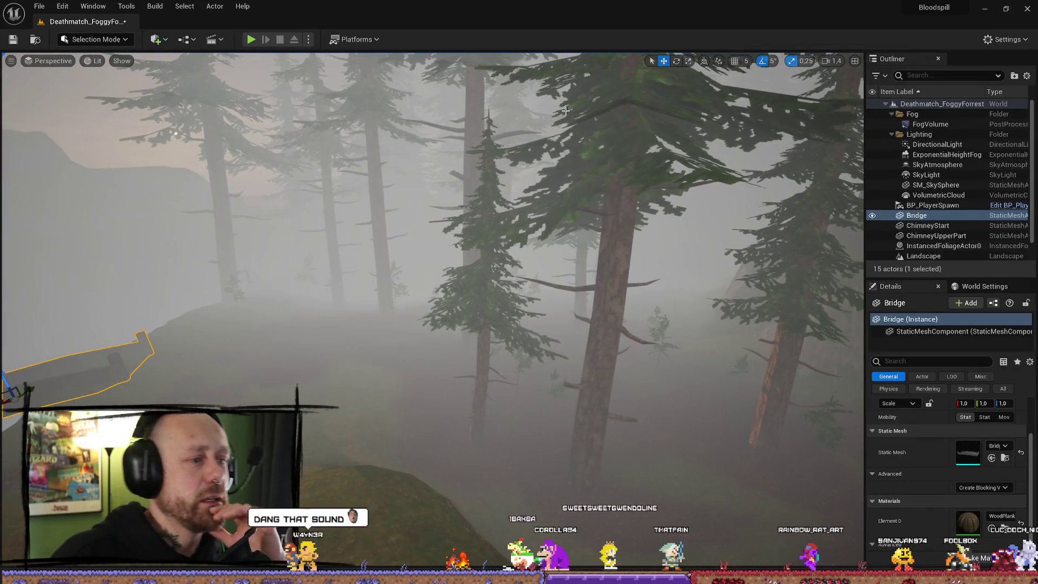
pyautogui.moveTo(521, 364)
pyautogui.mouseDown()
pyautogui.moveTo(532, 365)
pyautogui.moveTo(521, 364)
pyautogui.mouseUp()
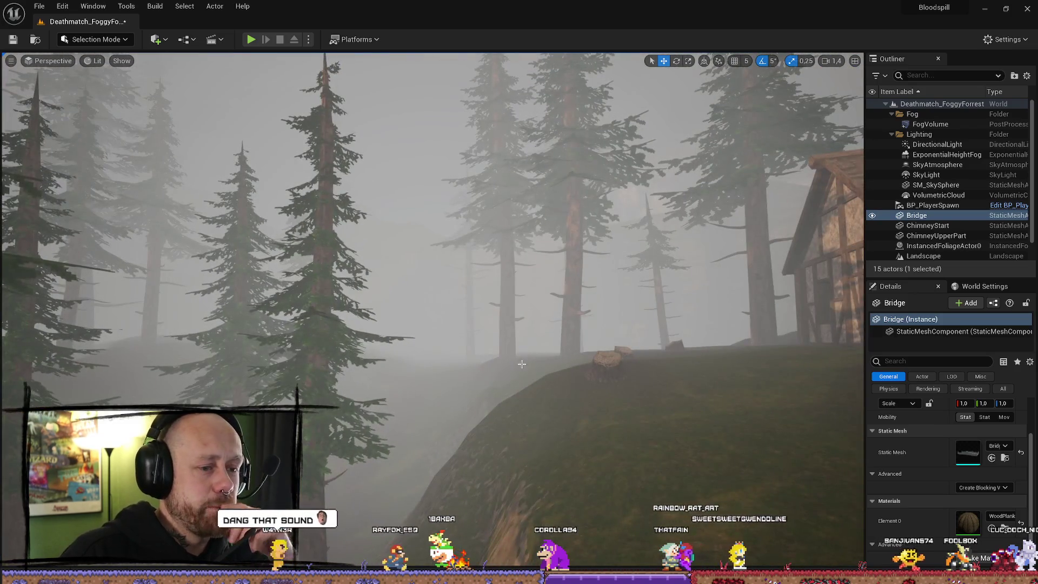
# Select a tree stump, then the house, then the stump foliage again to inspect them
pyautogui.click(607, 370)
pyautogui.moveTo(609, 370); pyautogui.dragTo(615, 370)
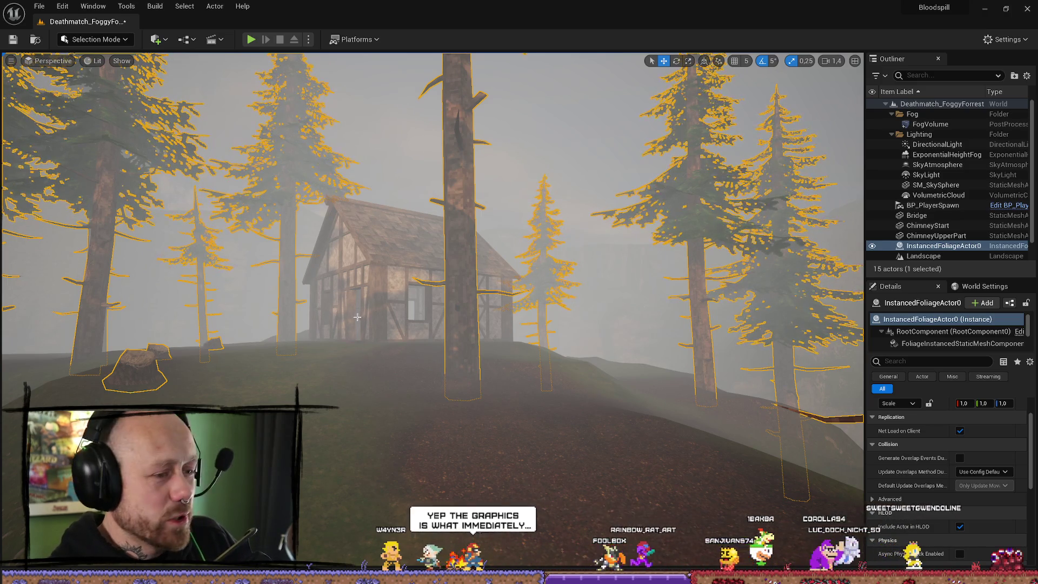
pyautogui.scroll(3, 312, 263)
pyautogui.click(475, 346)
pyautogui.scroll(1, 543, 383)
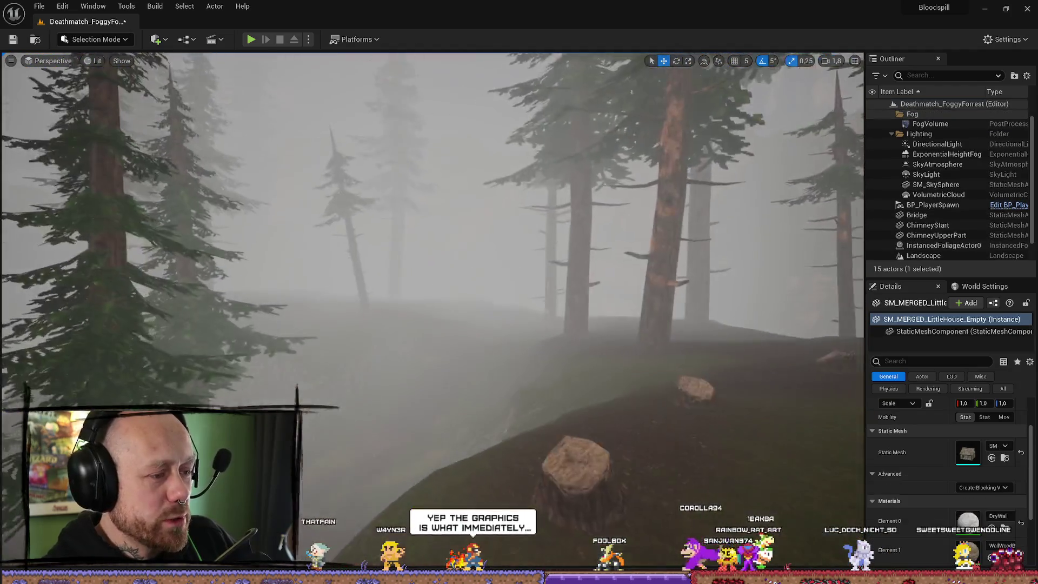
pyautogui.click(543, 383)
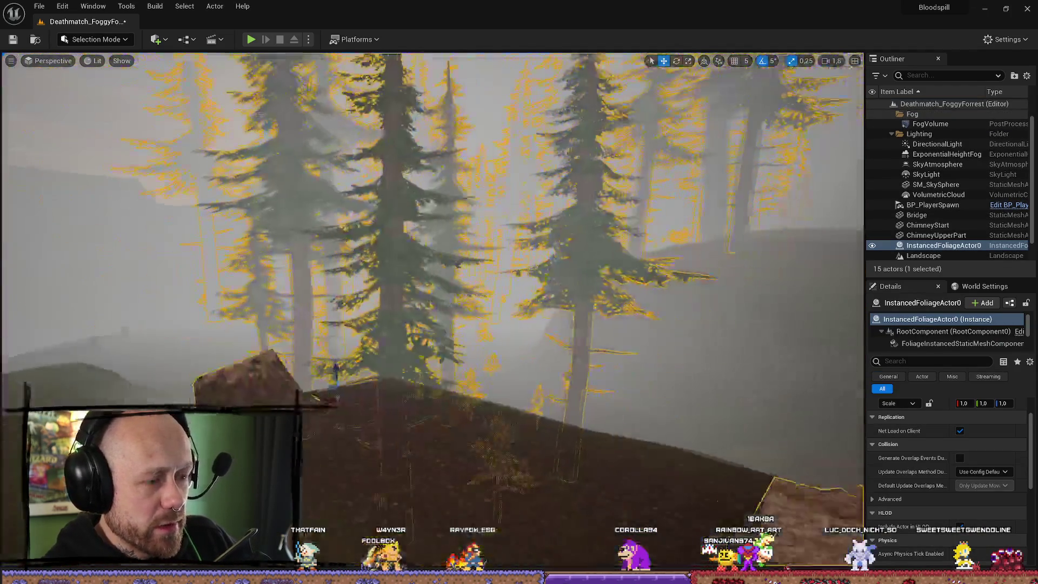
pyautogui.moveTo(651, 347); pyautogui.dragTo(651, 348)
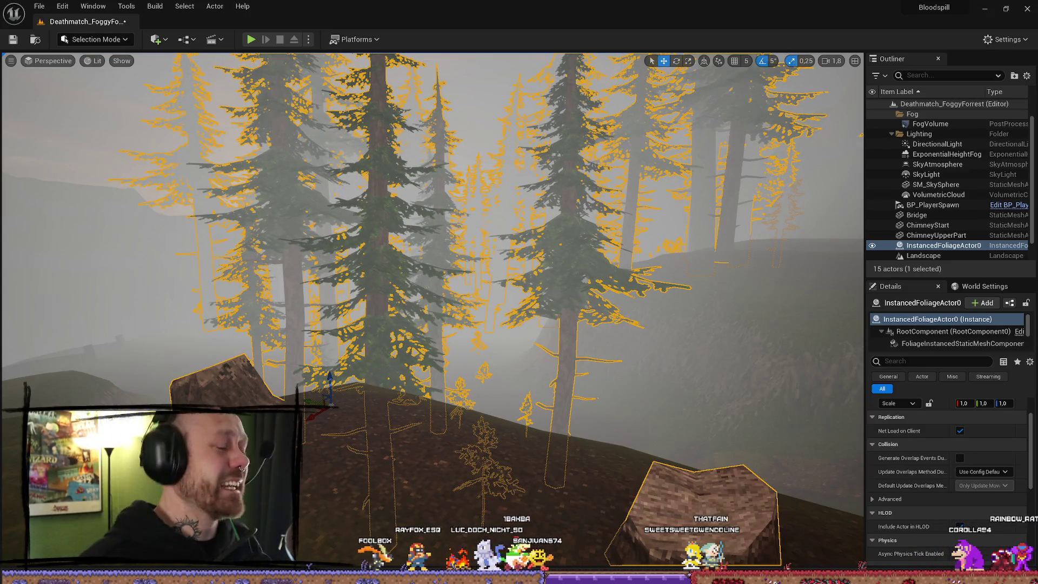
# Select the landscape ground, then show the LandscapeMeshes assets in the Content Drawer
pyautogui.moveTo(340, 310)
pyautogui.mouseDown()
pyautogui.moveTo(313, 303)
pyautogui.moveTo(346, 303)
pyautogui.moveTo(303, 305)
pyautogui.moveTo(314, 319)
pyautogui.moveTo(340, 310)
pyautogui.moveTo(533, 220)
pyautogui.moveTo(487, 243)
pyautogui.mouseUp()
pyautogui.click(533, 221)
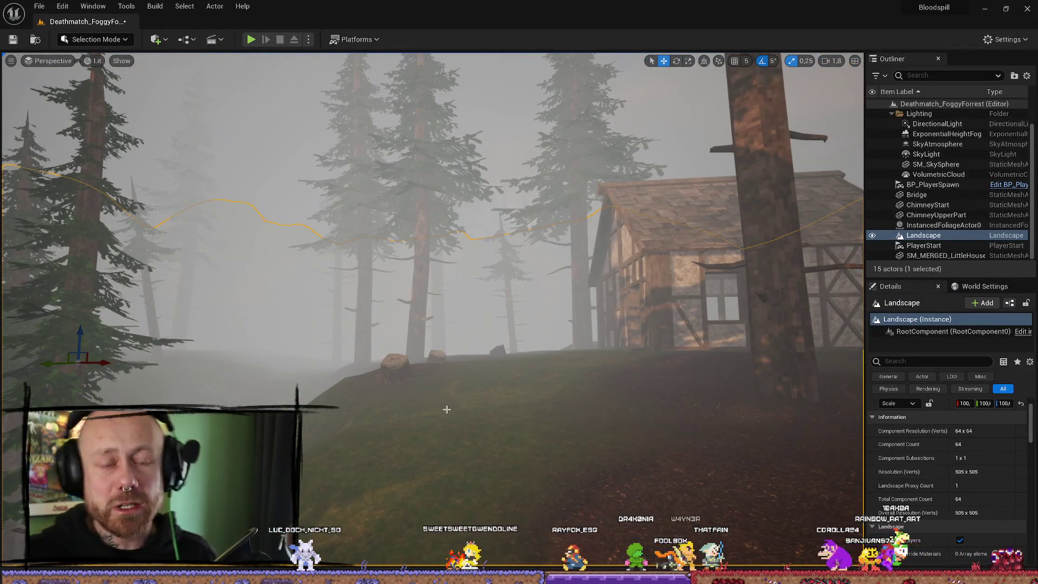
pyautogui.moveTo(446, 409)
pyautogui.mouseDown()
pyautogui.moveTo(487, 389)
pyautogui.moveTo(572, 309)
pyautogui.mouseUp()
pyautogui.hotkey('ctrl', 'space')
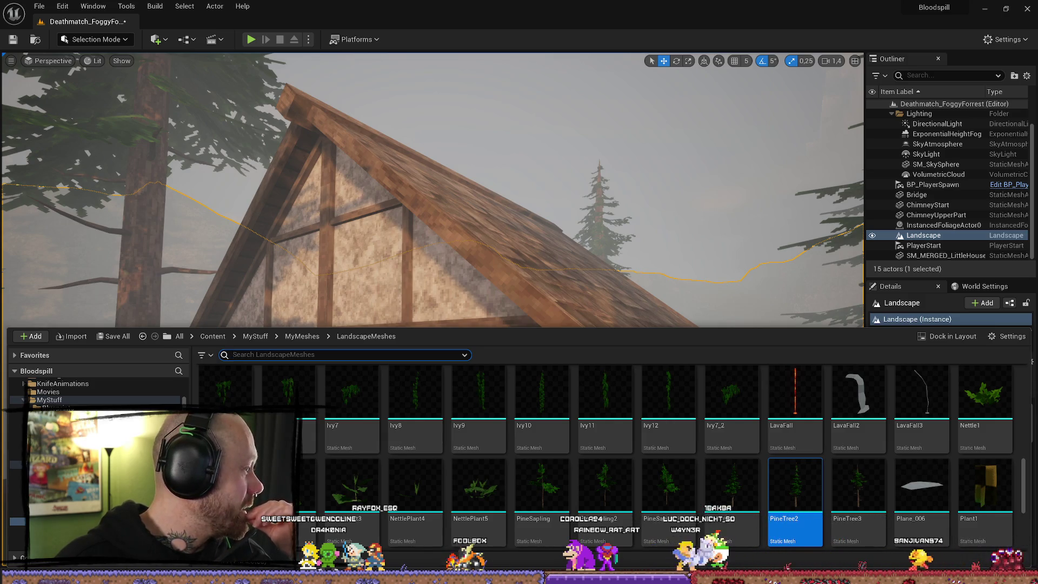
# Close the Content Drawer and fly into the cabin to inspect its interior and doorway
pyautogui.hotkey('ctrl', 'space')
pyautogui.press('w')
pyautogui.press('w')
pyautogui.press('w')
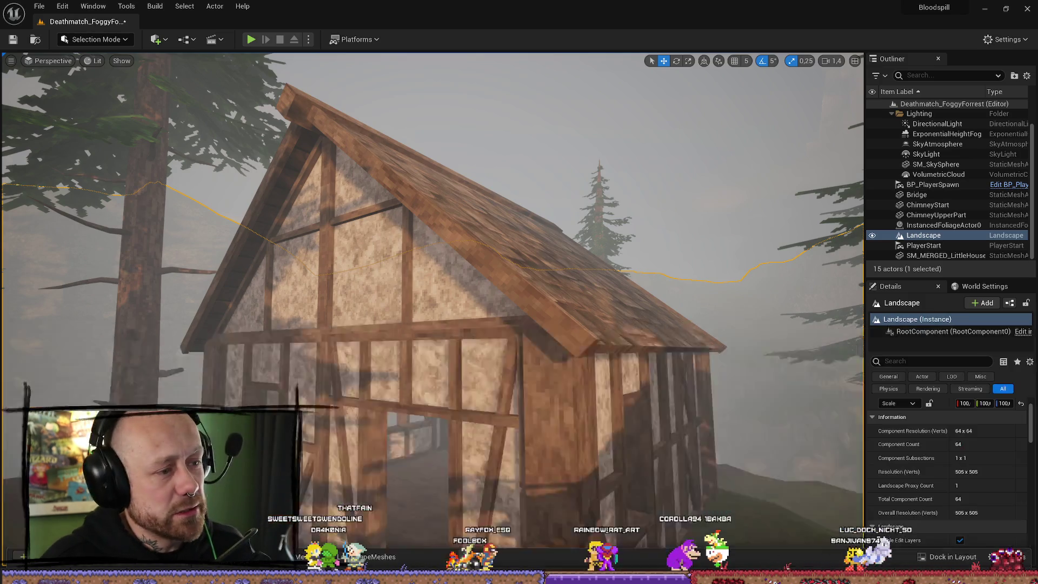
pyautogui.press('w')
pyautogui.press('w')
pyautogui.press('w')
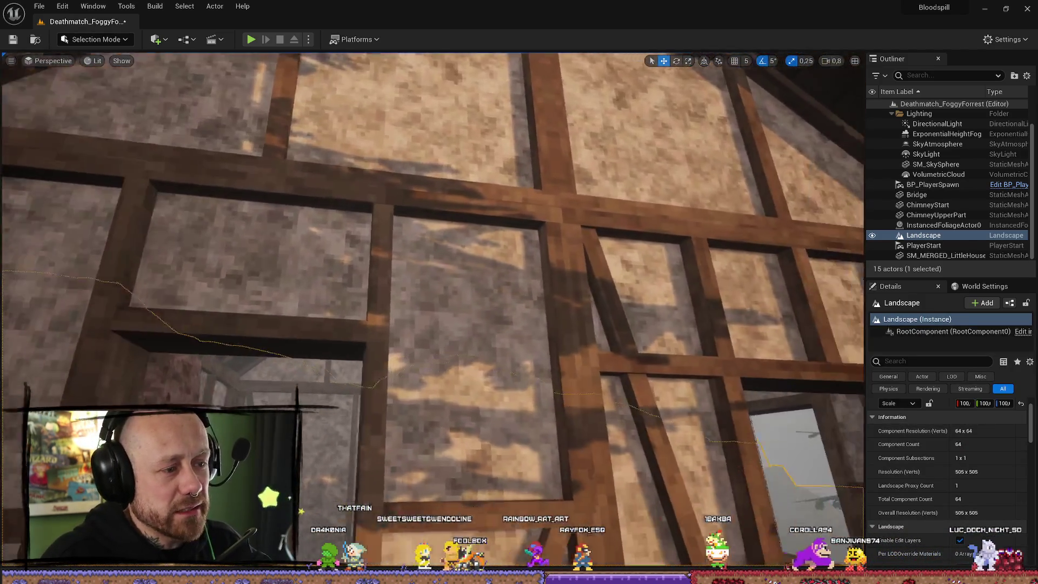
pyautogui.scroll(-1, 432, 311)
pyautogui.press('s')
pyautogui.press('s')
pyautogui.press('s')
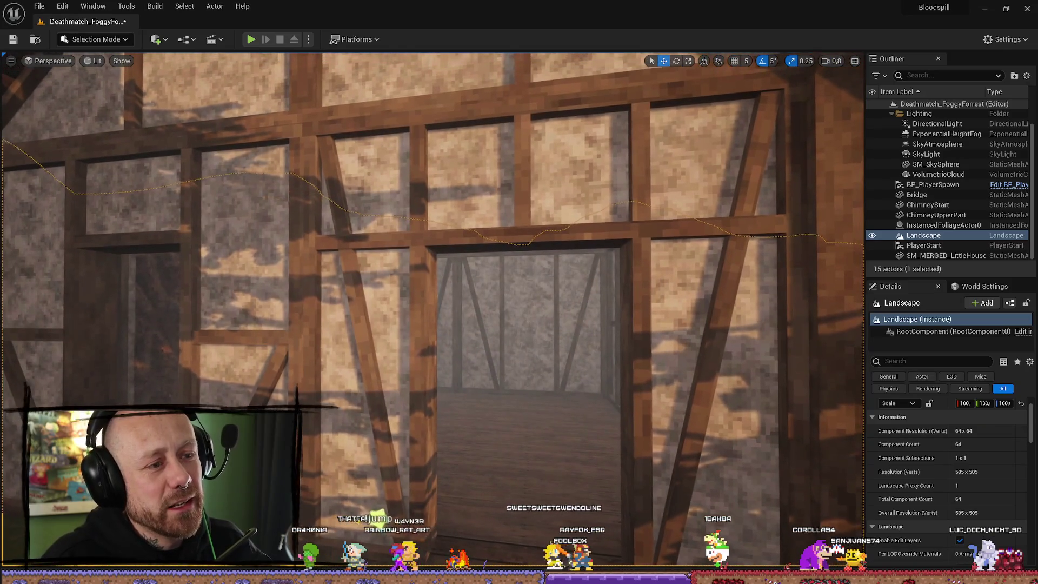
pyautogui.scroll(2, 433, 312)
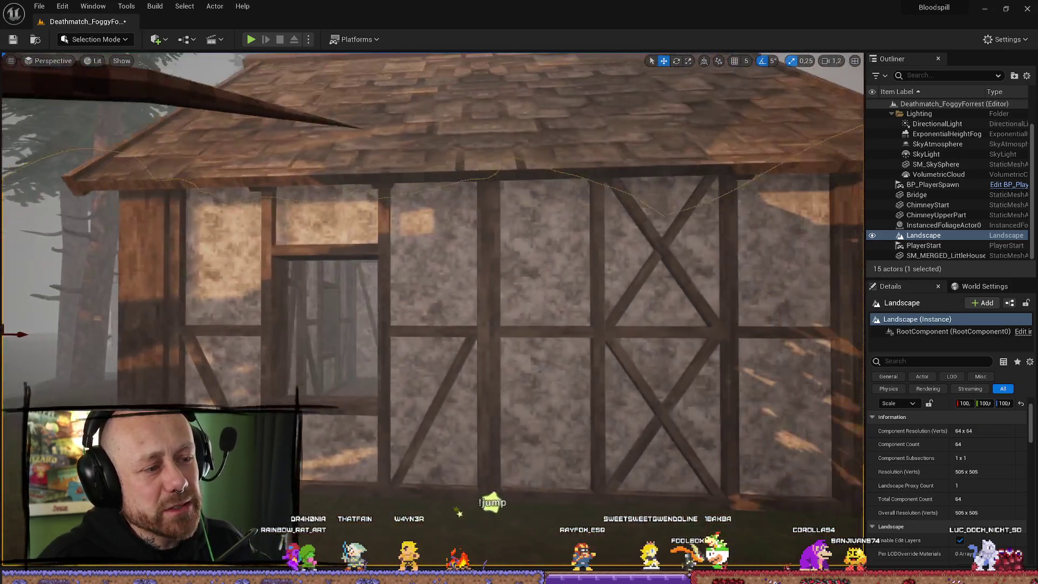
# Turn toward the trees and rock and select the foliage trees and stump
pyautogui.moveTo(465, 249); pyautogui.dragTo(493, 250)
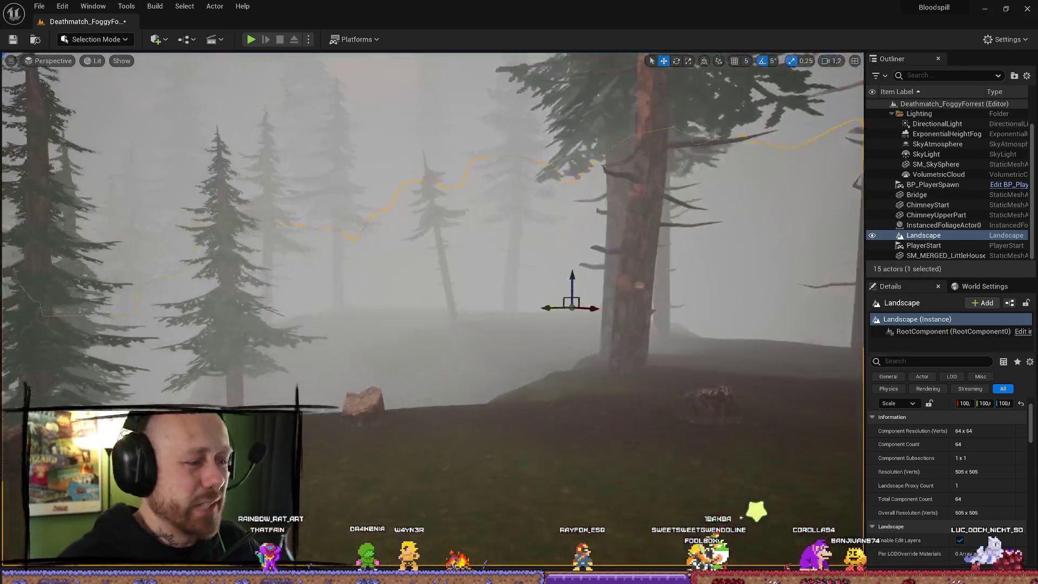
pyautogui.moveTo(493, 250); pyautogui.dragTo(563, 254)
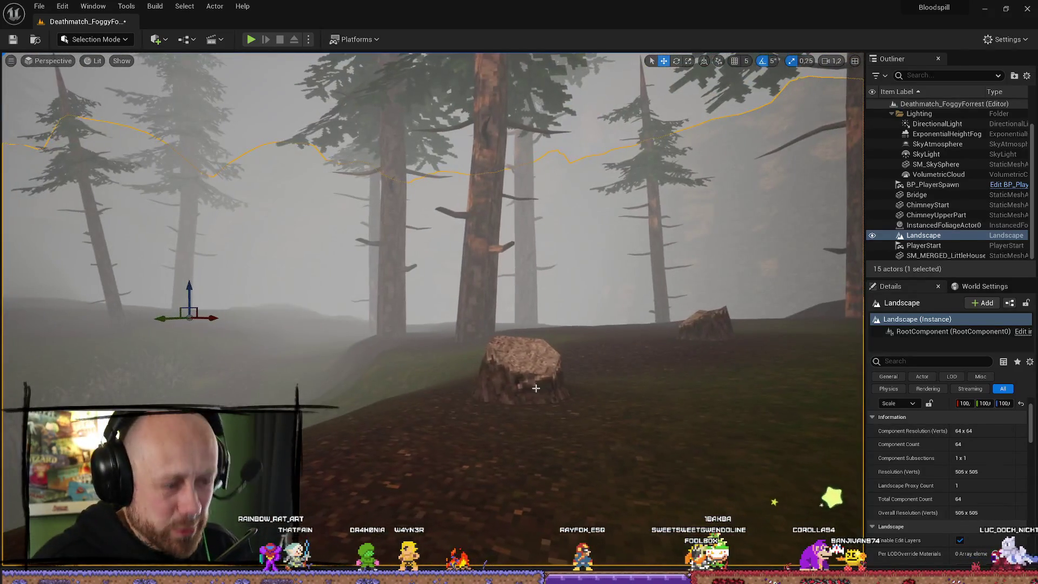
pyautogui.click(535, 388)
pyautogui.moveTo(536, 387); pyautogui.dragTo(536, 346)
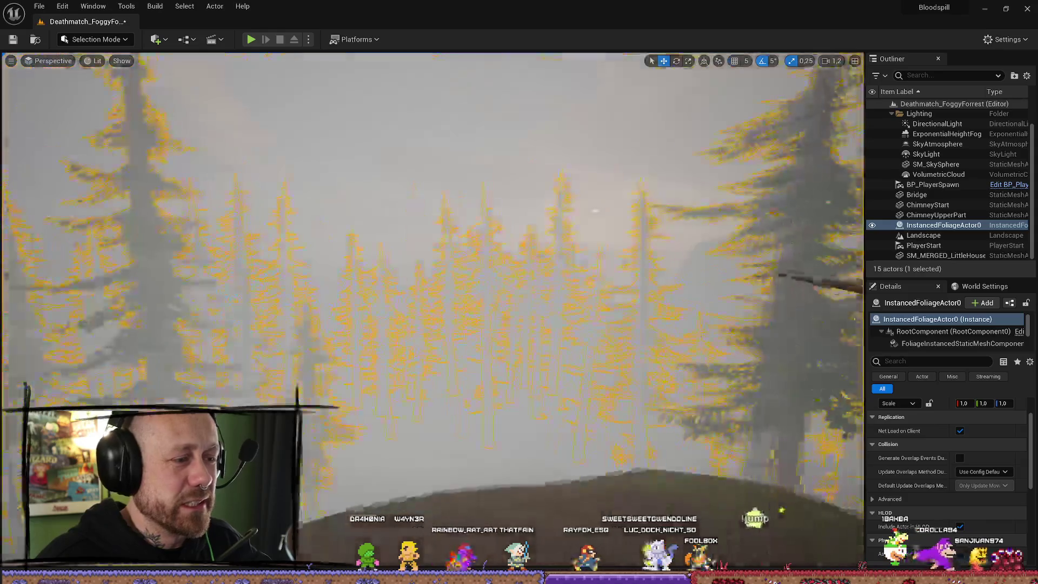
# Select the landscape ground and fly to a forest clearing and the young tree
pyautogui.click(461, 364)
pyautogui.scroll(1, 432, 312)
pyautogui.press('w')
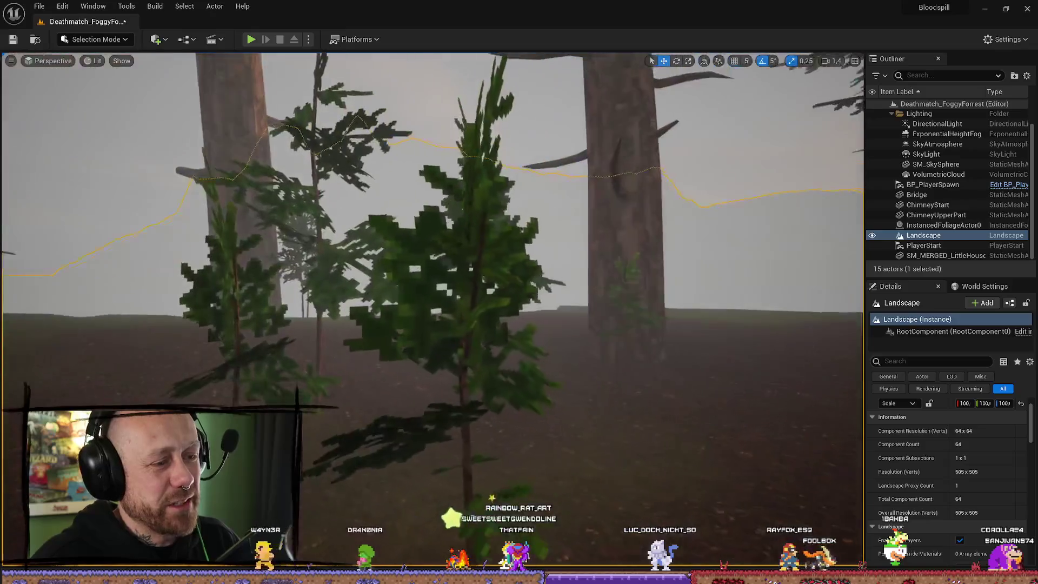
pyautogui.scroll(-1, 432, 312)
pyautogui.press('w')
pyautogui.press('s')
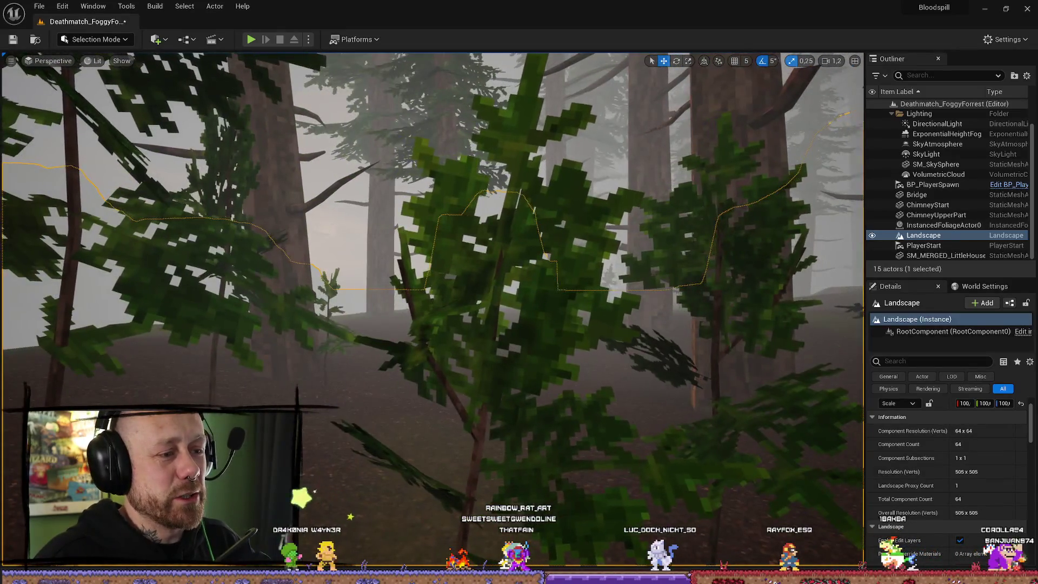
pyautogui.press('w')
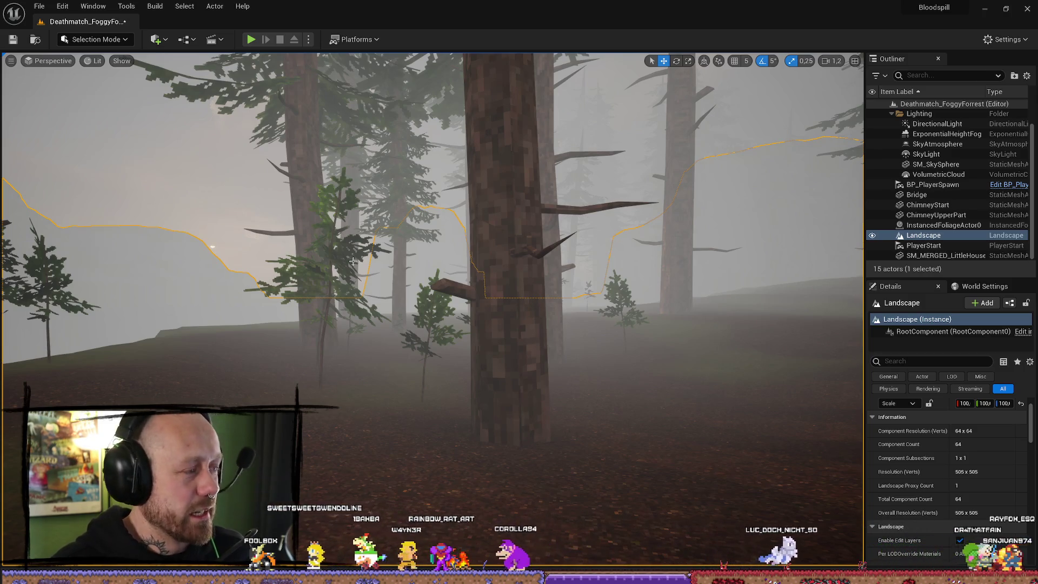
# Fly toward the big tree through the forest, then drag the browser window over the editor
pyautogui.moveTo(353, 261)
pyautogui.mouseDown()
pyautogui.moveTo(340, 227)
pyautogui.moveTo(376, 238)
pyautogui.mouseUp()
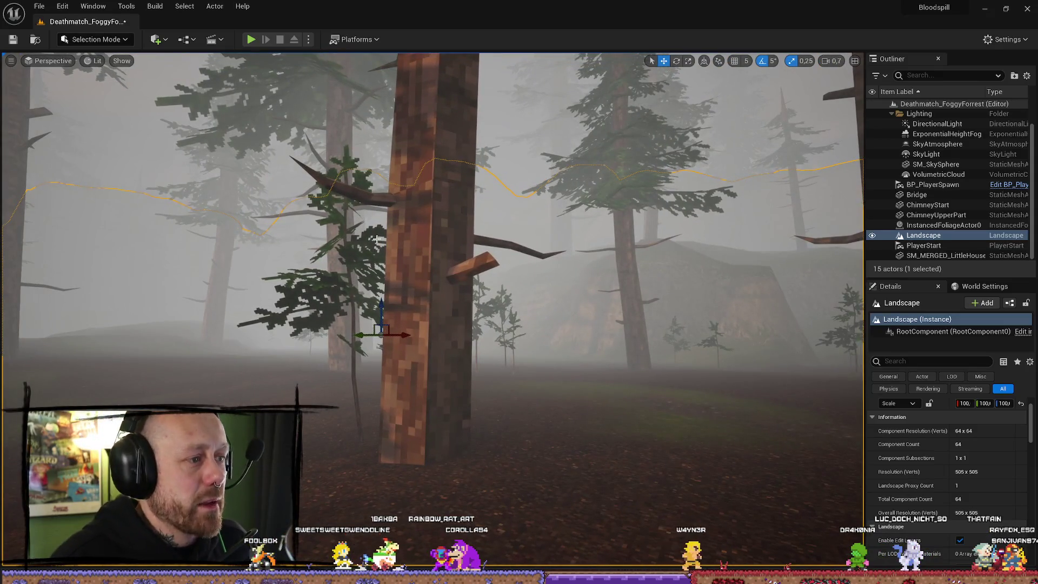
pyautogui.moveTo(377, 239); pyautogui.dragTo(316, 233)
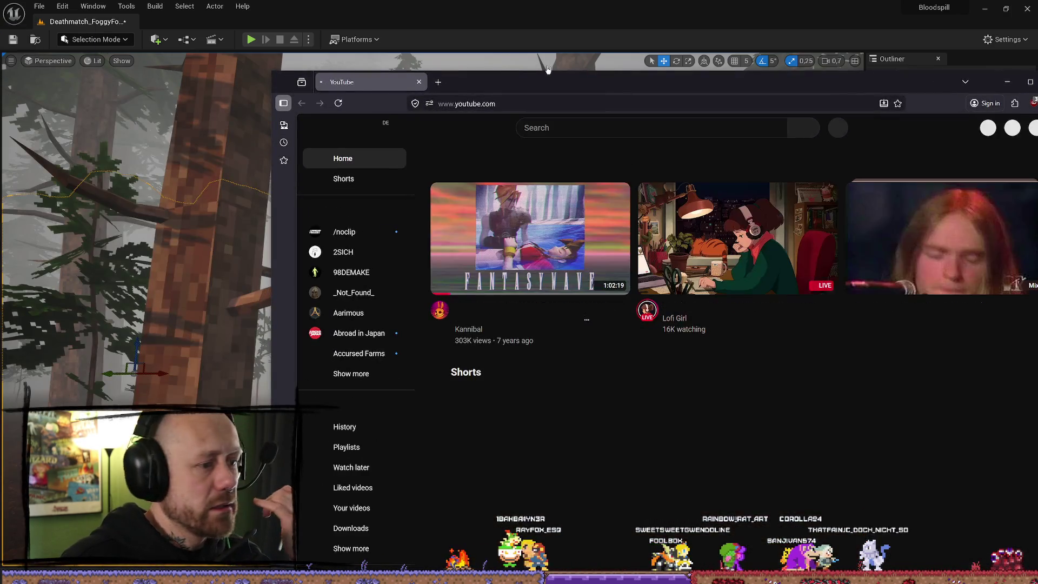
pyautogui.moveTo(637, 97); pyautogui.dragTo(407, 81)
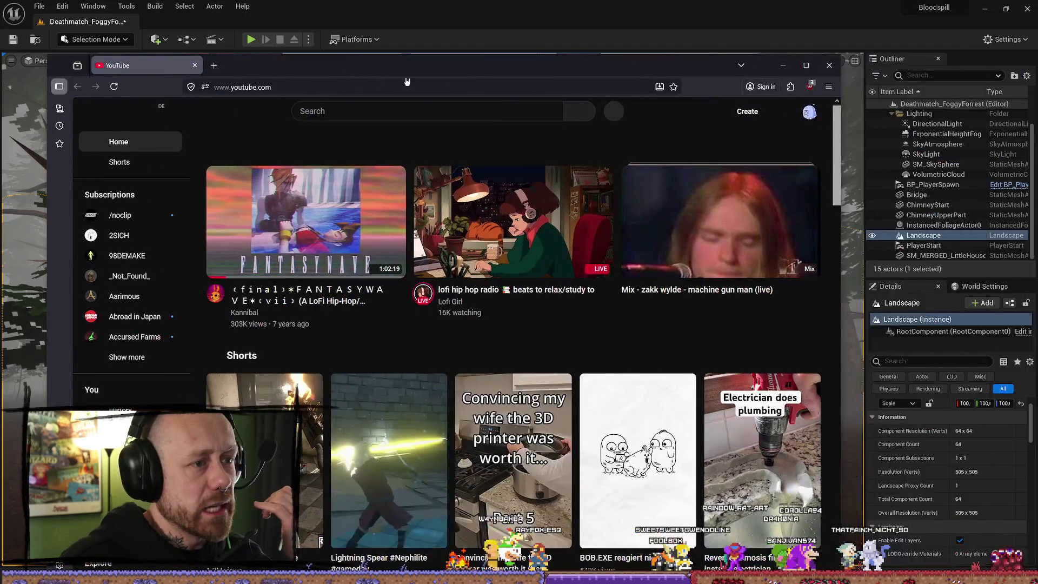
# Search YouTube for 'calamity oath' and play the Calamity Devlog 11 video
pyautogui.click(485, 118)
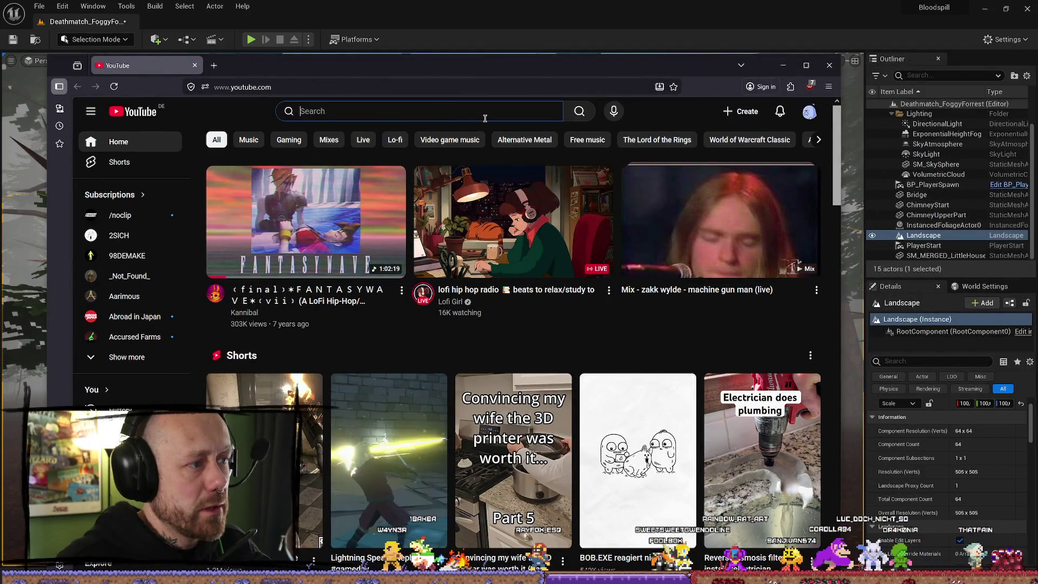
pyautogui.write('calamity oath')
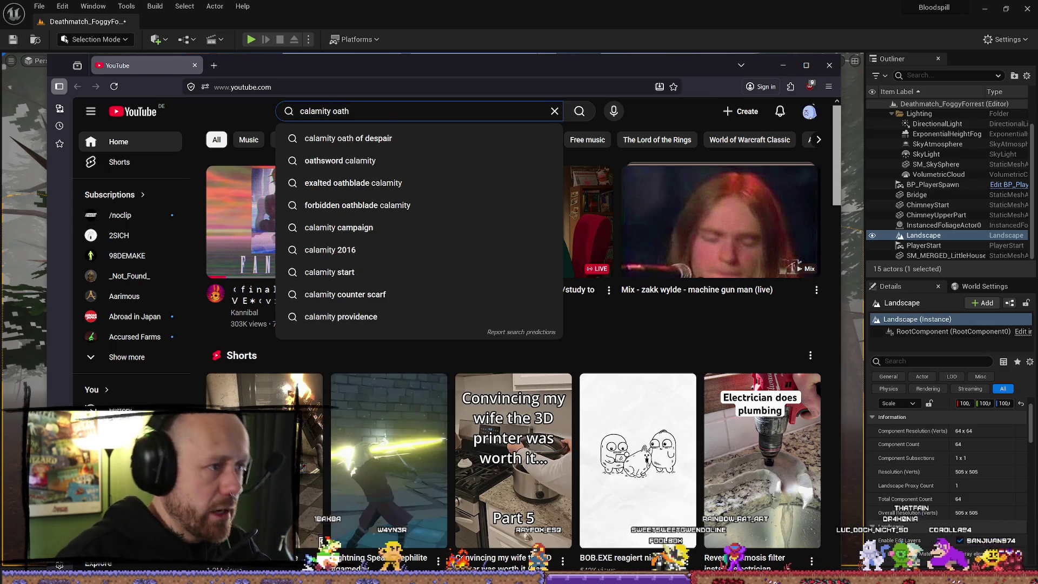
pyautogui.click(529, 141)
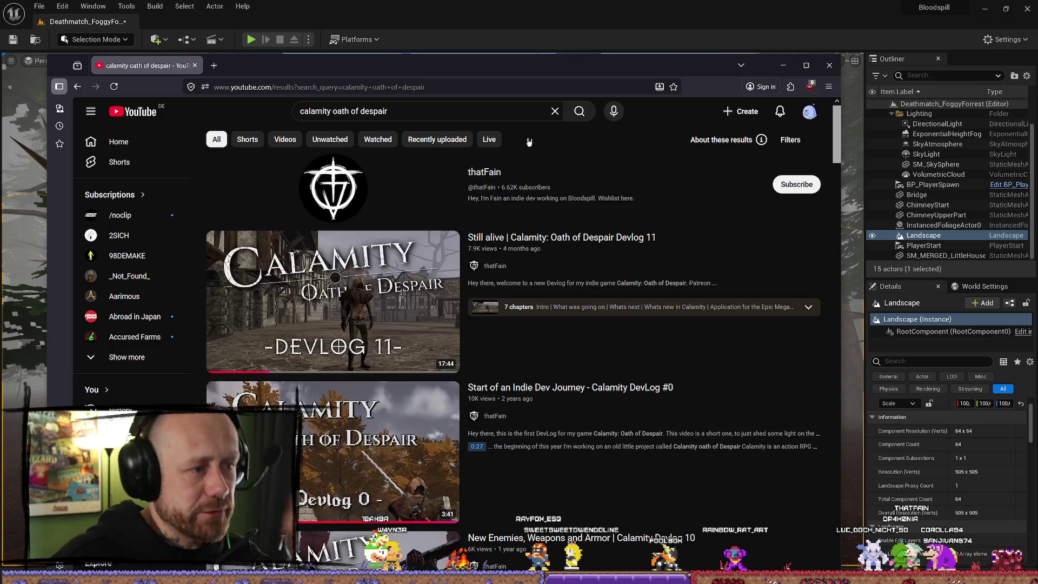
pyautogui.click(503, 318)
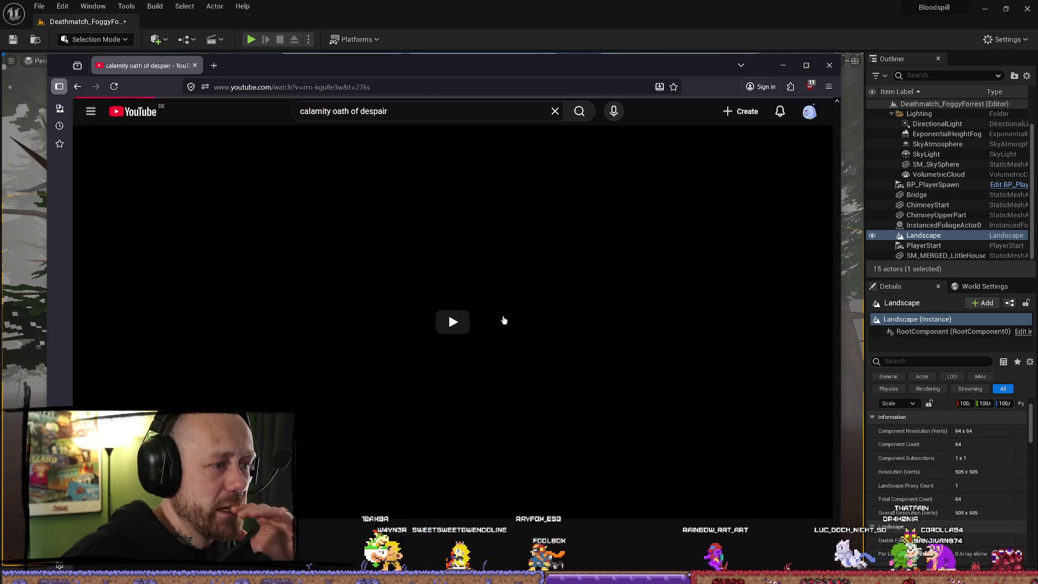
pyautogui.click(441, 327)
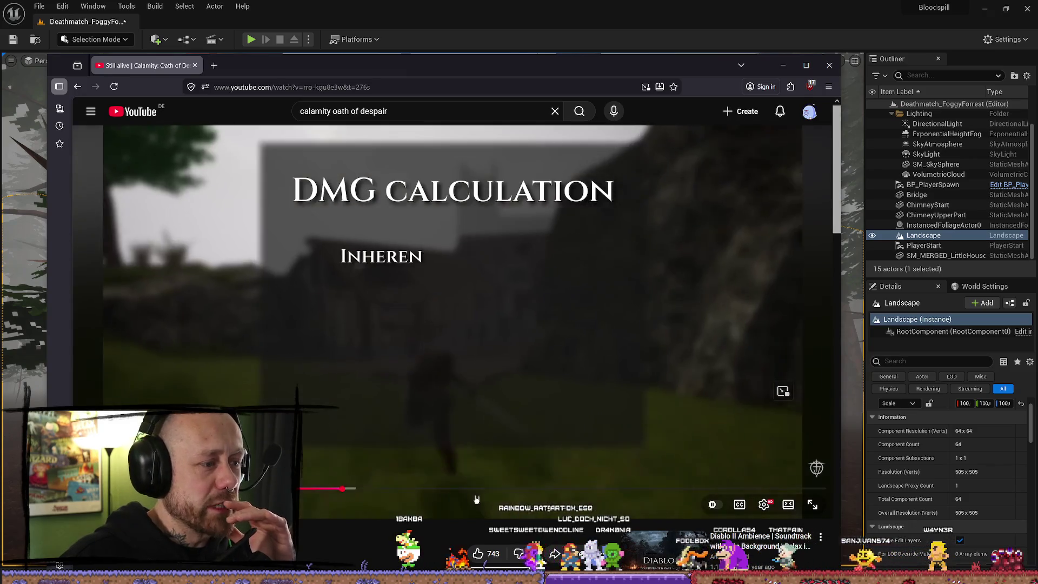
# Skip to the 'Whats new in Calamity' part, maximize and pause, then return to Unreal
pyautogui.moveTo(477, 489); pyautogui.dragTo(434, 490)
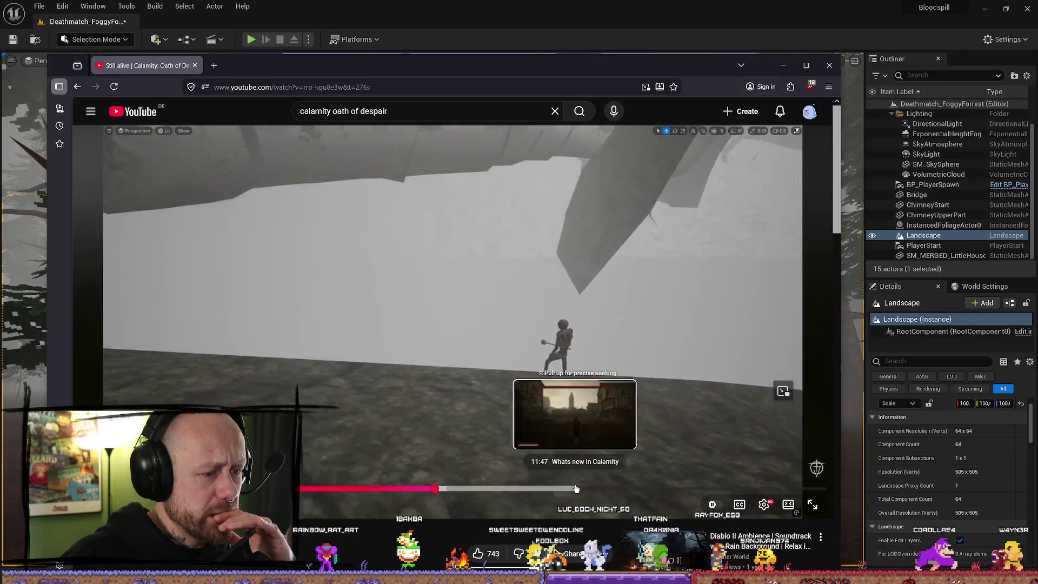
pyautogui.click(577, 488)
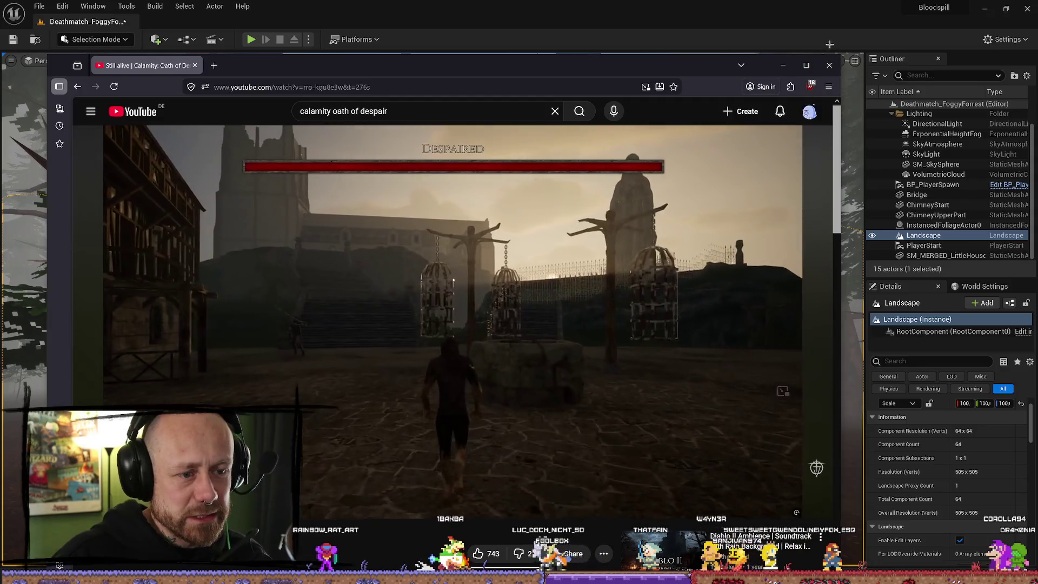
pyautogui.doubleClick(680, 65)
pyautogui.press('space')
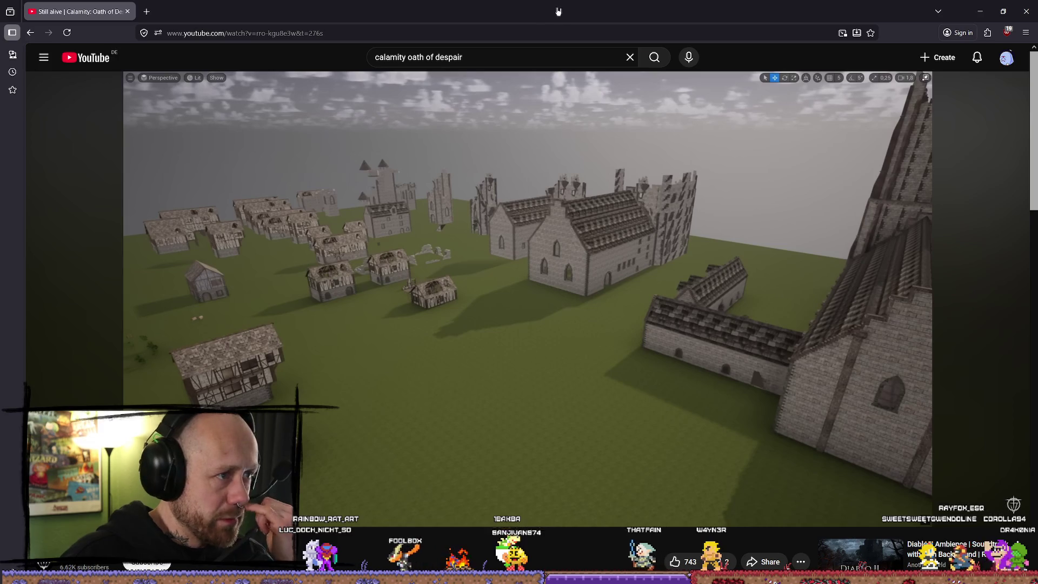
pyautogui.moveTo(558, 11)
pyautogui.mouseDown()
pyautogui.moveTo(672, 139)
pyautogui.moveTo(481, 104)
pyautogui.mouseUp()
pyautogui.click(510, 316)
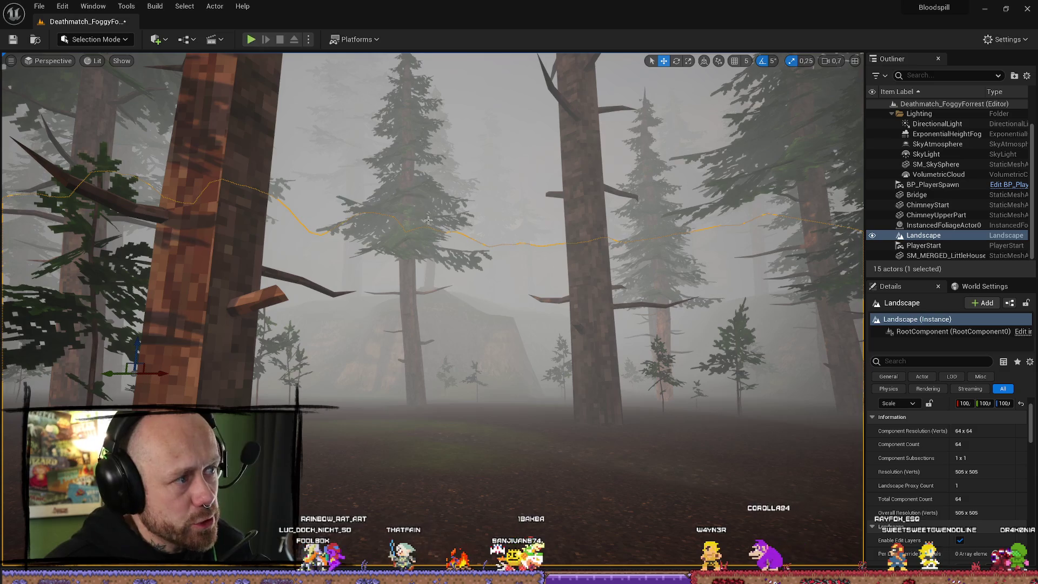
pyautogui.click(251, 39)
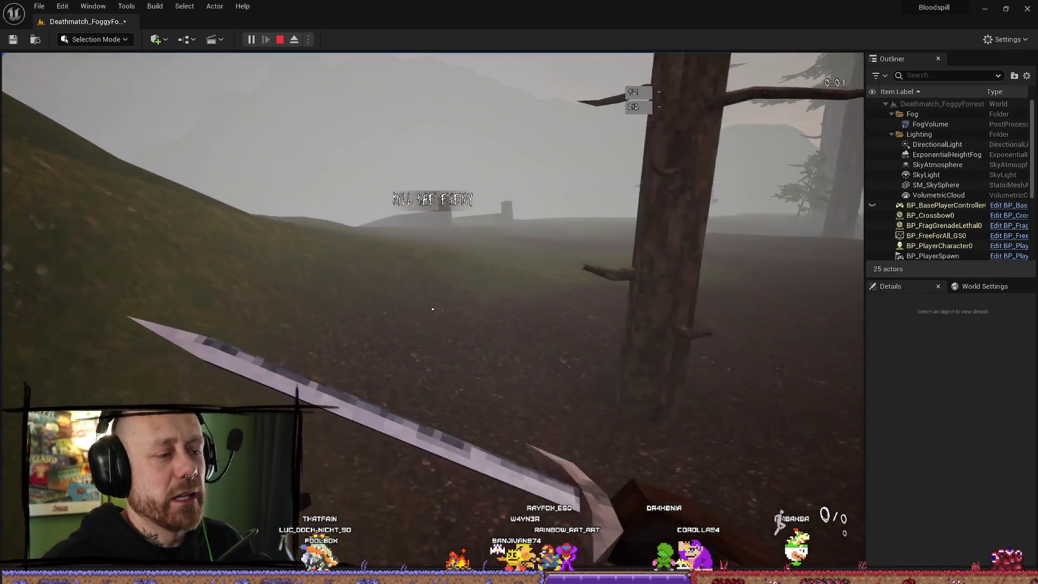
pyautogui.moveTo(433, 309)
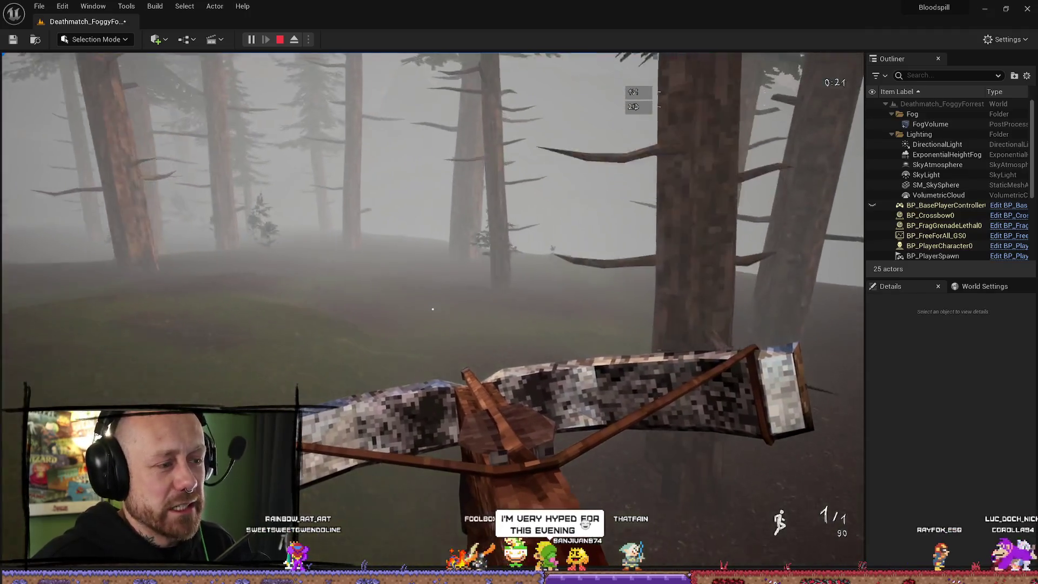
pyautogui.press('w')
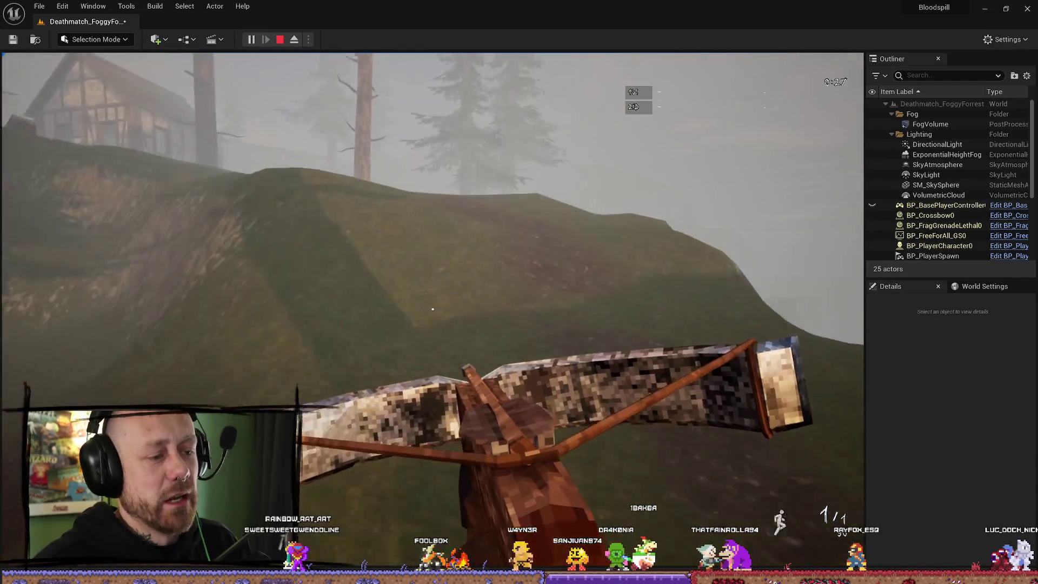
pyautogui.press('w')
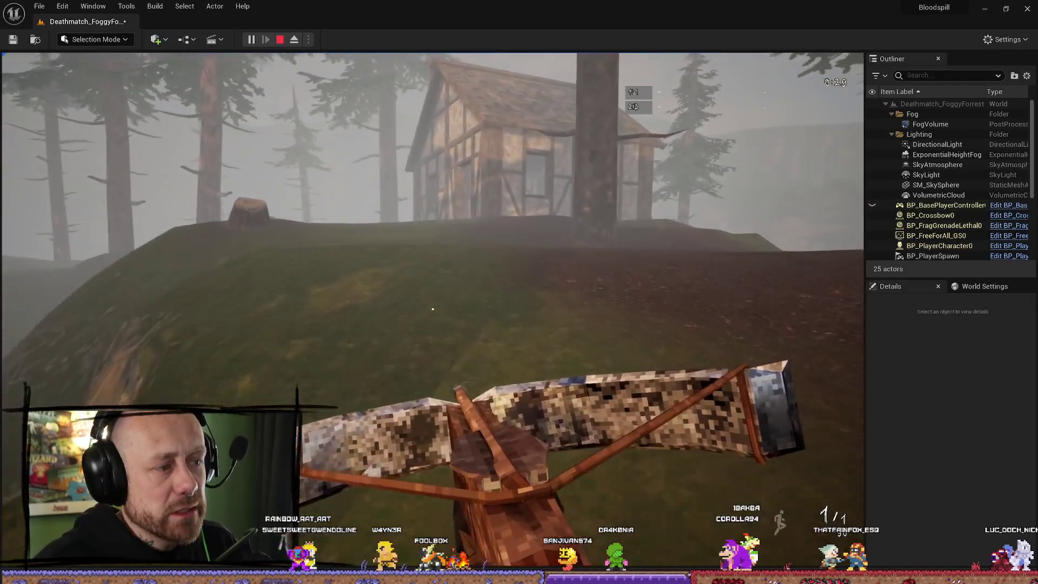
pyautogui.press('w')
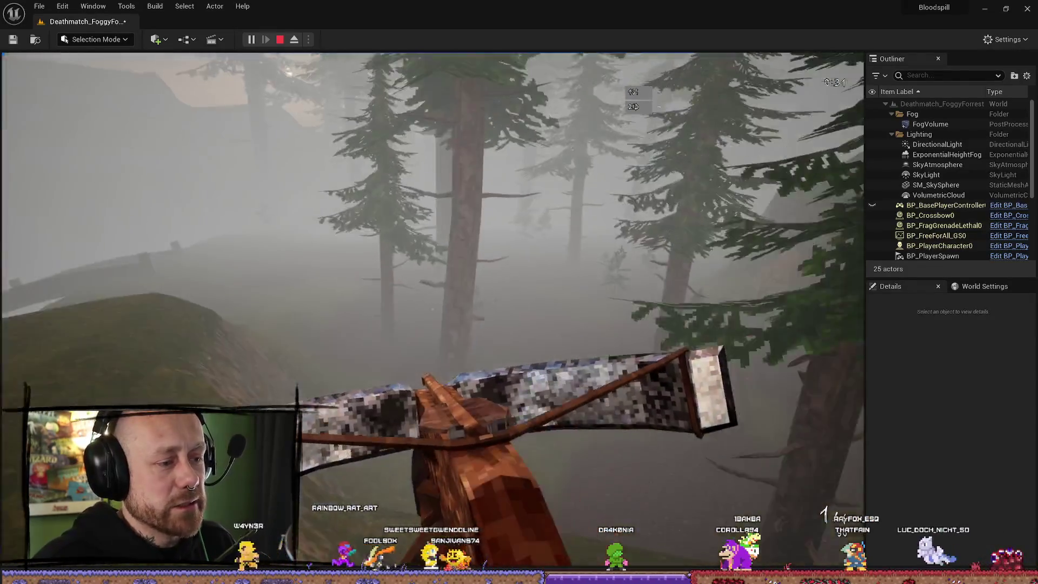
pyautogui.press('Escape')
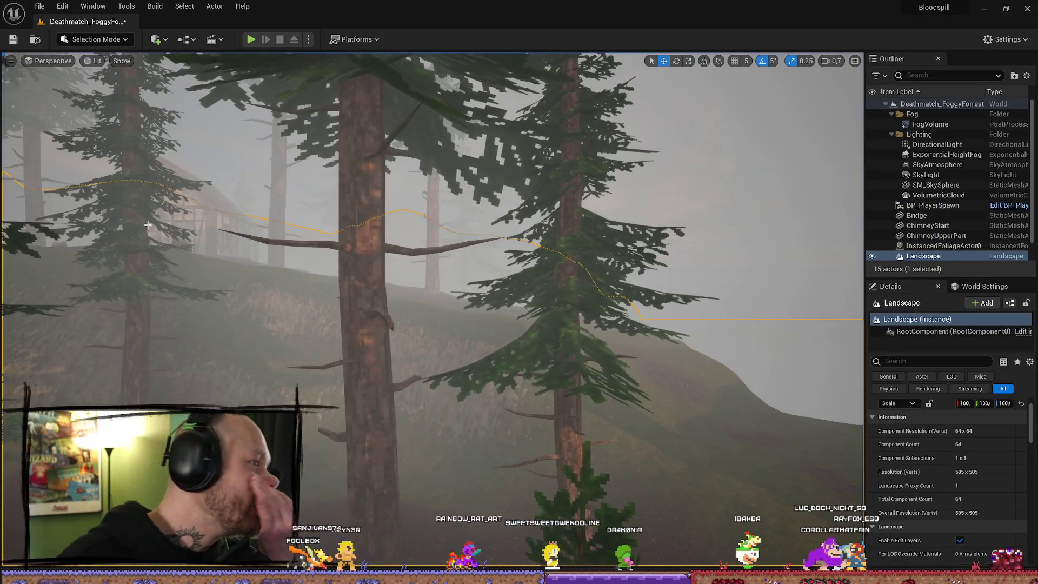
# Open the Cube_005 axe mesh from the MyStuff folder in the Content Drawer
pyautogui.hotkey('ctrl', 'space')
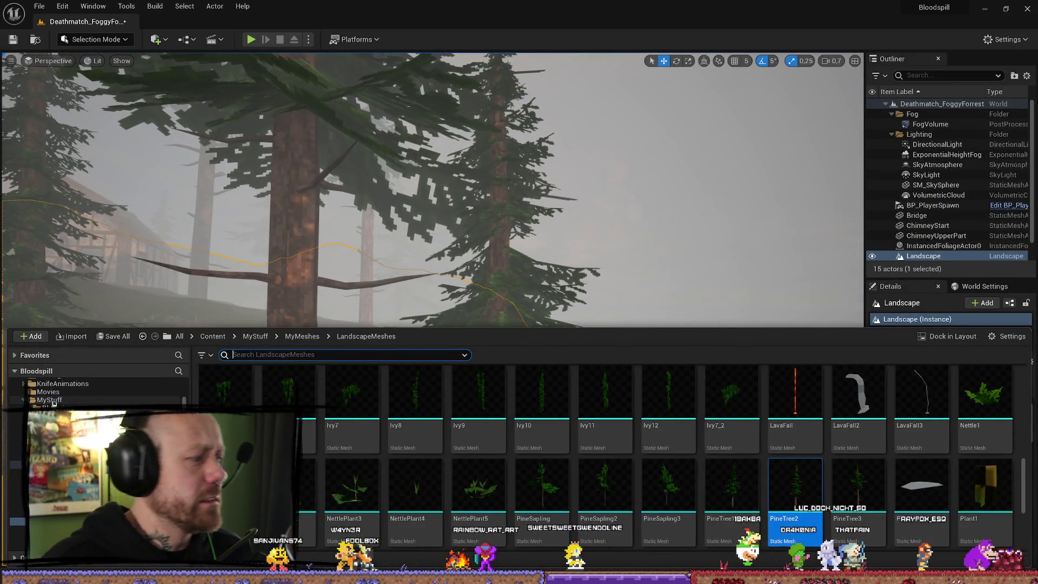
pyautogui.click(49, 400)
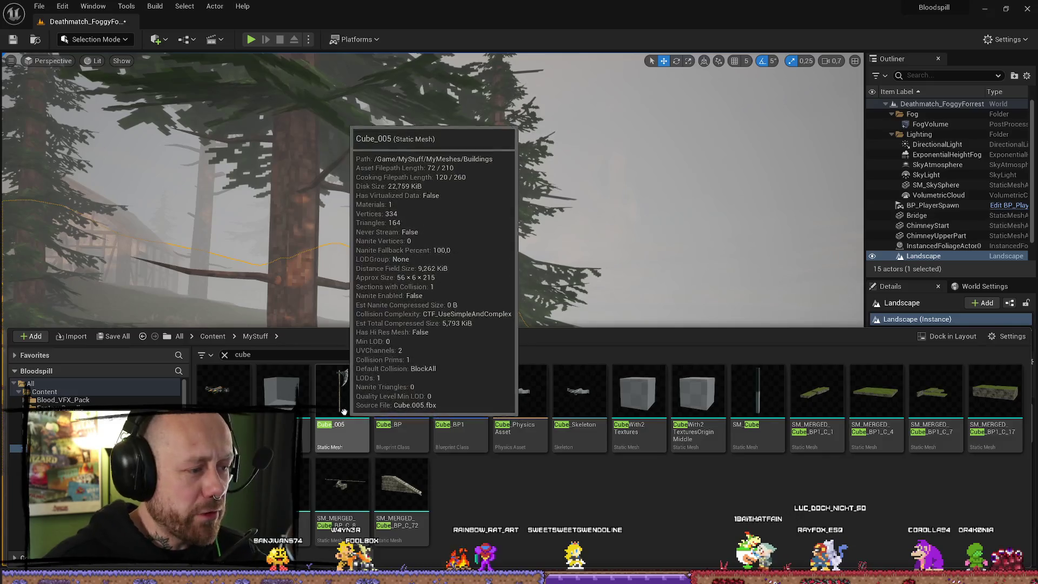
pyautogui.write('cube')
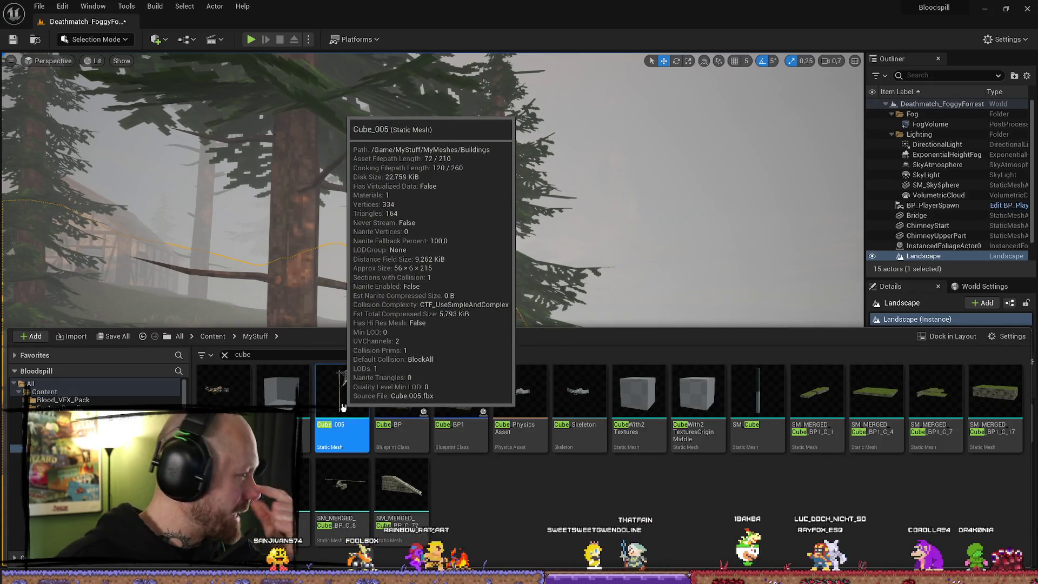
pyautogui.doubleClick(351, 415)
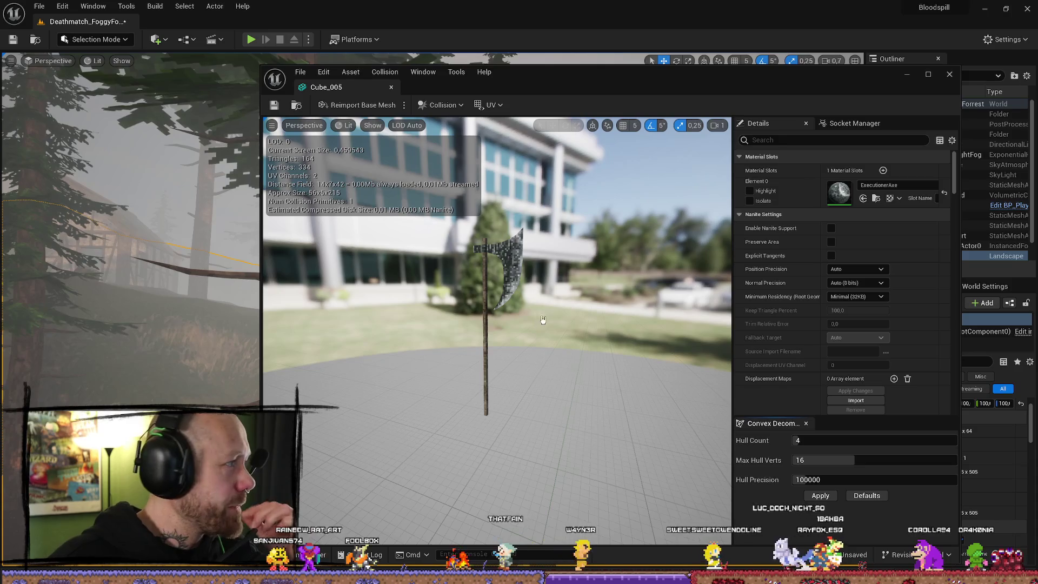
# Orbit around the Cube_005 axe blade, then close its Static Mesh editor
pyautogui.moveTo(562, 320)
pyautogui.mouseDown()
pyautogui.moveTo(537, 324)
pyautogui.moveTo(549, 322)
pyautogui.moveTo(489, 239)
pyautogui.mouseUp()
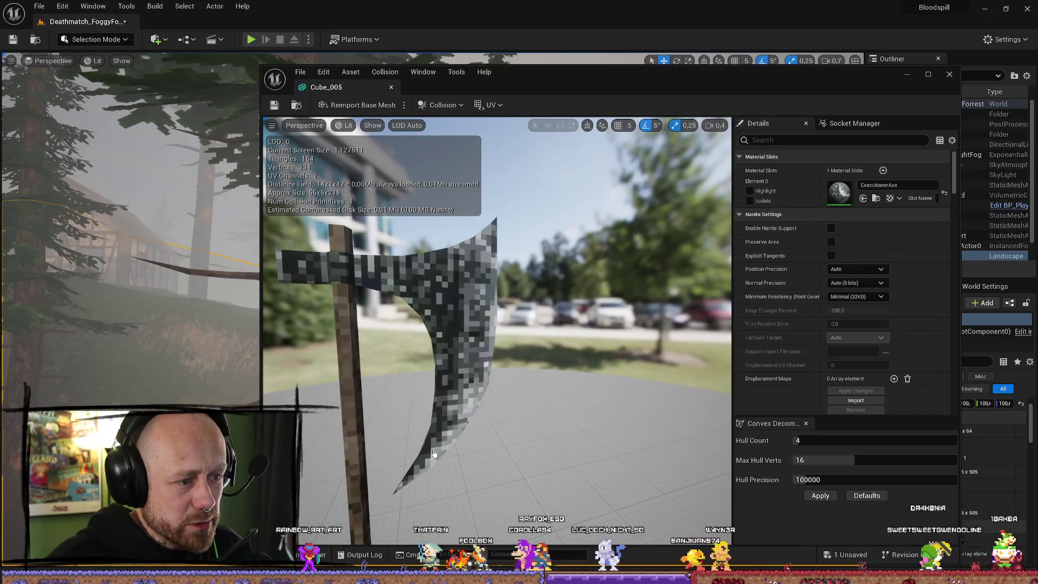
pyautogui.moveTo(499, 306)
pyautogui.mouseDown()
pyautogui.moveTo(475, 312)
pyautogui.moveTo(519, 308)
pyautogui.moveTo(531, 279)
pyautogui.mouseUp()
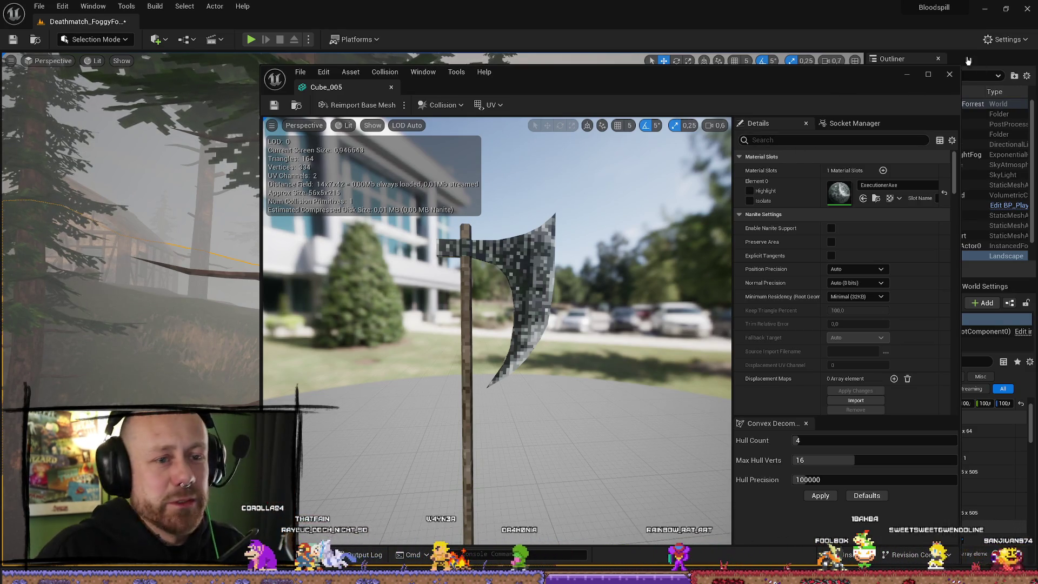
pyautogui.click(949, 74)
pyautogui.moveTo(523, 222)
pyautogui.mouseDown()
pyautogui.moveTo(523, 205)
pyautogui.moveTo(523, 222)
pyautogui.mouseUp()
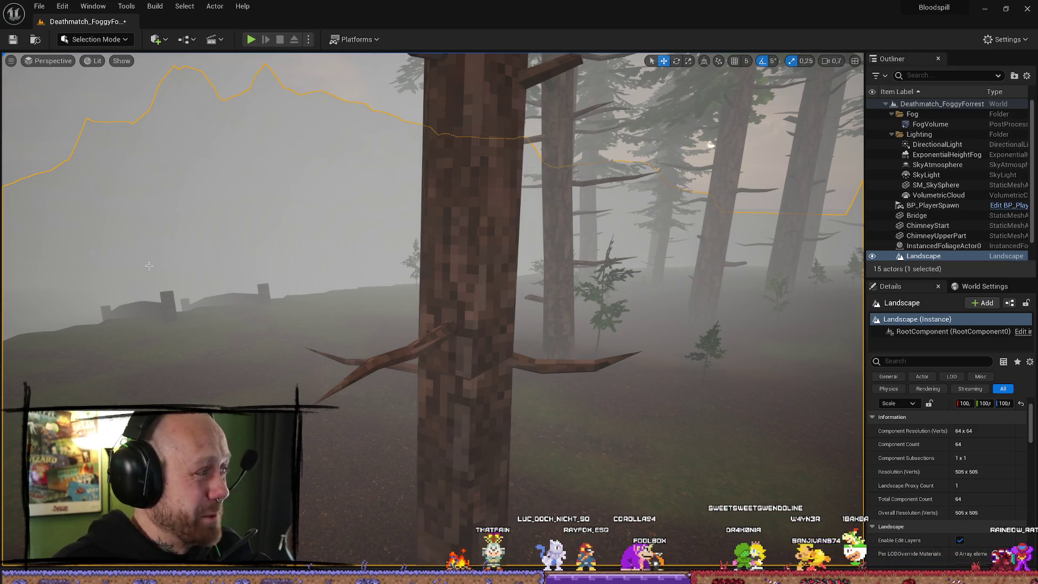
pyautogui.moveTo(187, 287); pyautogui.dragTo(201, 265)
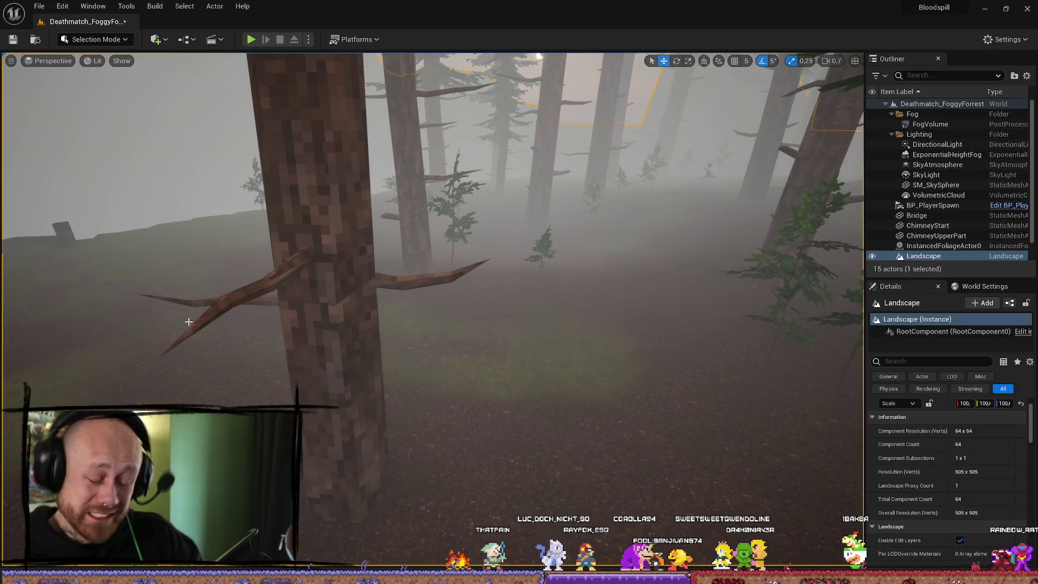
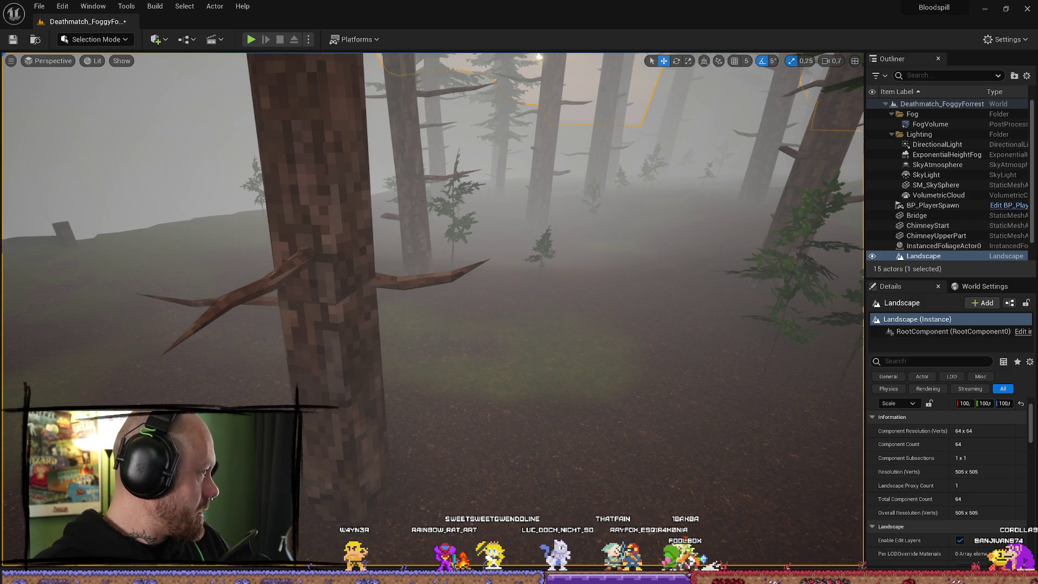
# Clear the 'cube' search and browse to MyMeshes > LandscapeMeshes in the Content Drawer
pyautogui.moveTo(665, 273); pyautogui.dragTo(545, 292)
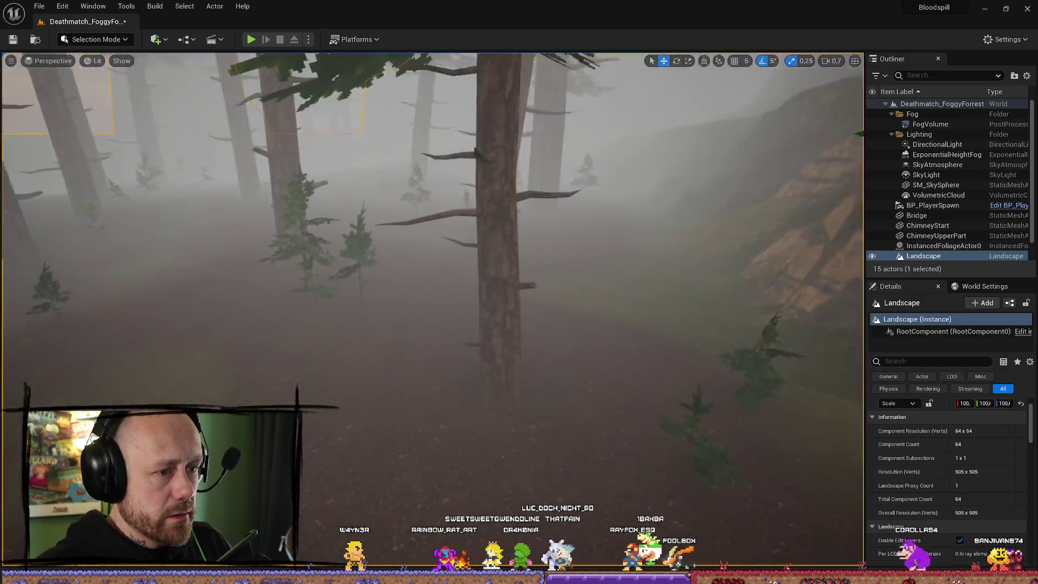
pyautogui.hotkey('ctrl', 'space')
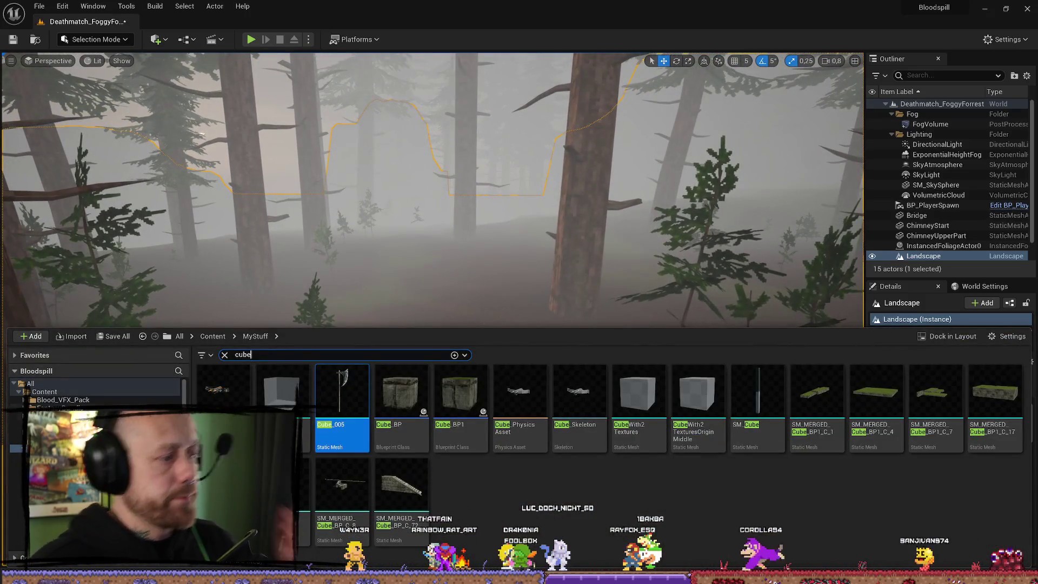
pyautogui.click(225, 355)
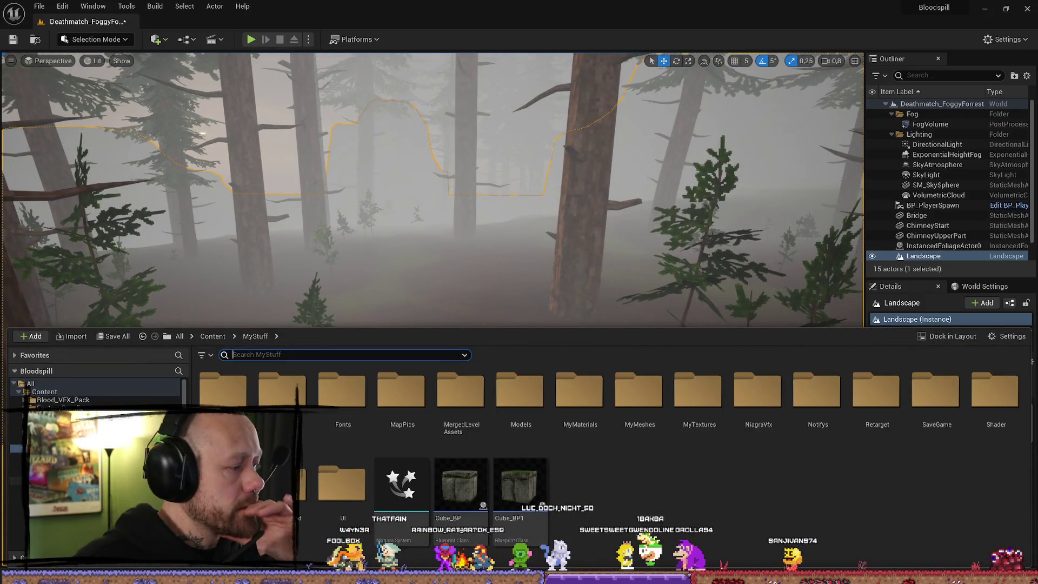
pyautogui.doubleClick(639, 390)
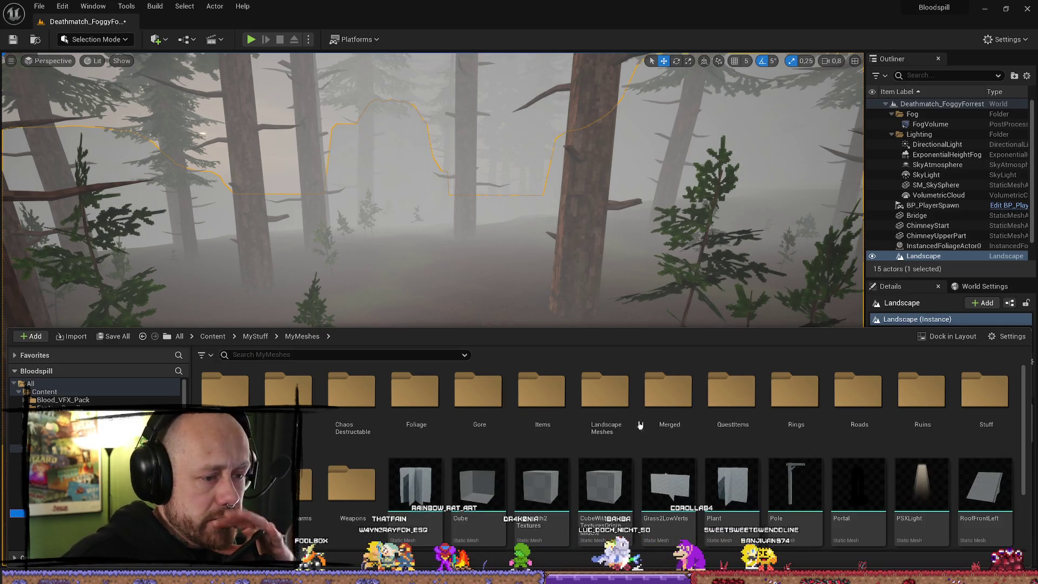
pyautogui.doubleClick(605, 394)
# Scroll through the sapling, stone, bush and cliff meshes and pick Bush1
pyautogui.scroll(-5, 611, 504)
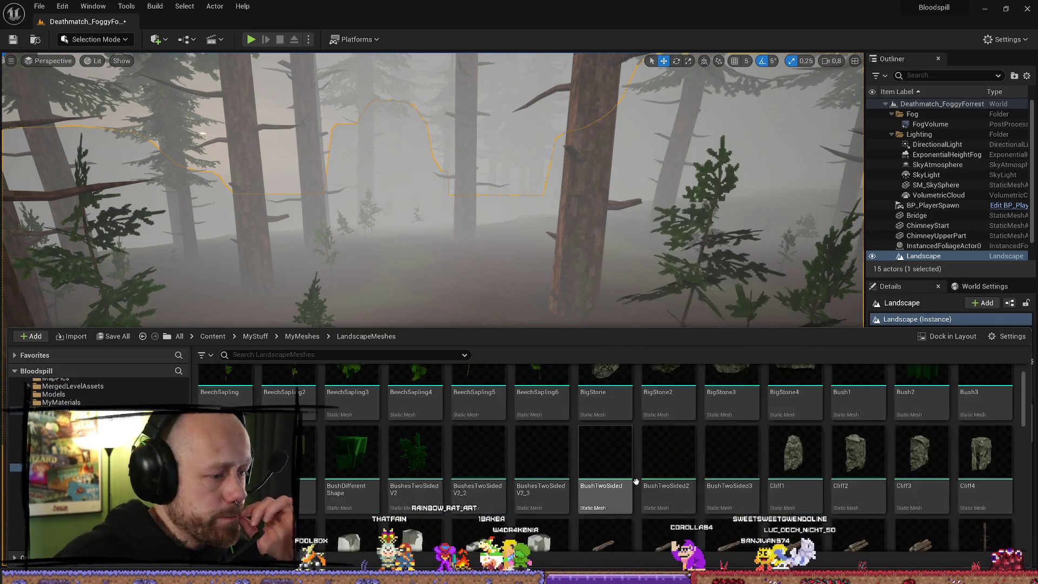
pyautogui.scroll(-3, 703, 489)
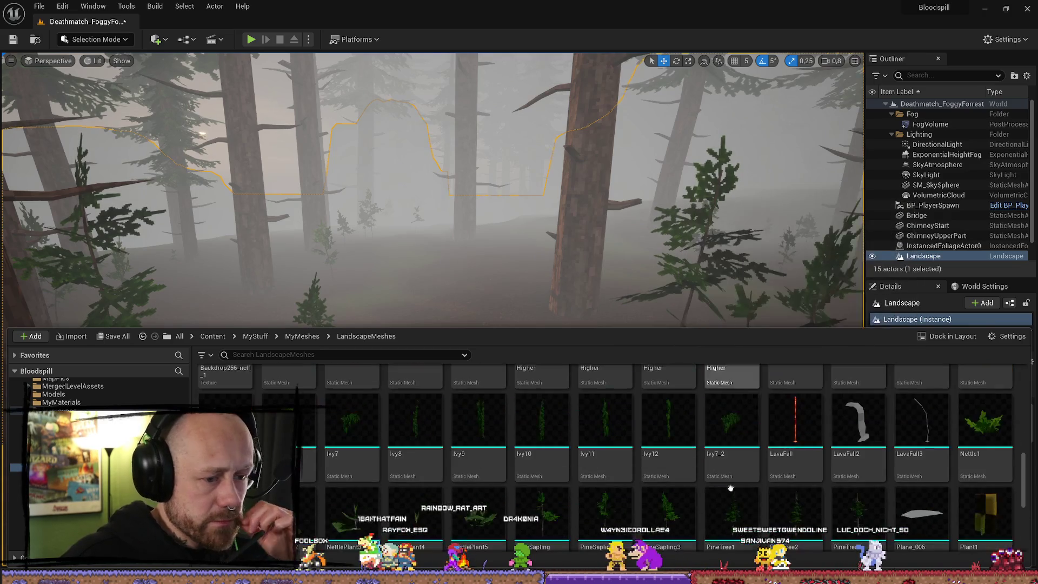
pyautogui.scroll(-2, 563, 433)
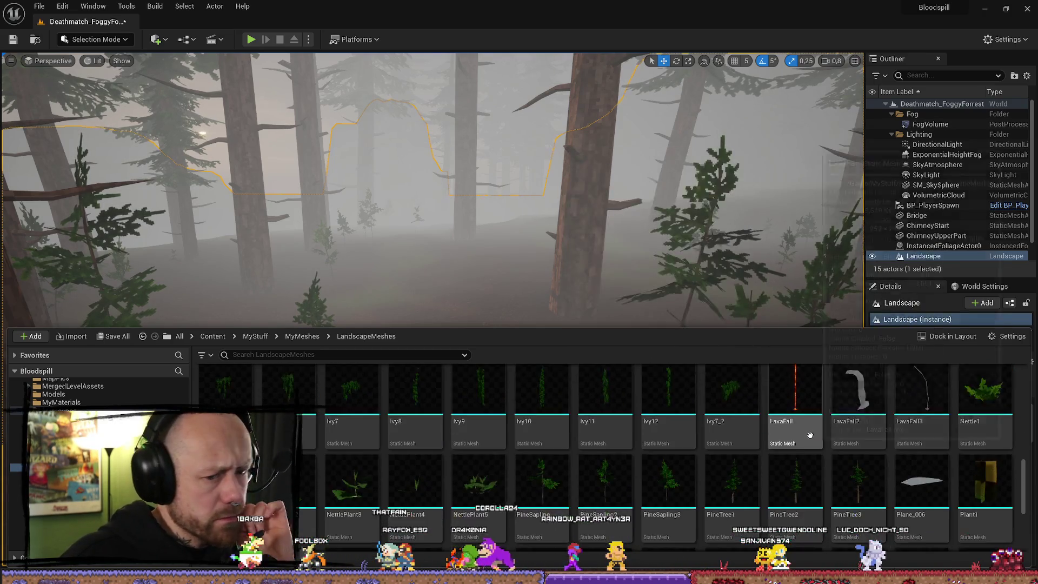
pyautogui.scroll(-1, 803, 428)
pyautogui.scroll(3, 719, 489)
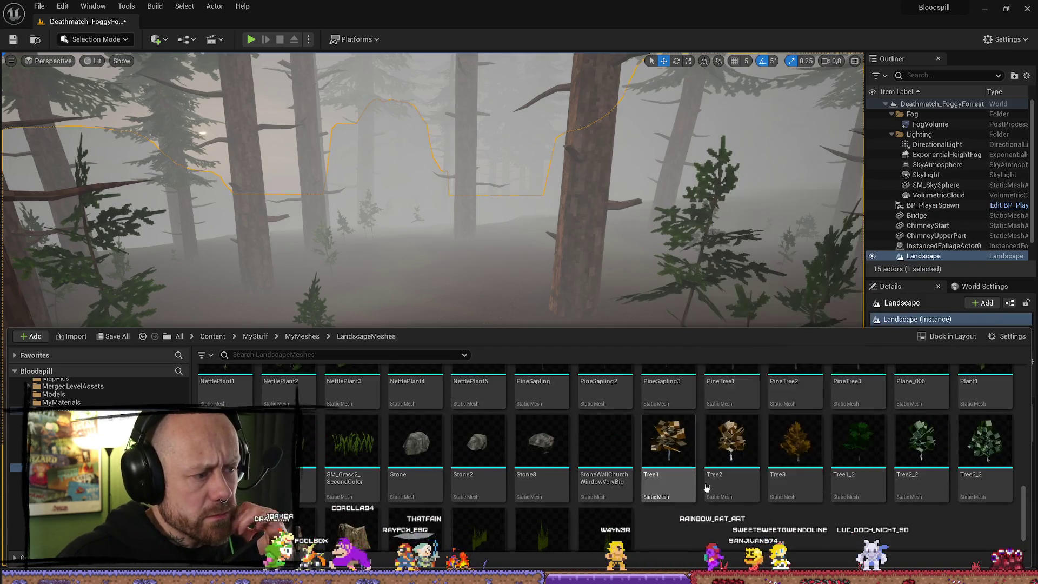
pyautogui.scroll(4, 719, 489)
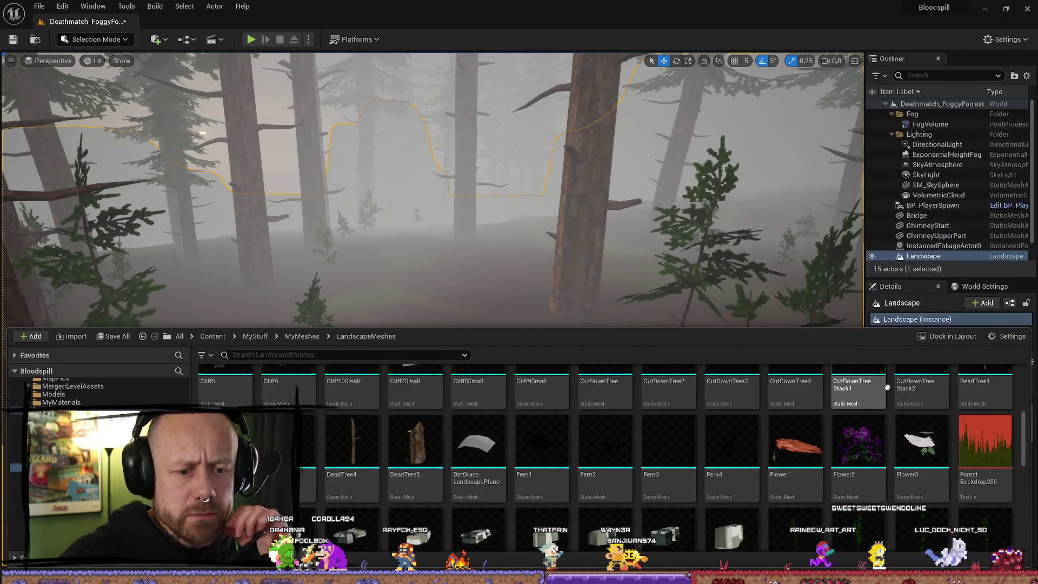
pyautogui.scroll(2, 893, 387)
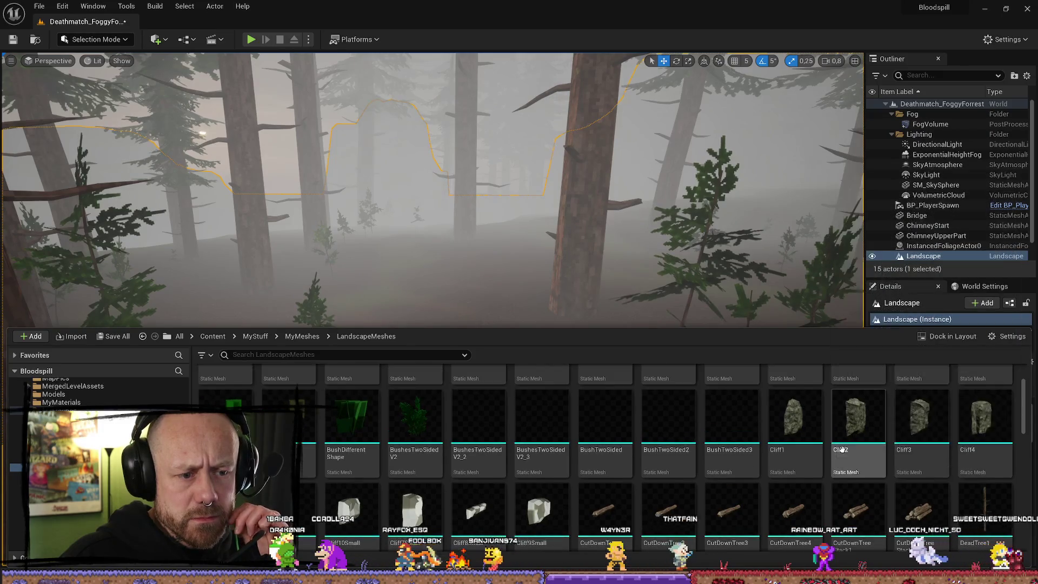
pyautogui.scroll(2, 590, 436)
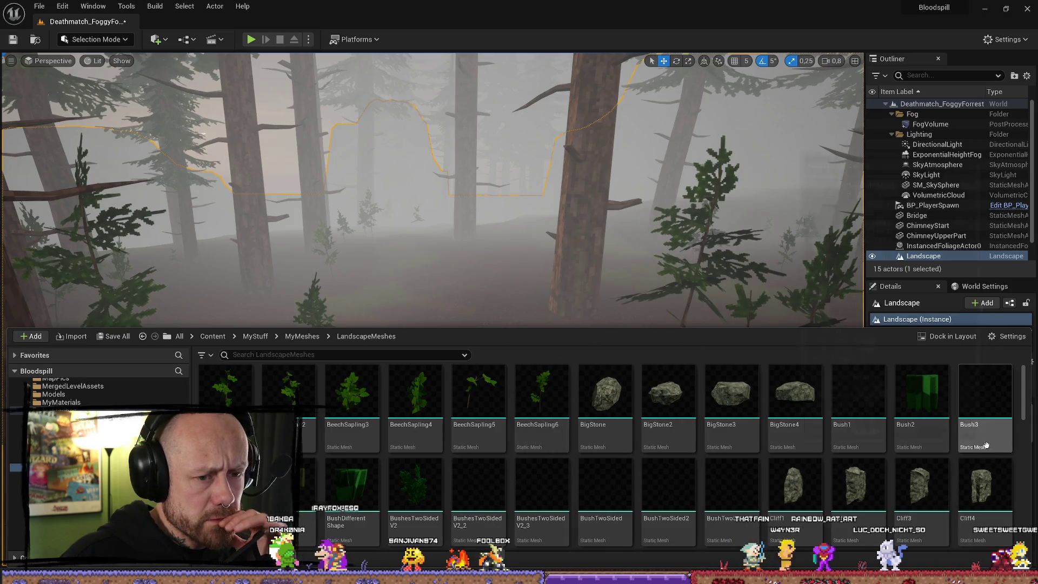
pyautogui.click(864, 414)
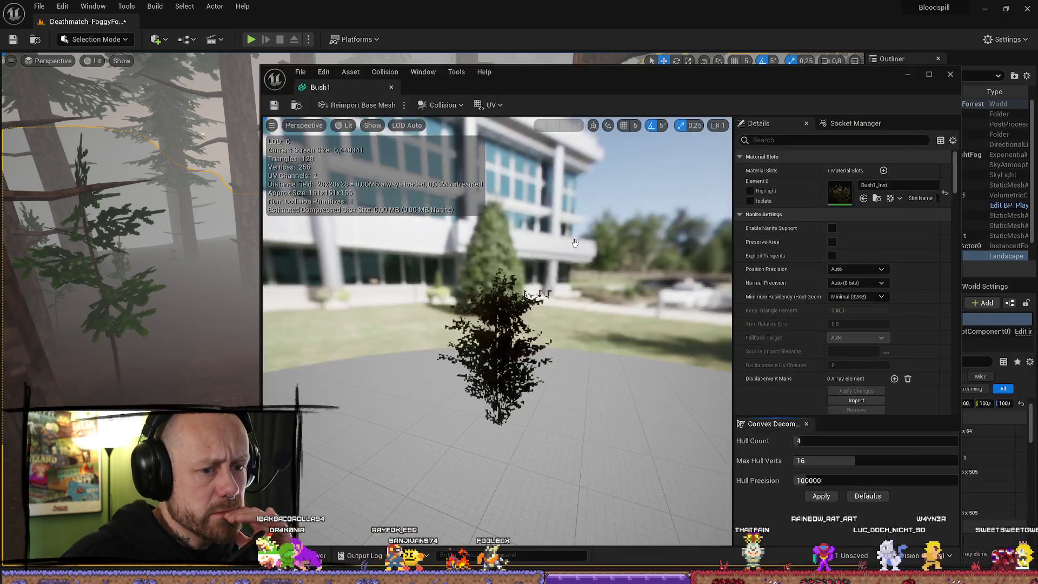
# Close the Bush1 mesh editor, fly toward the wooden house, and switch to Foliage mode
pyautogui.click(929, 64)
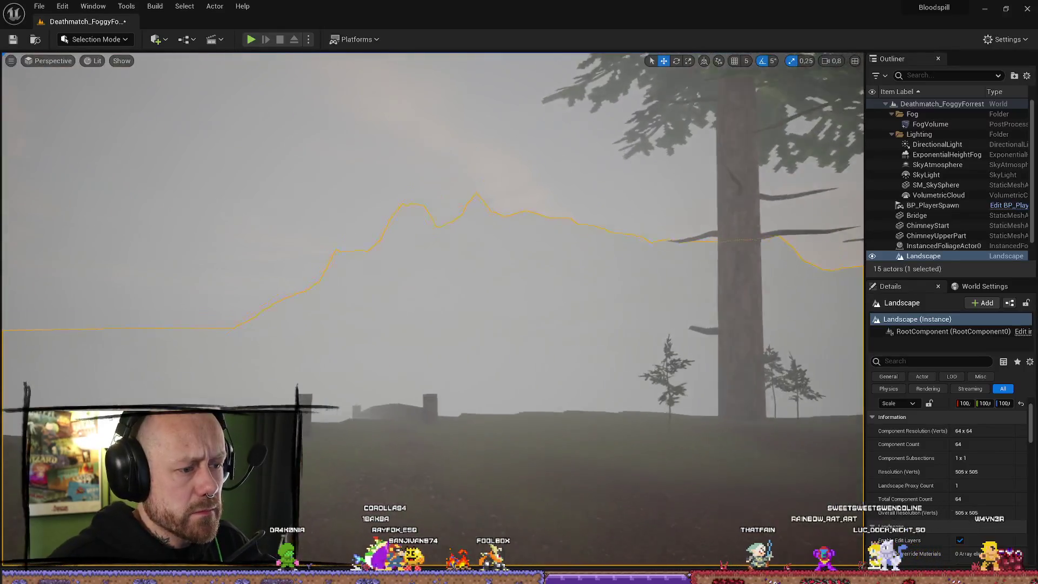
pyautogui.moveTo(432, 227); pyautogui.dragTo(503, 222)
pyautogui.hotkey('ctrl', 'space')
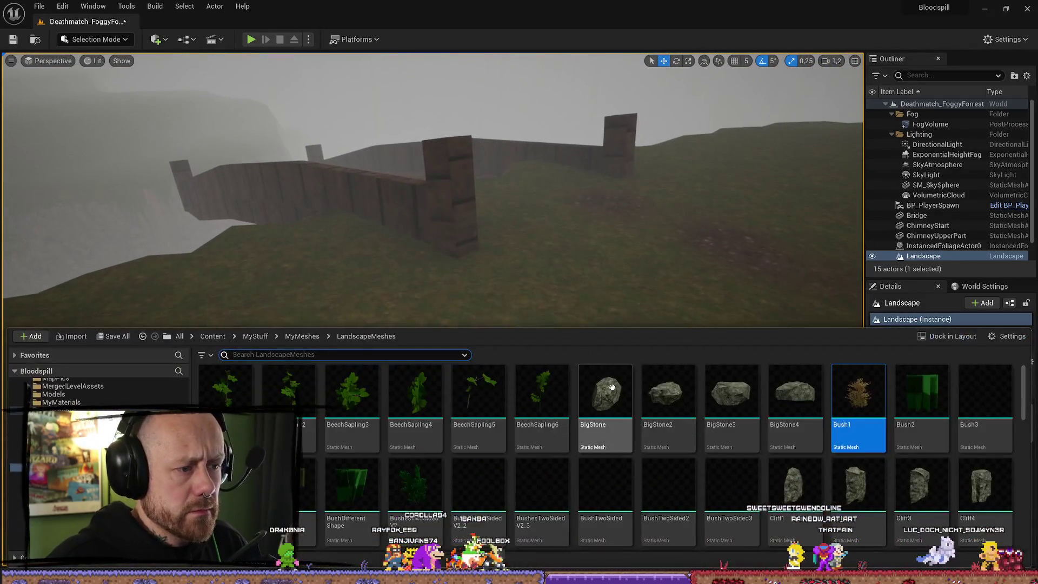
pyautogui.click(103, 39)
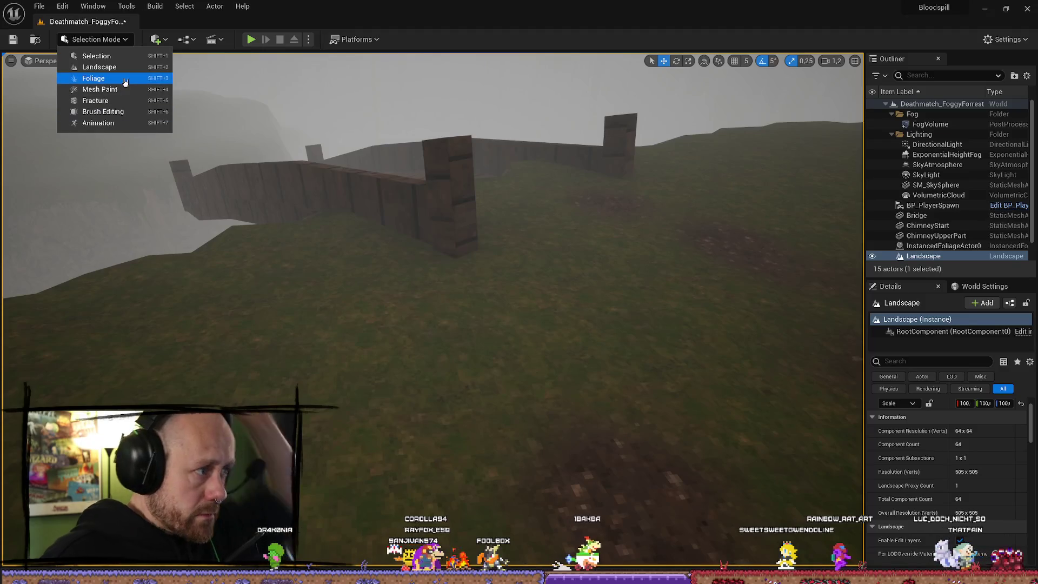
pyautogui.click(121, 85)
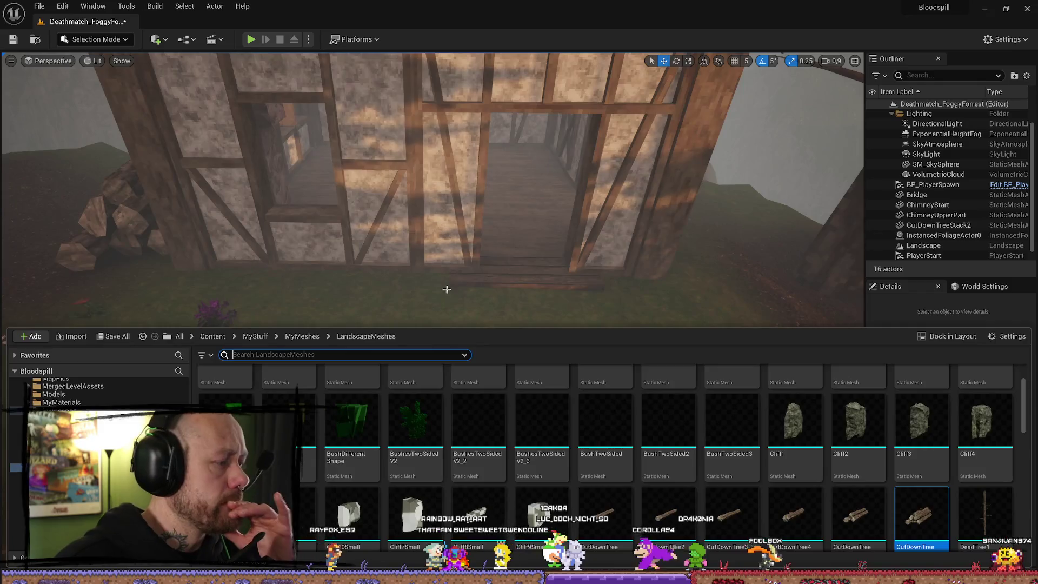
# Tilt the view down to the grass and browse the Content Drawer to the FPS folder
pyautogui.moveTo(432, 244); pyautogui.dragTo(454, 287)
pyautogui.hotkey('ctrl', 'space')
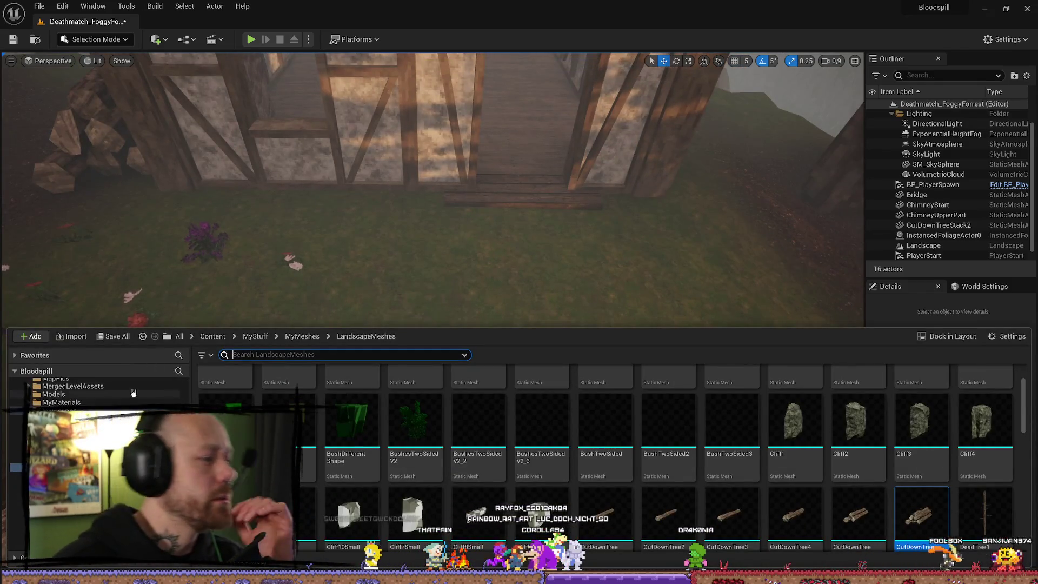
pyautogui.click(16, 448)
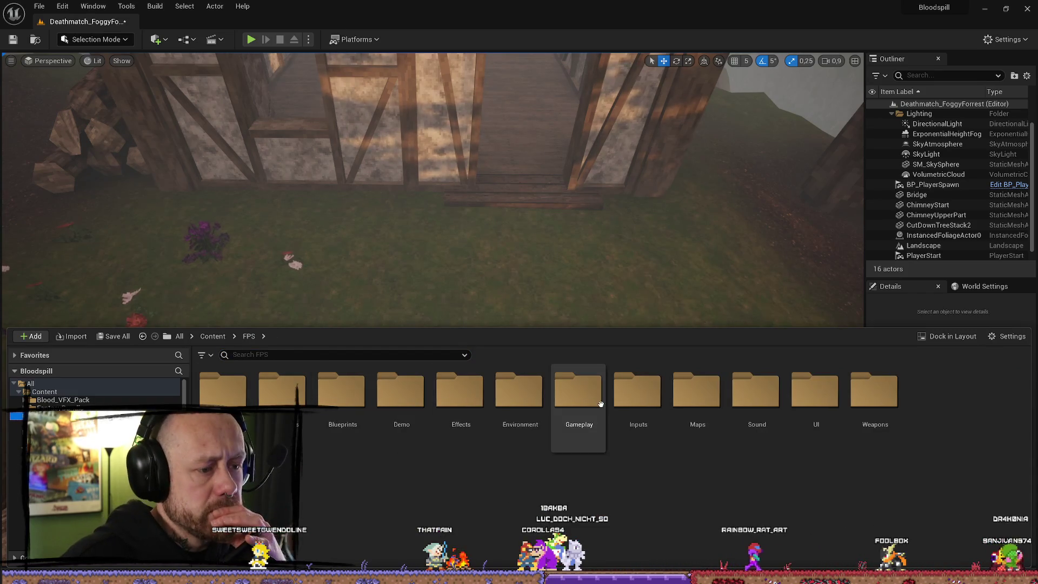
# Load CaptureTheFlag_RuinedVillage from FPS > Maps > GameModes, answer the save prompt, and fly around the village
pyautogui.doubleClick(697, 391)
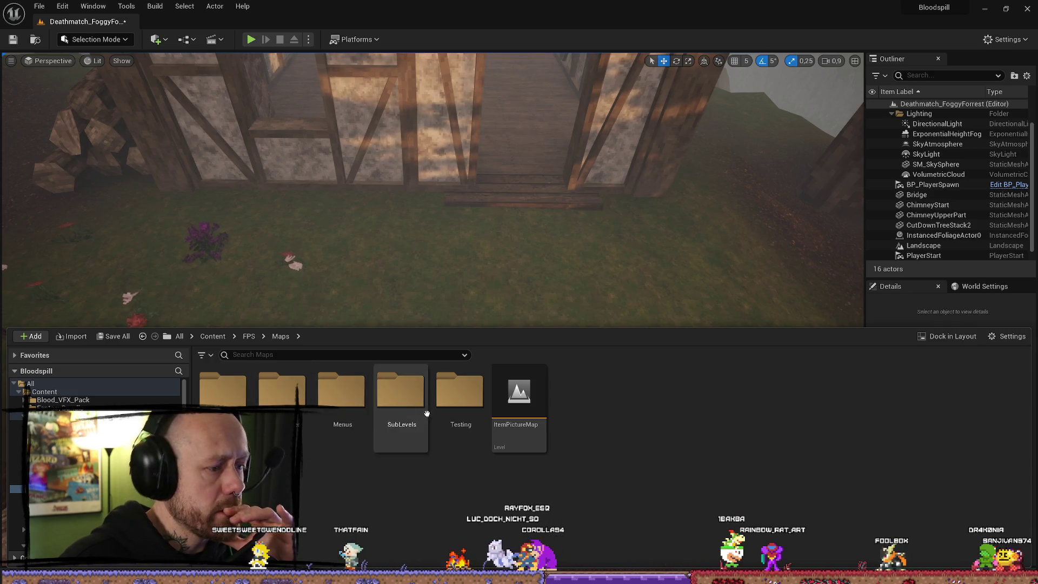
pyautogui.doubleClick(274, 400)
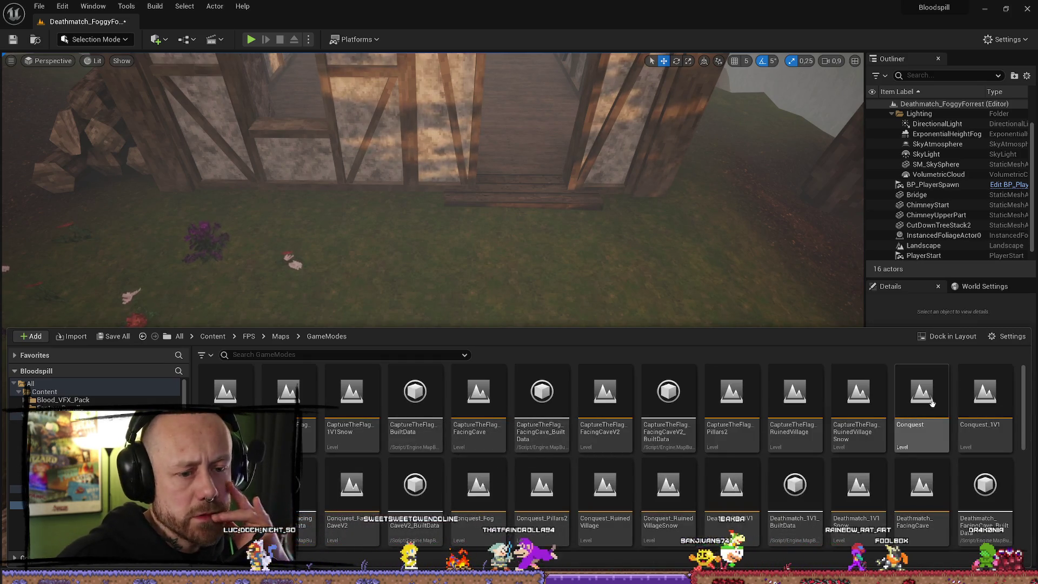
pyautogui.doubleClick(792, 392)
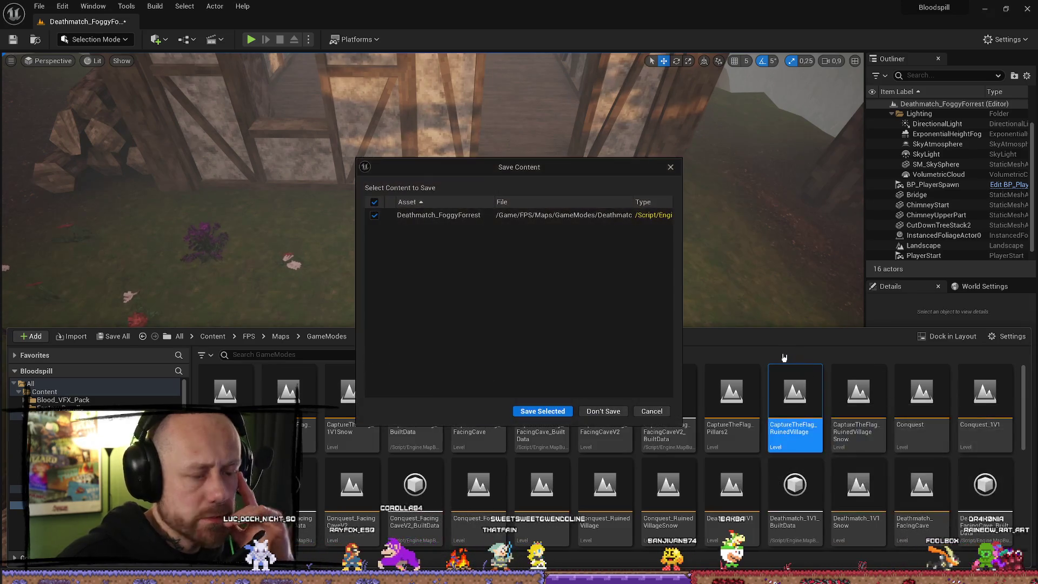
pyautogui.click(560, 412)
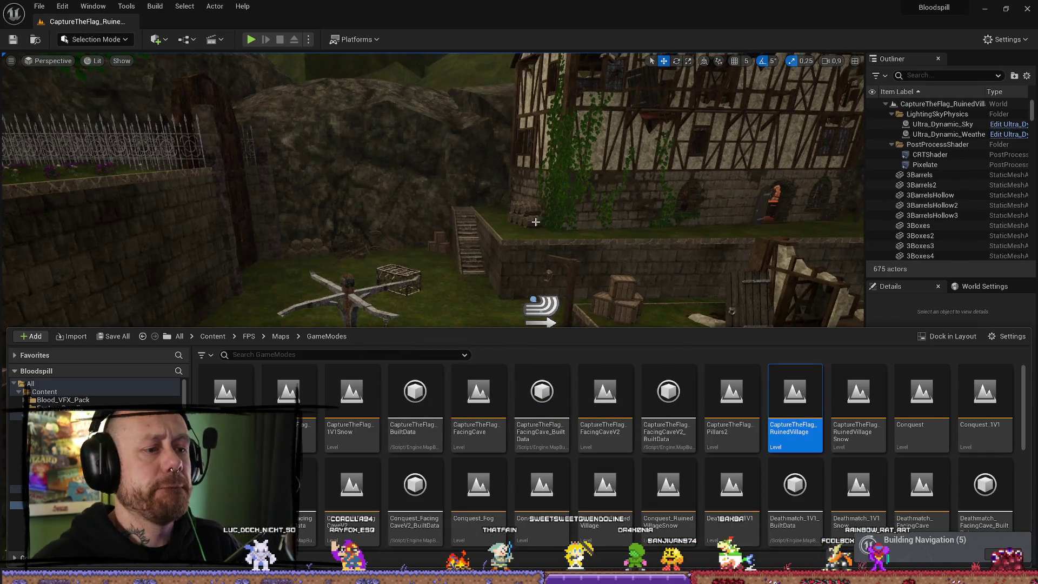
pyautogui.moveTo(535, 222)
pyautogui.mouseDown()
pyautogui.moveTo(722, 355)
pyautogui.moveTo(730, 408)
pyautogui.mouseUp()
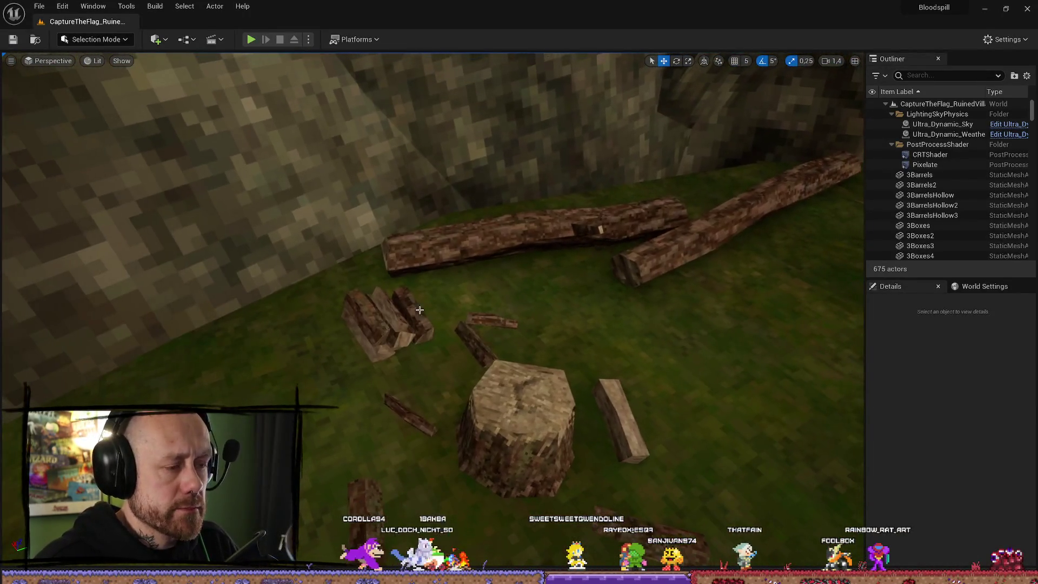
# Select FireWood13, the split firewood and the TreeStump together in the village
pyautogui.click(394, 292)
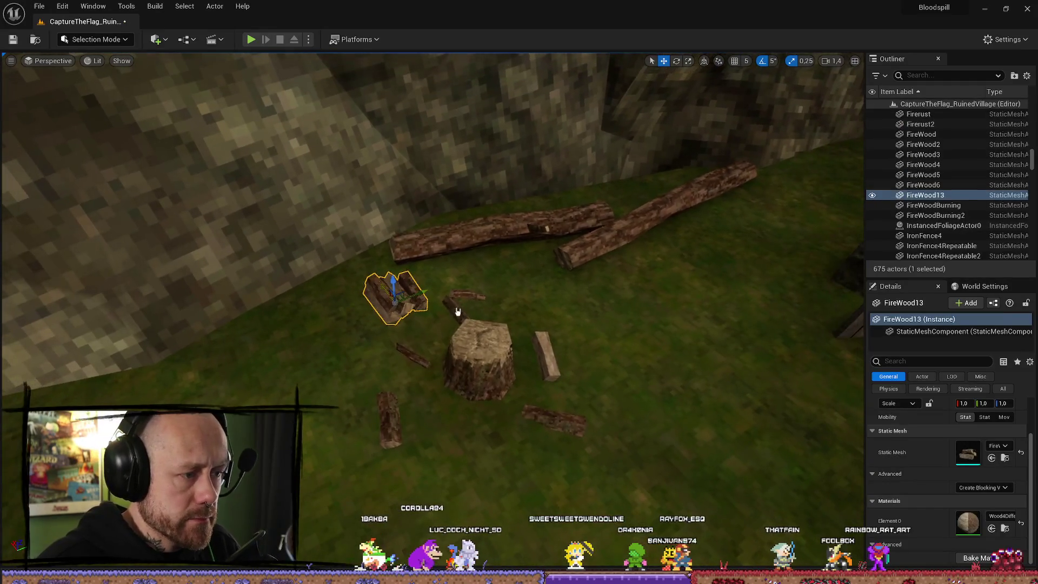
pyautogui.keyDown('ctrl'); pyautogui.click(457, 312); pyautogui.keyUp('ctrl')
pyautogui.keyDown('ctrl'); pyautogui.click(479, 373); pyautogui.keyUp('ctrl')
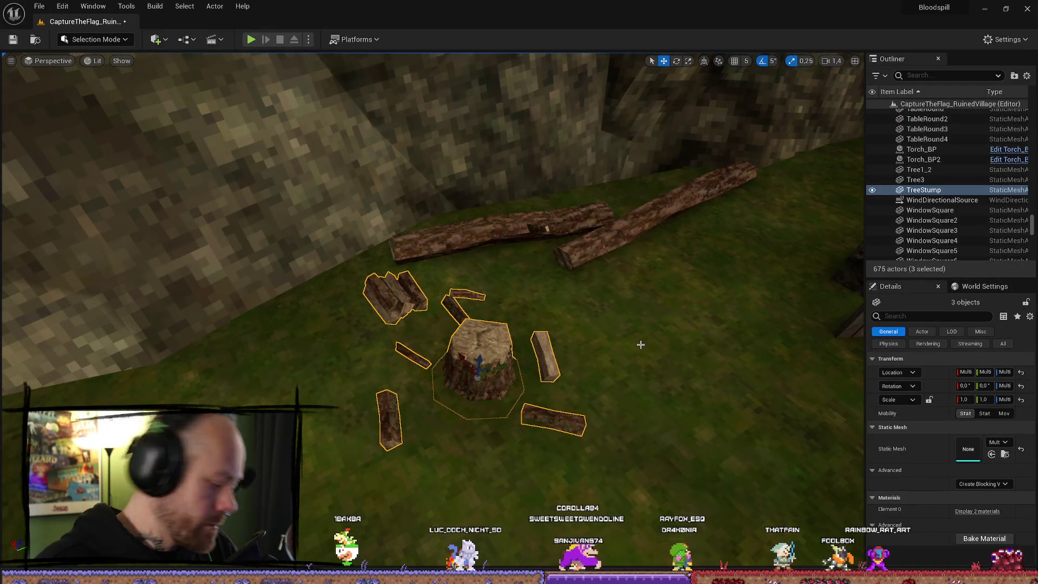
# Reopen Deathmatch_FoggyForrest from the Content Drawer without saving the village
pyautogui.hotkey('ctrl', 'space')
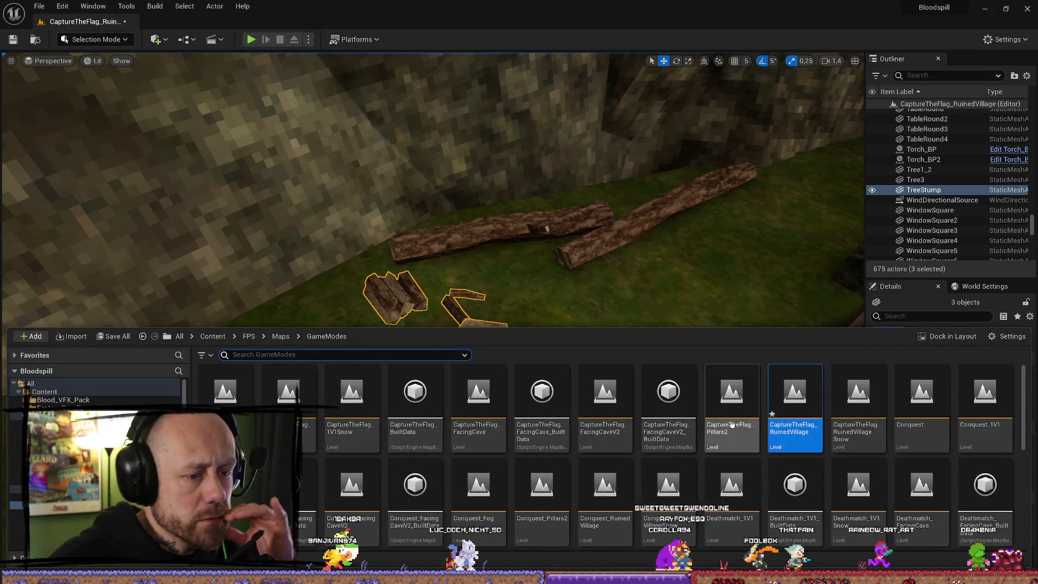
pyautogui.scroll(-2, 464, 435)
pyautogui.scroll(-3, 464, 436)
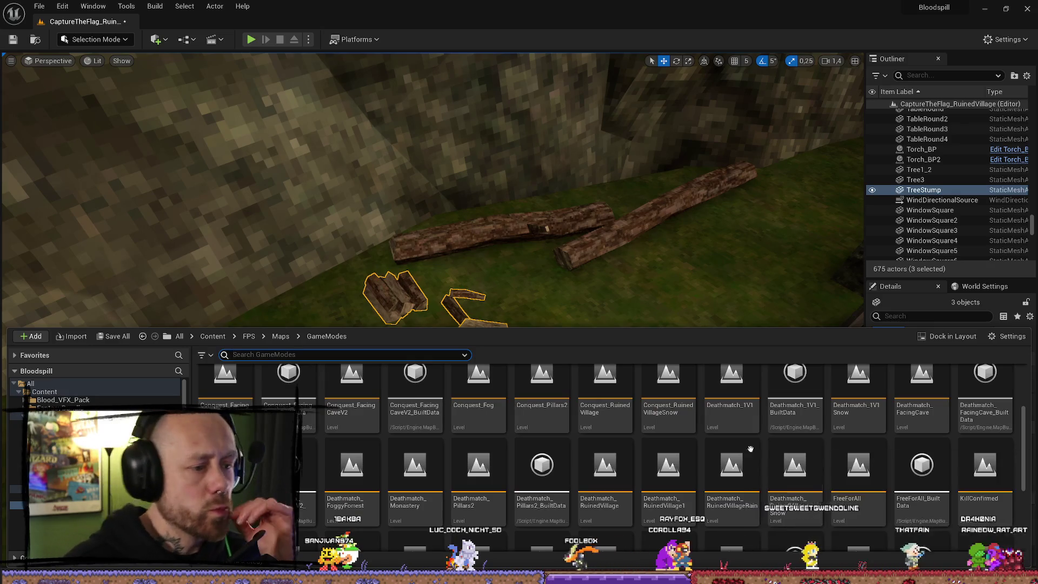
pyautogui.doubleClick(376, 484)
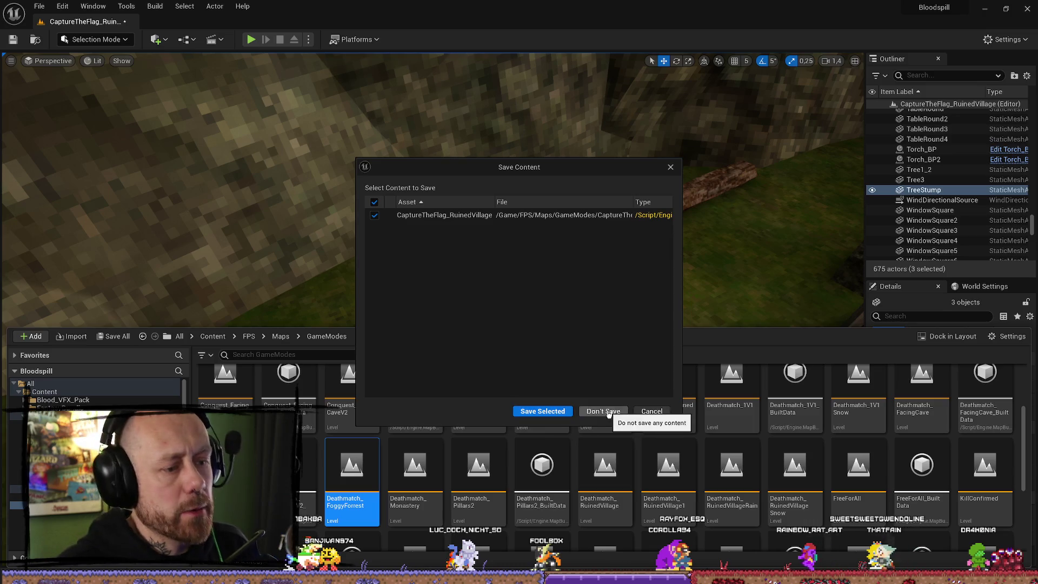
pyautogui.click(556, 414)
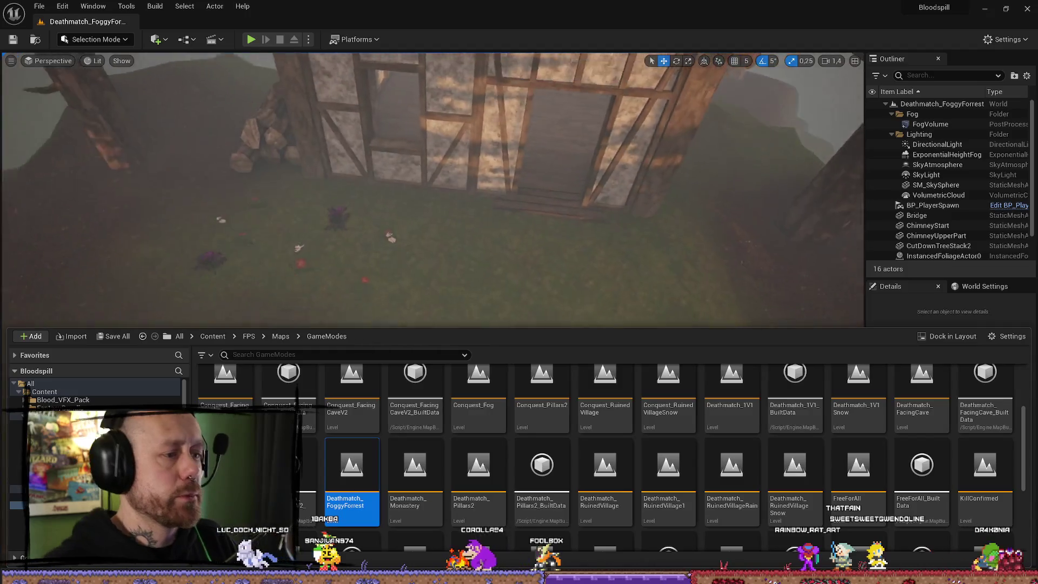
# Paste the copied firewood and tree stump into the forest and frame the FireWood13 logs
pyautogui.moveTo(494, 259)
pyautogui.mouseDown()
pyautogui.moveTo(433, 281)
pyautogui.moveTo(324, 357)
pyautogui.moveTo(346, 351)
pyautogui.moveTo(346, 335)
pyautogui.moveTo(345, 346)
pyautogui.moveTo(418, 315)
pyautogui.mouseUp()
pyautogui.hotkey('ctrl', 'v')
pyautogui.moveTo(749, 250)
pyautogui.mouseDown()
pyautogui.moveTo(746, 359)
pyautogui.moveTo(533, 239)
pyautogui.moveTo(580, 303)
pyautogui.moveTo(483, 371)
pyautogui.moveTo(169, 345)
pyautogui.mouseUp()
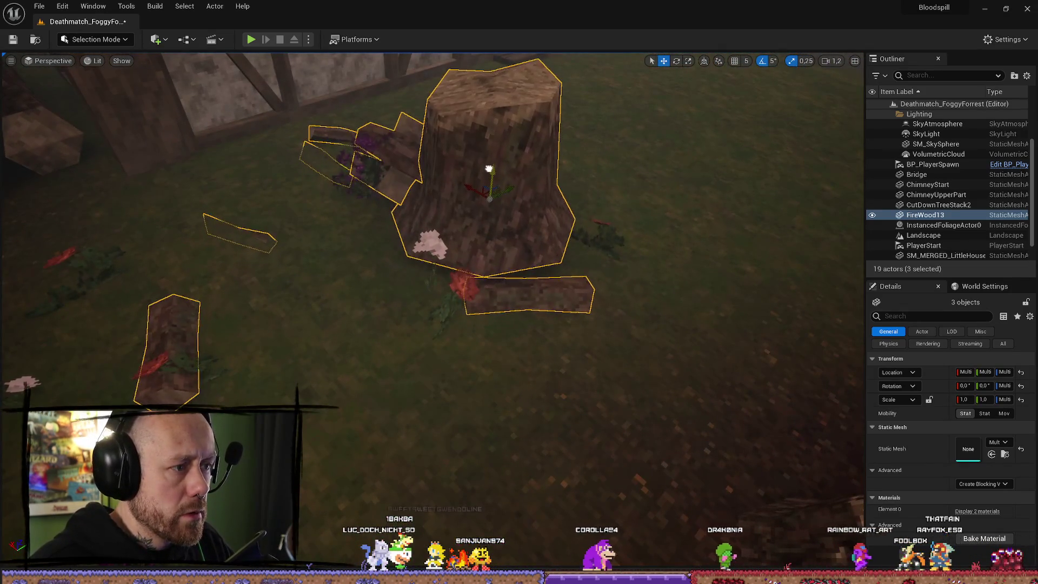
pyautogui.click(595, 243)
pyautogui.click(498, 219)
pyautogui.moveTo(499, 219)
pyautogui.mouseDown()
pyautogui.moveTo(658, 284)
pyautogui.moveTo(536, 240)
pyautogui.mouseUp()
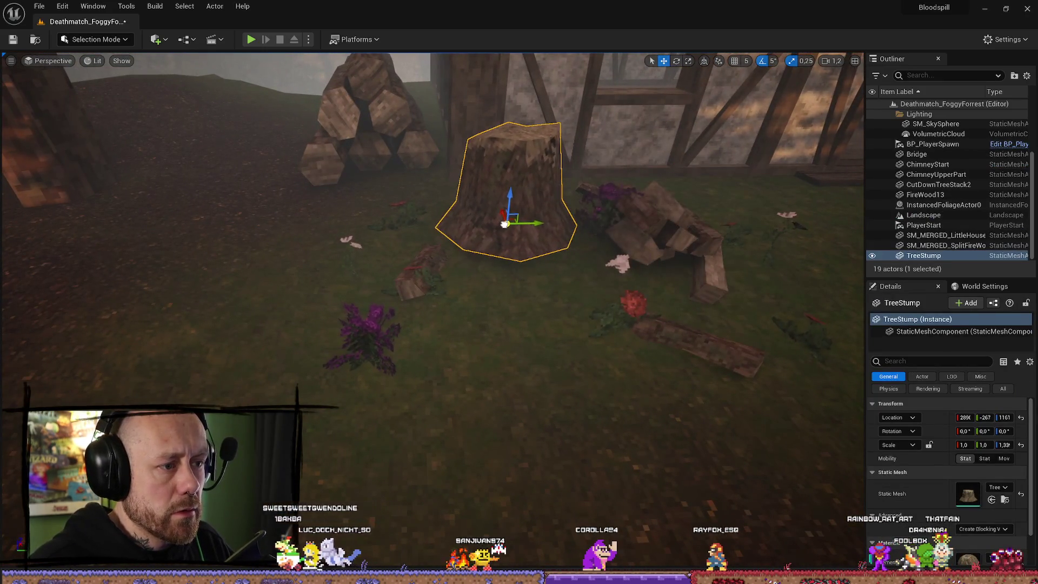
pyautogui.click(649, 238)
pyautogui.press('f')
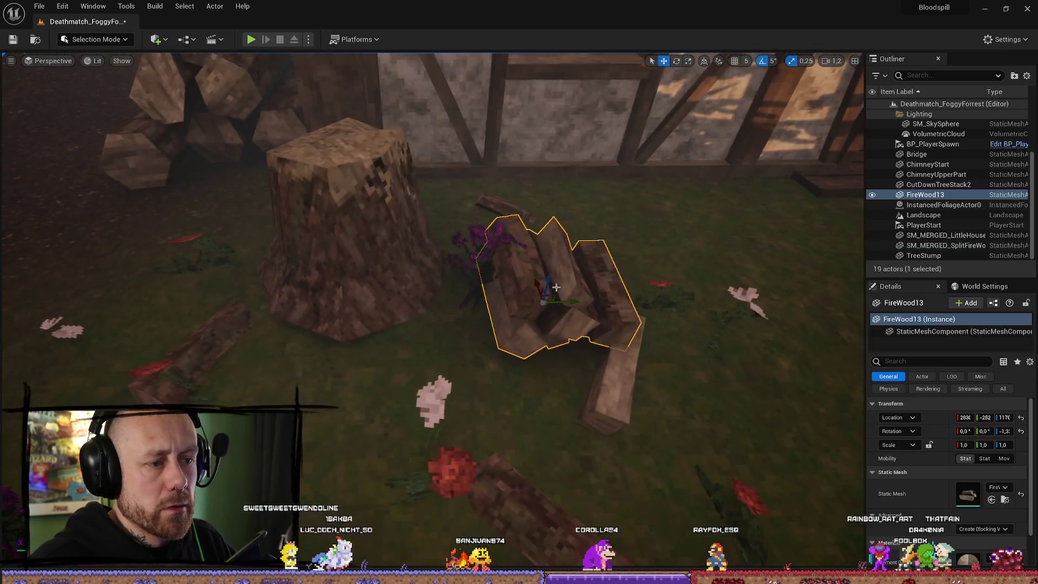
pyautogui.scroll(-5, 612, 203)
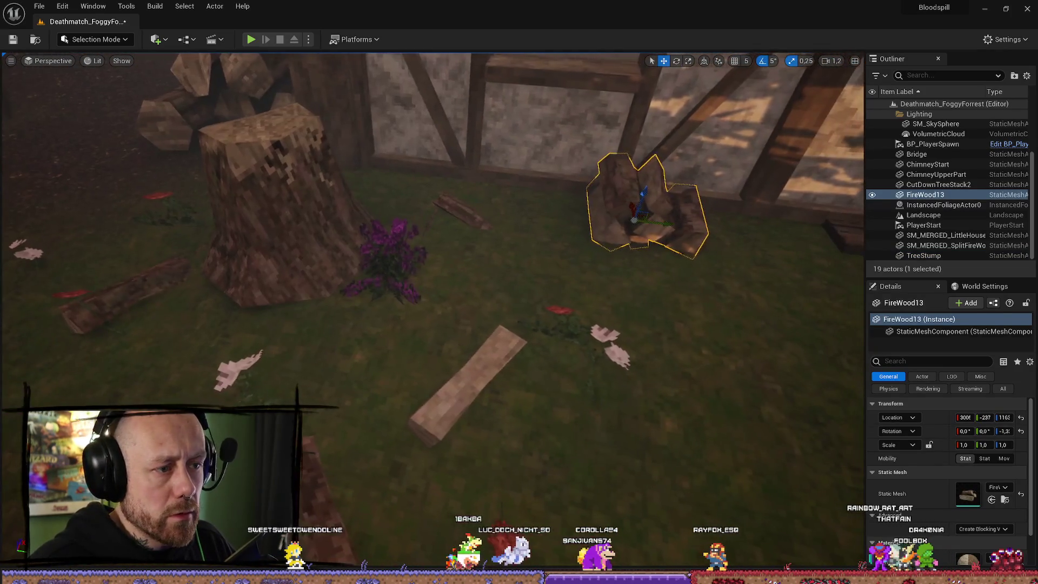
# Select the split firewood, slide it along Y and X, and rotate it about 130 degrees
pyautogui.click(640, 470)
pyautogui.moveTo(641, 471); pyautogui.dragTo(650, 466)
pyautogui.scroll(-3, 576, 337)
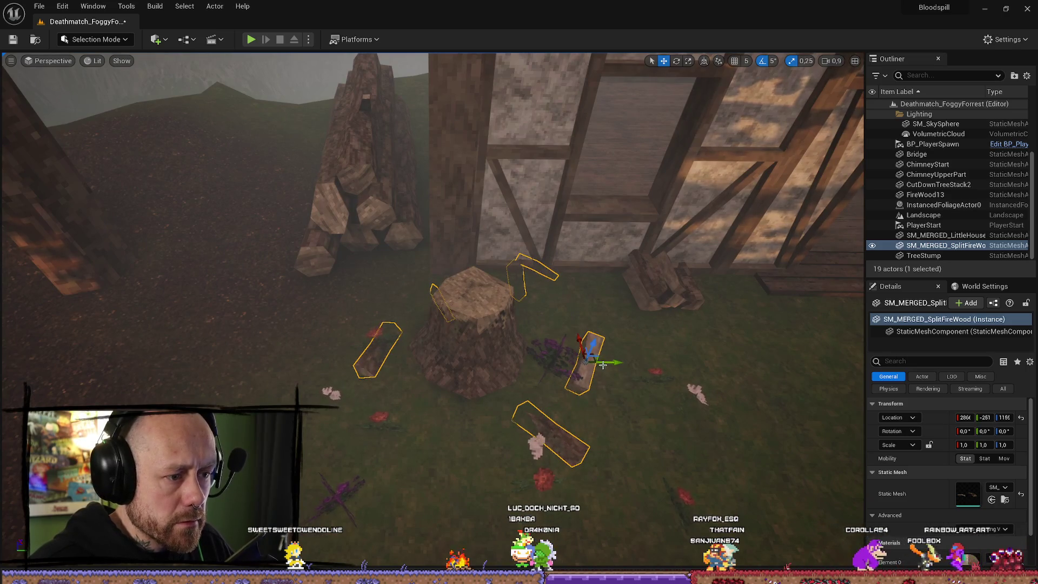
pyautogui.moveTo(480, 359)
pyautogui.mouseDown()
pyautogui.moveTo(306, 352)
pyautogui.moveTo(334, 354)
pyautogui.moveTo(468, 281)
pyautogui.moveTo(555, 322)
pyautogui.mouseUp()
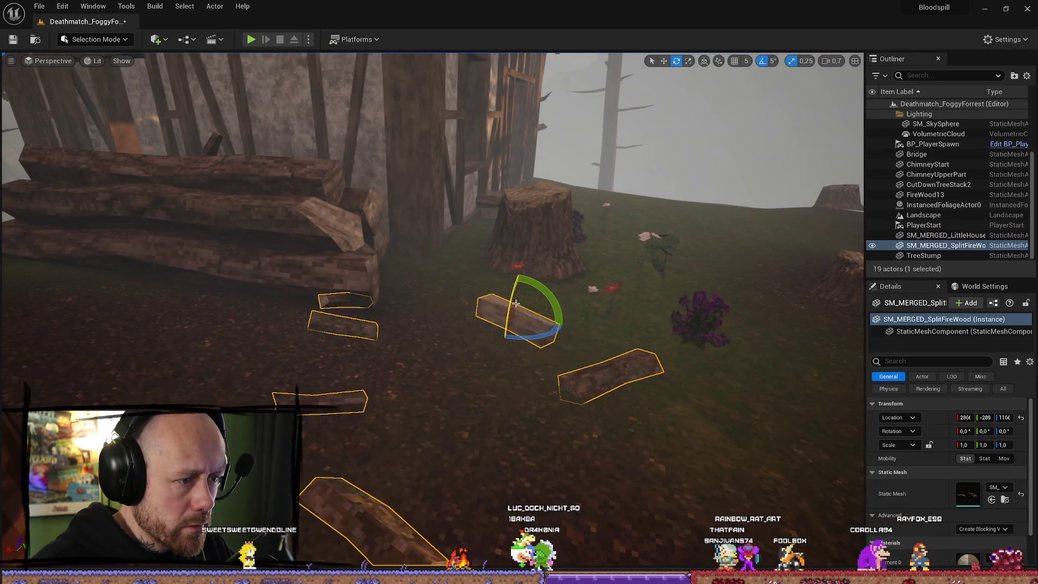
pyautogui.moveTo(469, 311)
pyautogui.mouseDown()
pyautogui.moveTo(508, 325)
pyautogui.moveTo(555, 319)
pyautogui.mouseUp()
pyautogui.moveTo(517, 287)
pyautogui.mouseDown()
pyautogui.moveTo(388, 274)
pyautogui.moveTo(416, 262)
pyautogui.moveTo(418, 230)
pyautogui.moveTo(423, 282)
pyautogui.moveTo(497, 284)
pyautogui.mouseUp()
pyautogui.moveTo(662, 296); pyautogui.dragTo(662, 296)
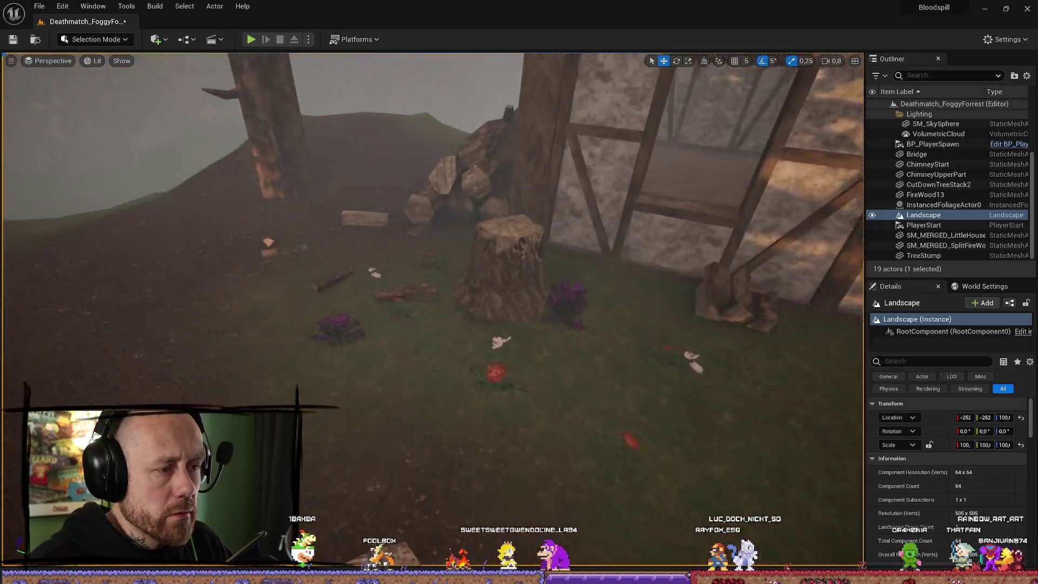
# Select and frame the tree stump, the painted flower foliage, and the split firewood
pyautogui.click(452, 285)
pyautogui.press('f')
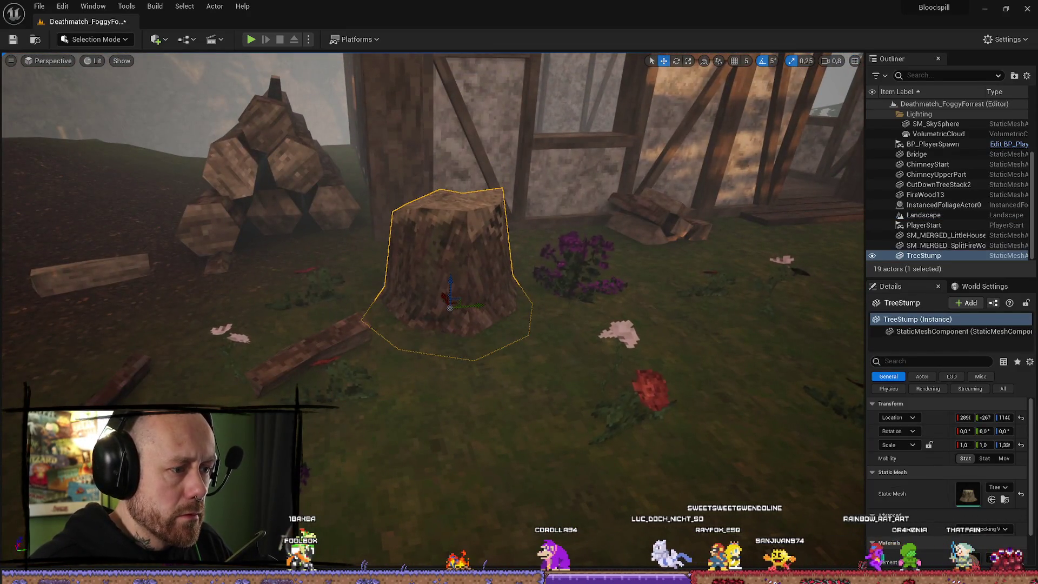
pyautogui.click(943, 204)
pyautogui.press('f')
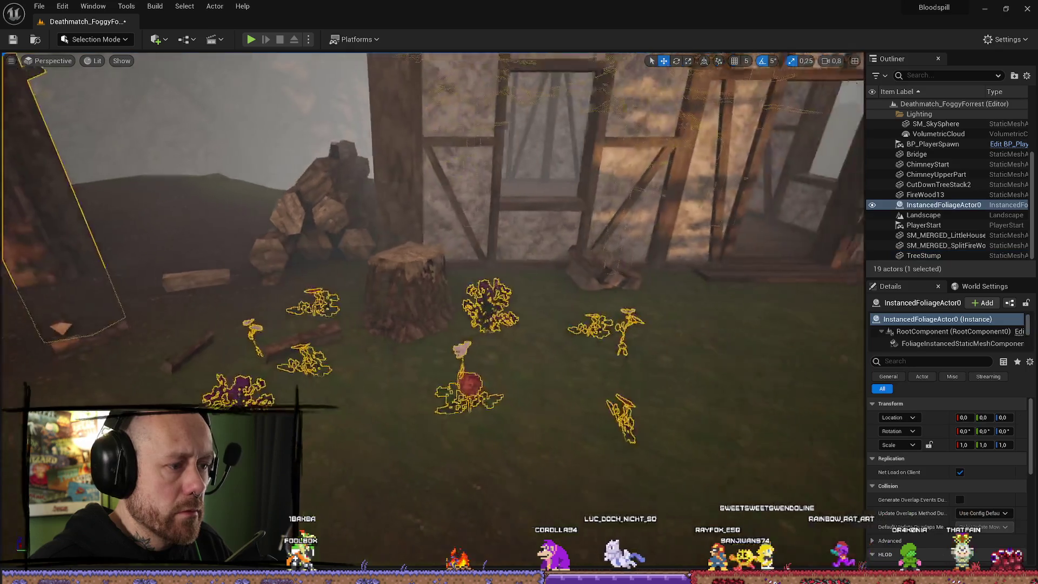
pyautogui.moveTo(513, 271)
pyautogui.mouseDown()
pyautogui.moveTo(486, 259)
pyautogui.moveTo(508, 254)
pyautogui.mouseUp()
pyautogui.click(519, 273)
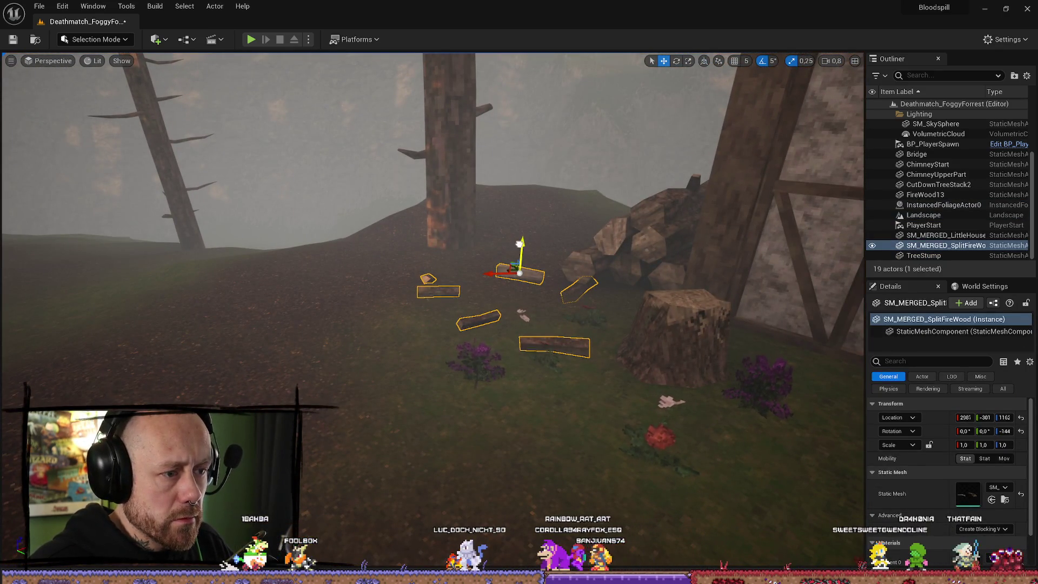
pyautogui.click(675, 317)
# Fly down to the ground and select the landscape and its foliage instances
pyautogui.moveTo(631, 424)
pyautogui.mouseDown()
pyautogui.moveTo(639, 287)
pyautogui.moveTo(599, 265)
pyautogui.moveTo(642, 268)
pyautogui.mouseUp()
pyautogui.scroll(1, 642, 267)
pyautogui.moveTo(706, 332); pyautogui.dragTo(707, 333)
pyautogui.scroll(3, 706, 332)
pyautogui.click(707, 333)
pyautogui.click(707, 332)
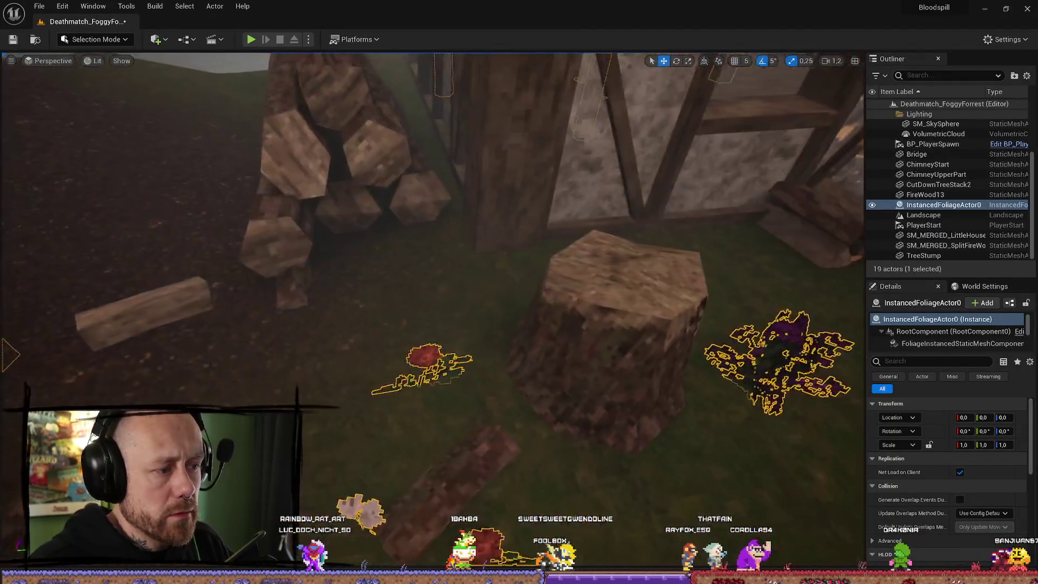
# Check the FPS folder in the Content Browser, fly toward the house, and start Play In Editor
pyautogui.hotkey('ctrl', 'space')
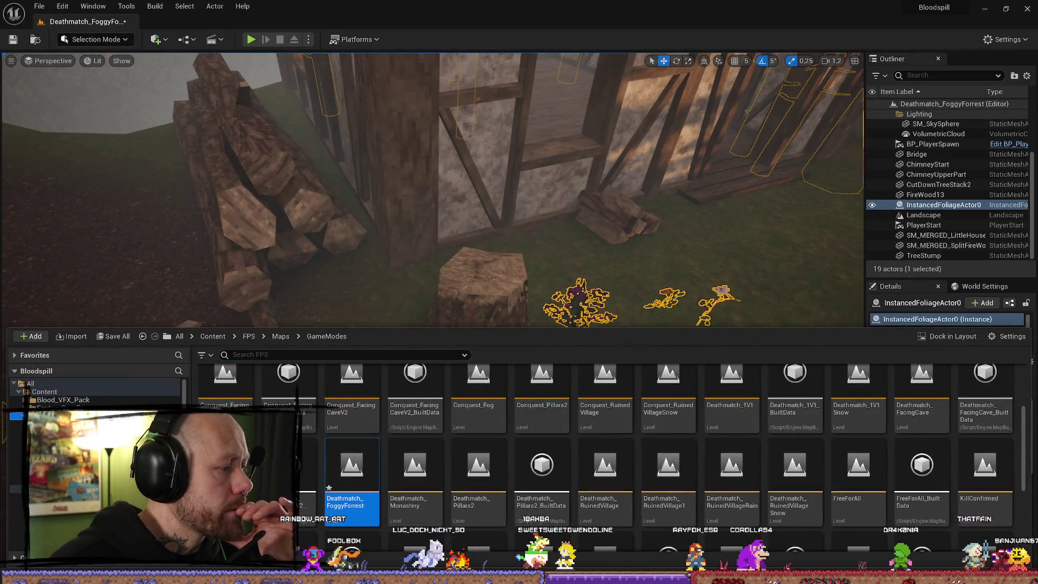
pyautogui.hotkey('alt', 'Left')
pyautogui.click(639, 288)
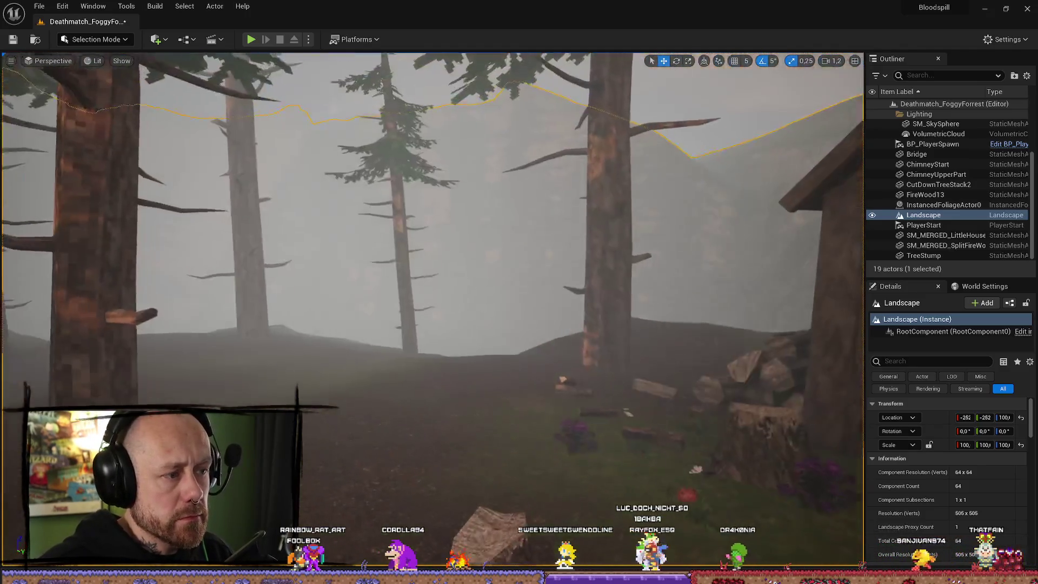
pyautogui.moveTo(433, 271); pyautogui.dragTo(465, 254)
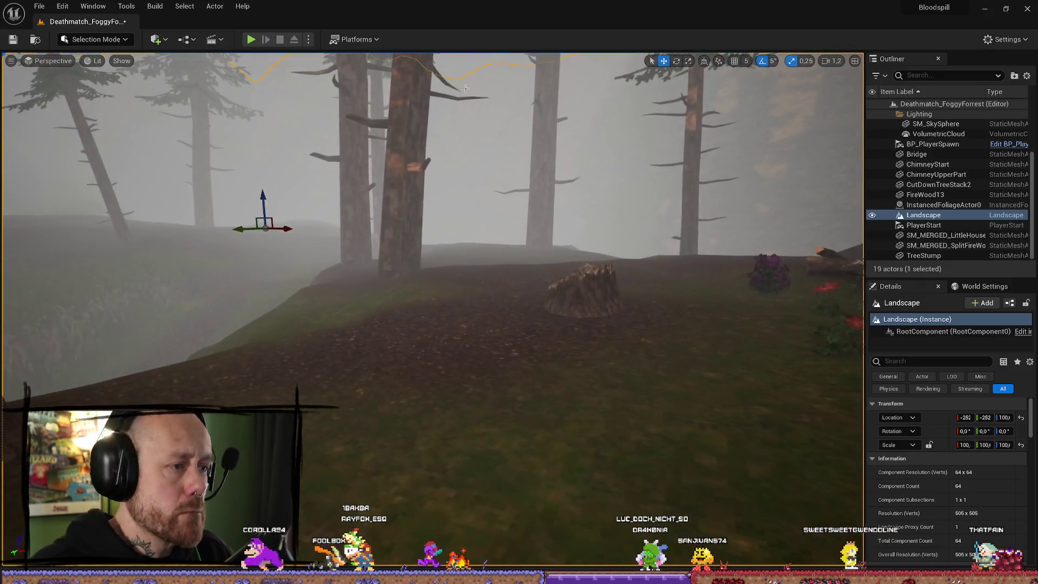
pyautogui.click(252, 43)
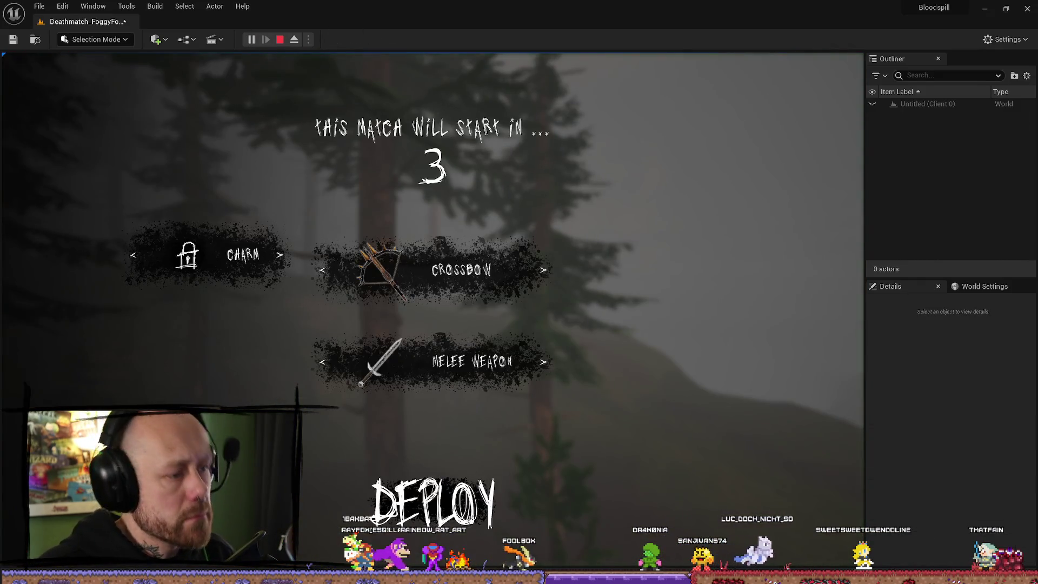
# Deploy into the match, walk up the foggy slope past the stump, then stop with Escape
pyautogui.click(448, 498)
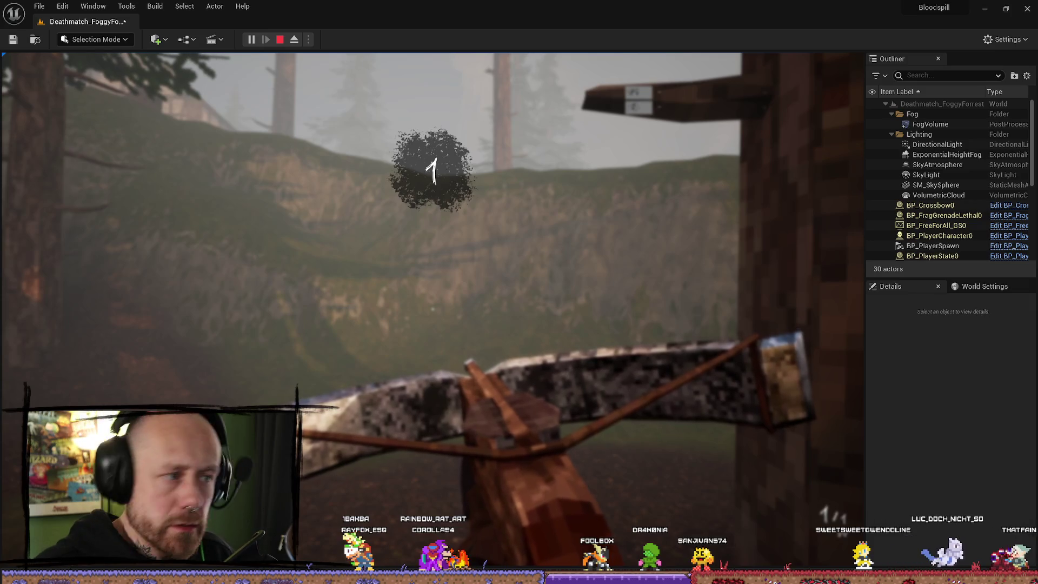
pyautogui.press('w')
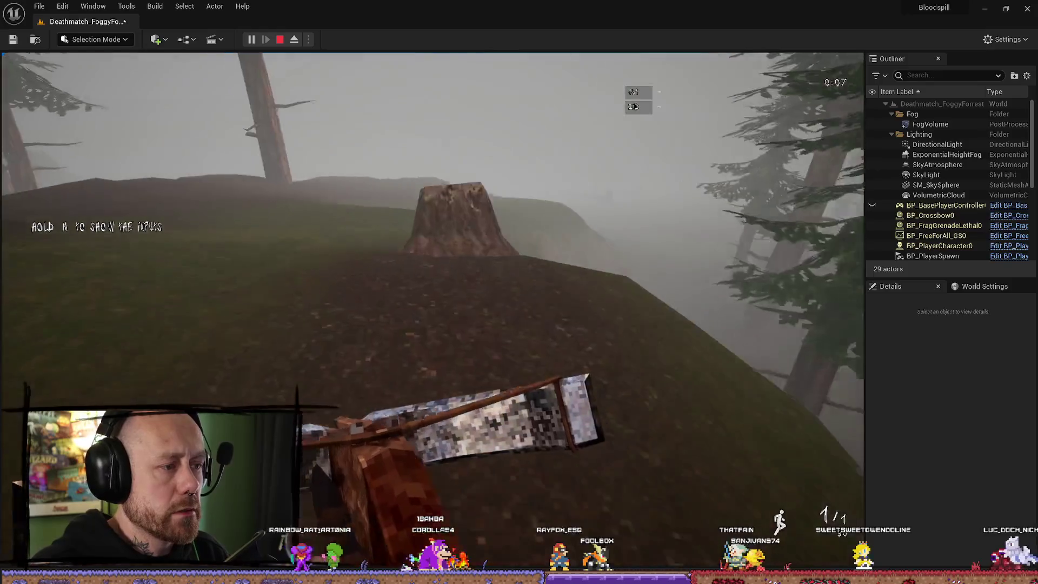
pyautogui.press('w')
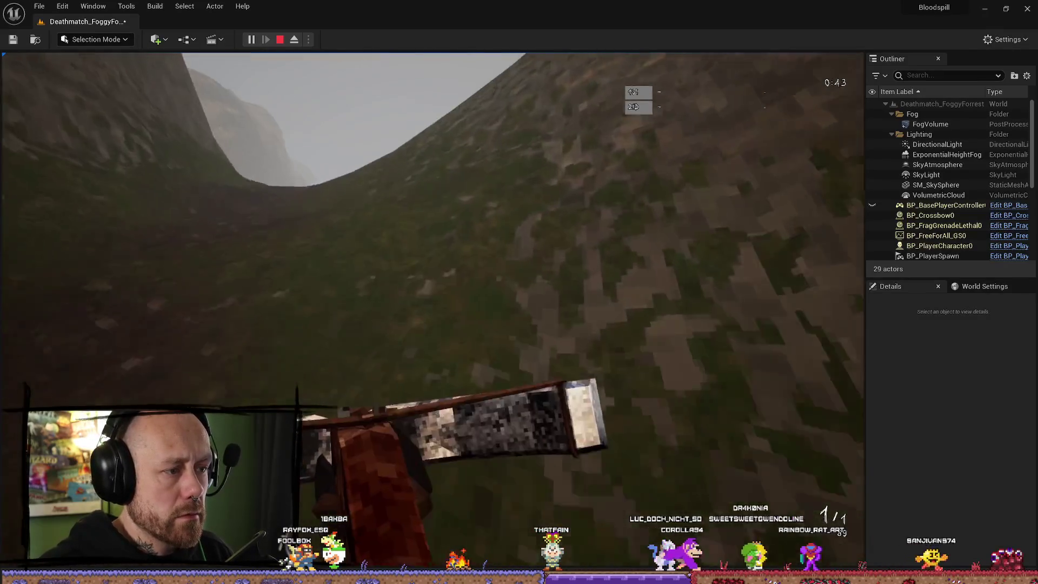
pyautogui.press('w')
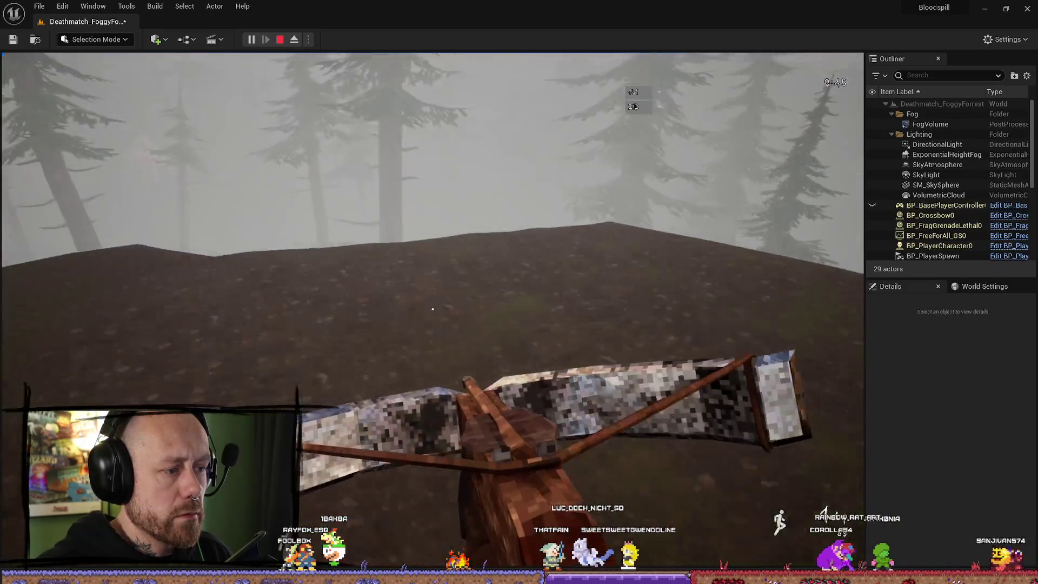
pyautogui.press('w')
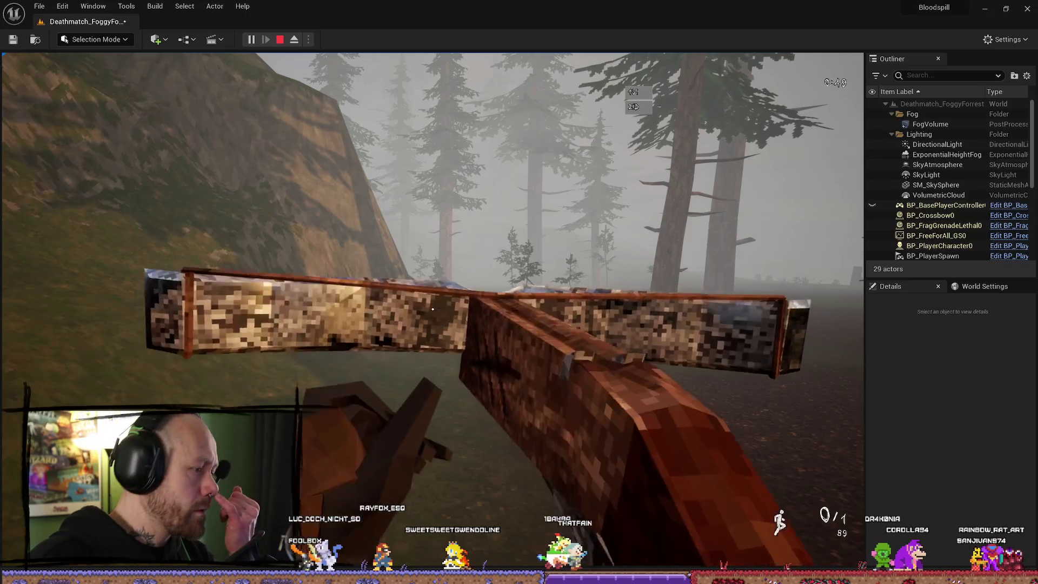
pyautogui.press('Escape')
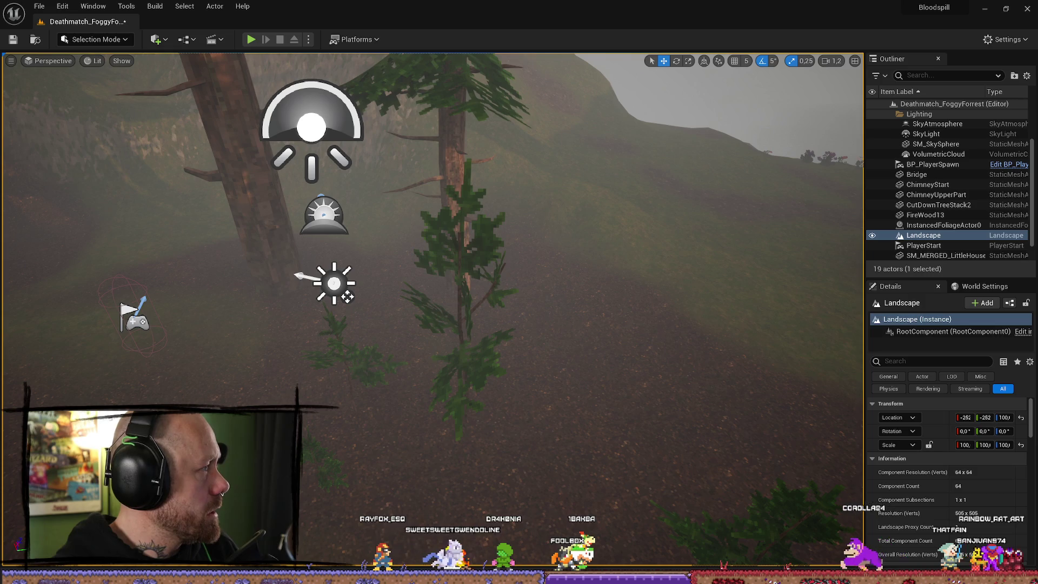
# Fly to the hillside house, open the Content Browser, and switch to Foliage painting mode
pyautogui.moveTo(340, 300)
pyautogui.mouseDown()
pyautogui.moveTo(313, 300)
pyautogui.moveTo(346, 303)
pyautogui.moveTo(313, 300)
pyautogui.moveTo(340, 303)
pyautogui.moveTo(327, 301)
pyautogui.mouseUp()
pyautogui.hotkey('ctrl', 'space')
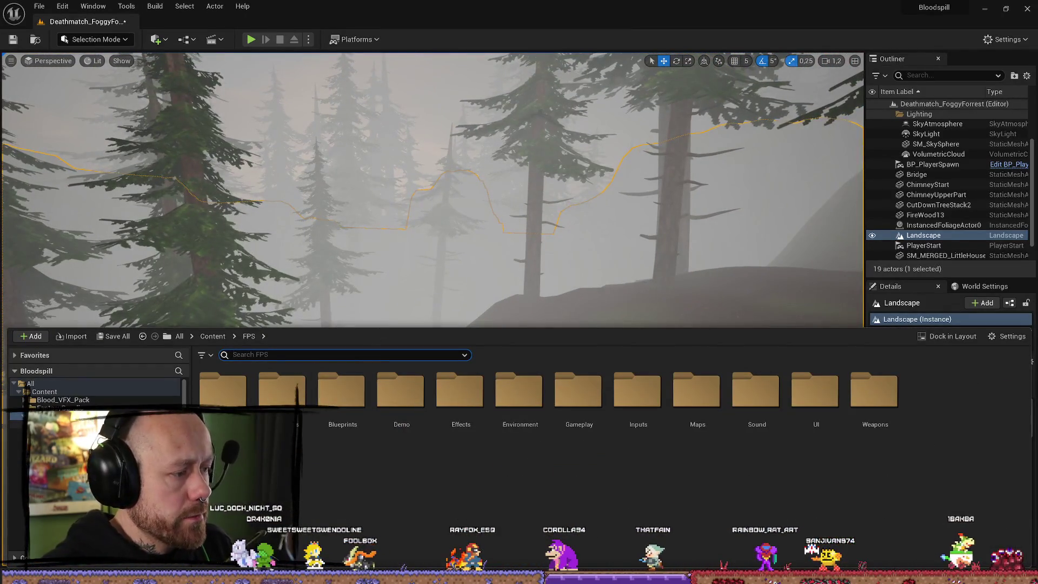
pyautogui.click(117, 41)
pyautogui.click(92, 79)
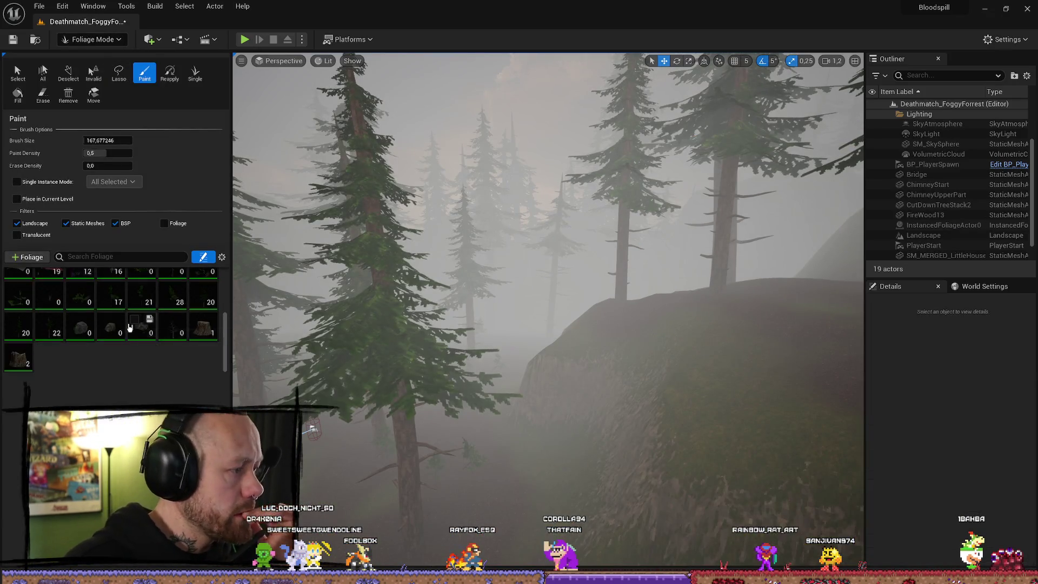
# Pick Nettle1, test-paint one plant near the rocky hill, then undo it
pyautogui.scroll(1, 130, 366)
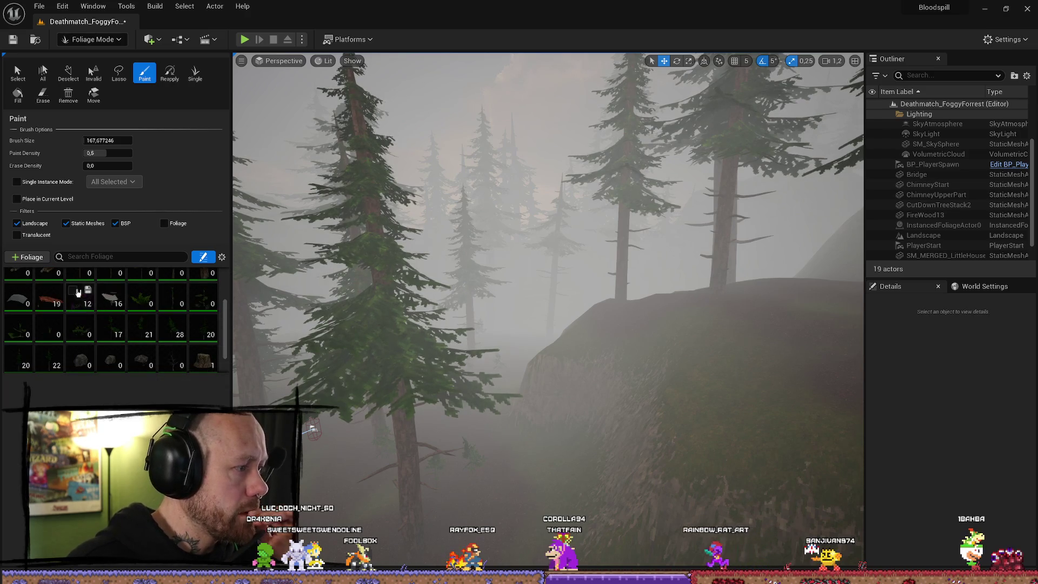
pyautogui.click(145, 312)
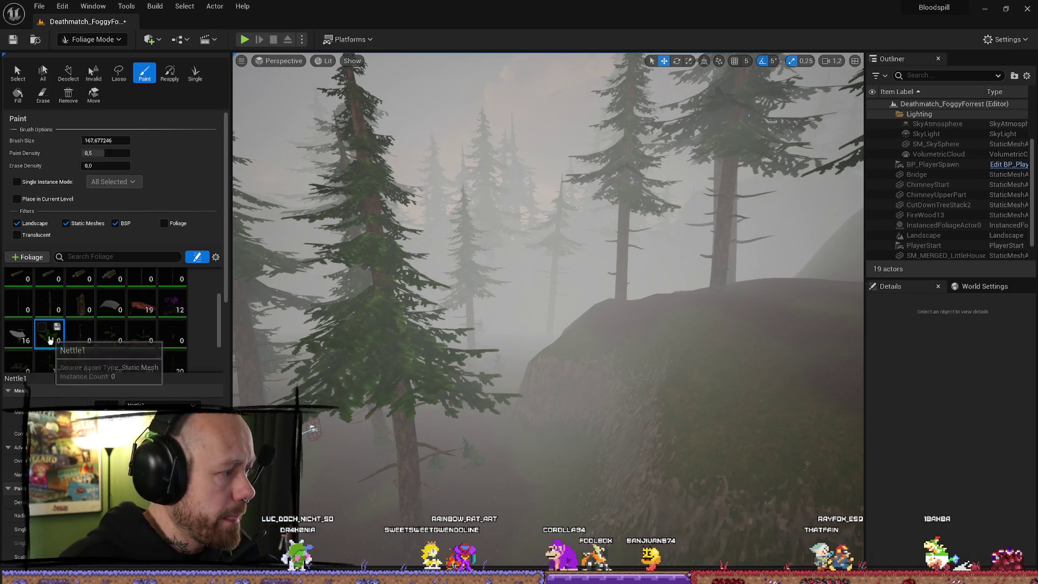
pyautogui.press('w')
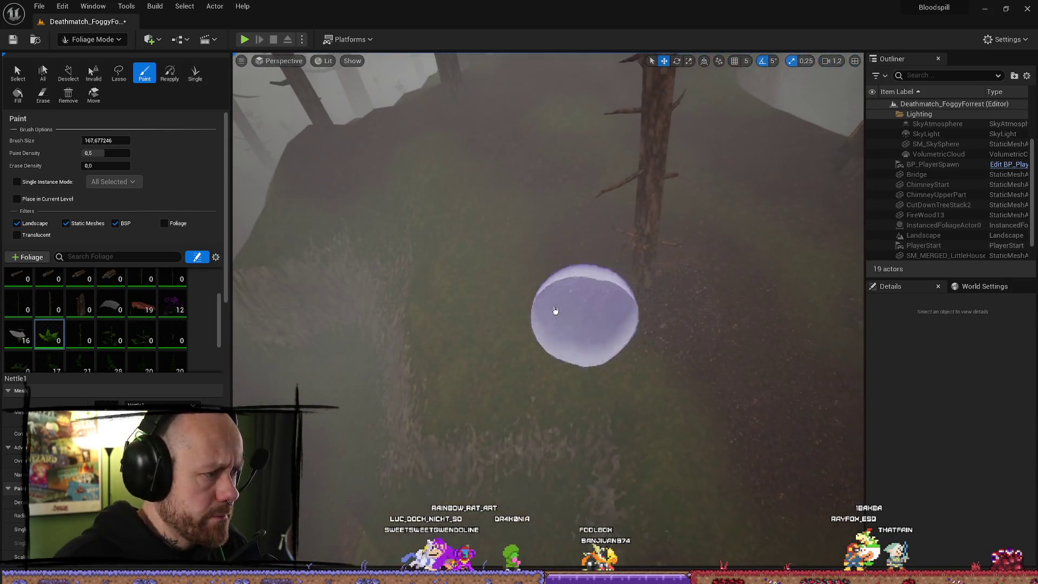
pyautogui.click(556, 308)
pyautogui.scroll(5, 540, 281)
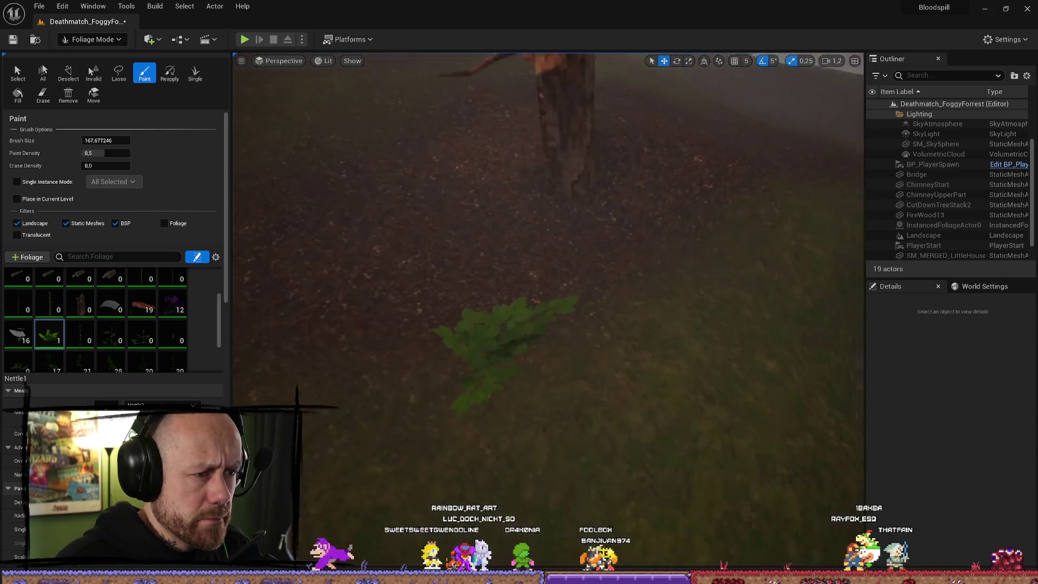
pyautogui.press('w')
pyautogui.hotkey('ctrl', 'z')
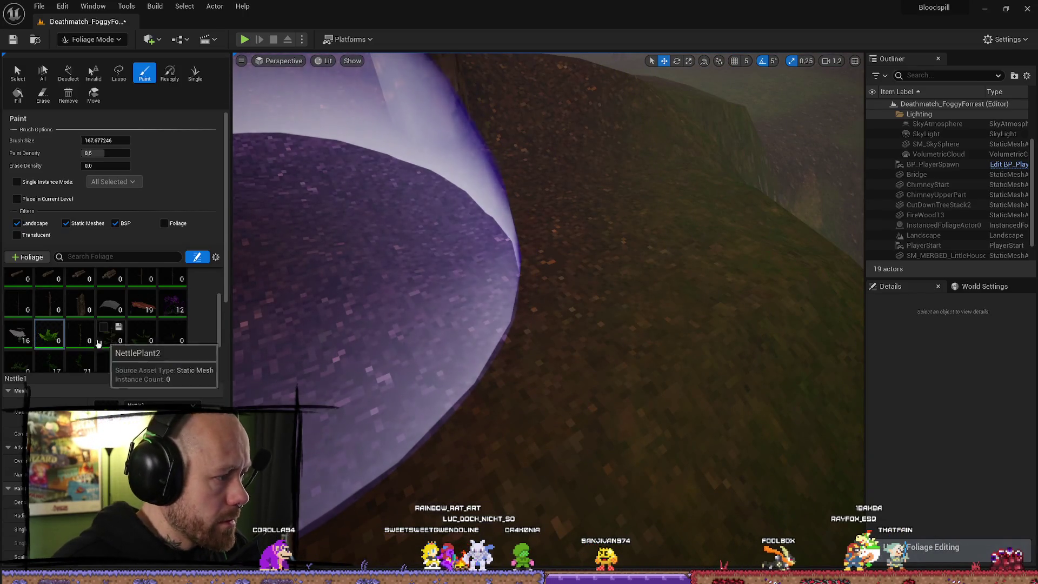
# Ctrl-select six nettle foliage types, including NettlePlant1, 3 and 4, as the paint set
pyautogui.click(80, 336)
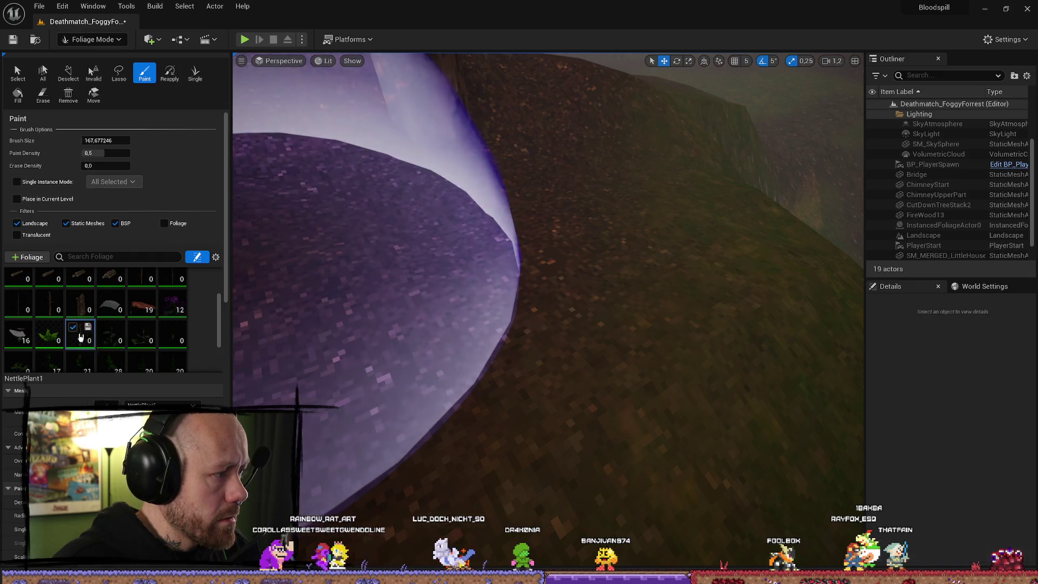
pyautogui.click(142, 333)
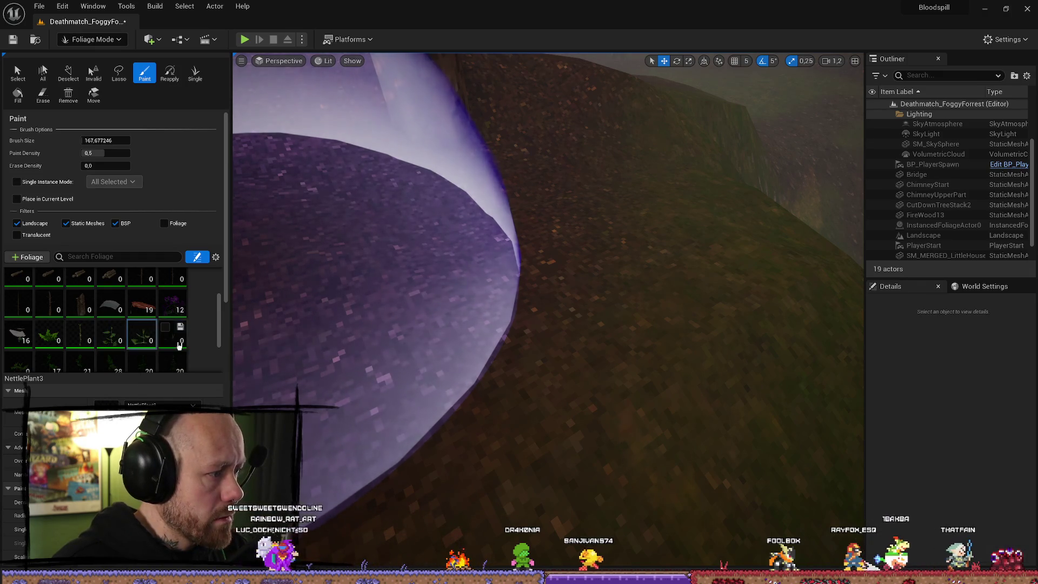
pyautogui.click(179, 341)
pyautogui.scroll(-1, 20, 355)
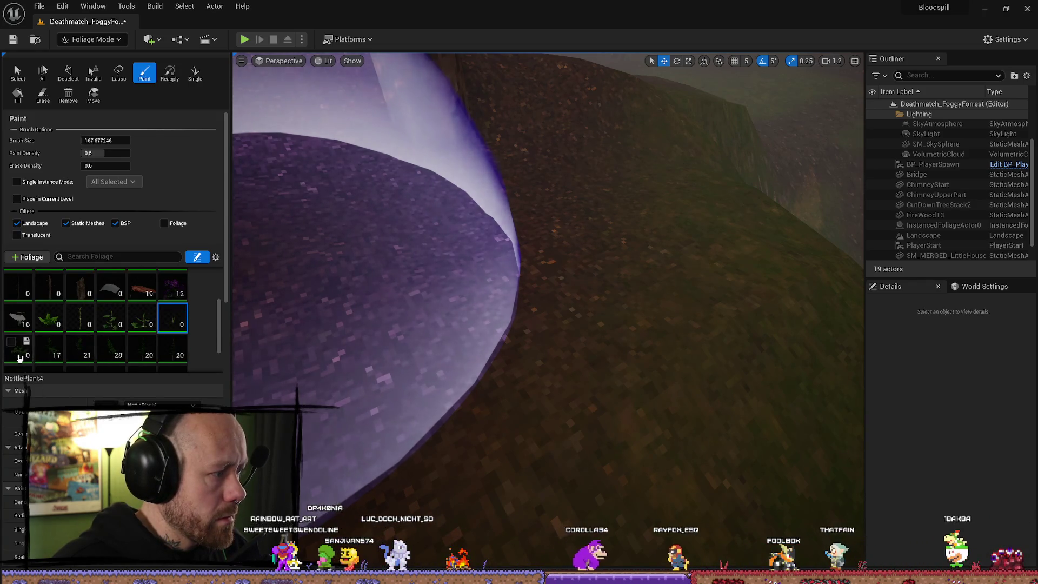
pyautogui.click(49, 319)
pyautogui.keyDown('ctrl'); pyautogui.click(82, 326); pyautogui.keyUp('ctrl')
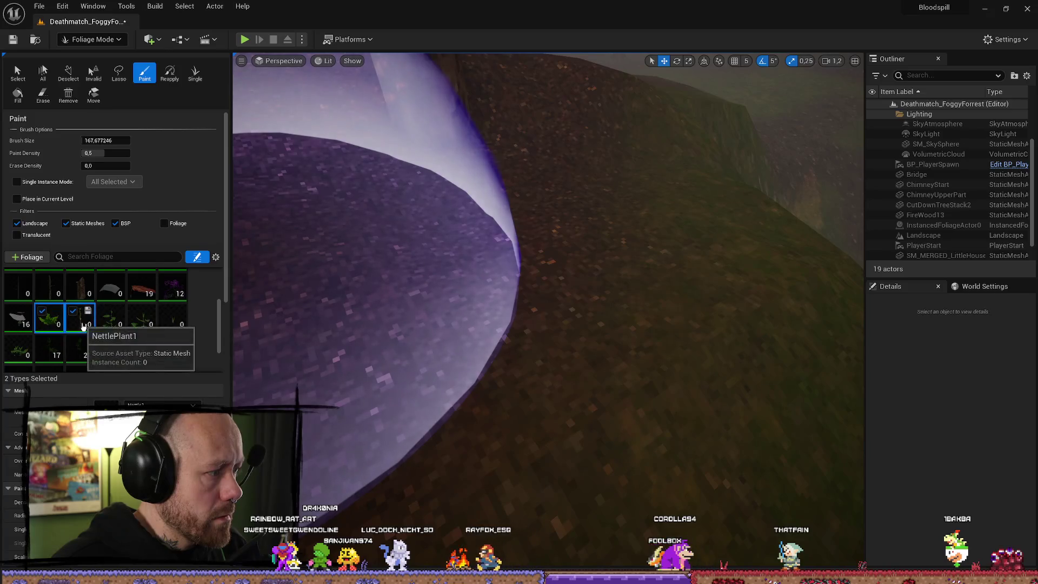
pyautogui.keyDown('ctrl'); pyautogui.click(111, 323); pyautogui.keyUp('ctrl')
pyautogui.keyDown('ctrl'); pyautogui.click(142, 323); pyautogui.keyUp('ctrl')
pyautogui.keyDown('ctrl'); pyautogui.click(172, 323); pyautogui.keyUp('ctrl')
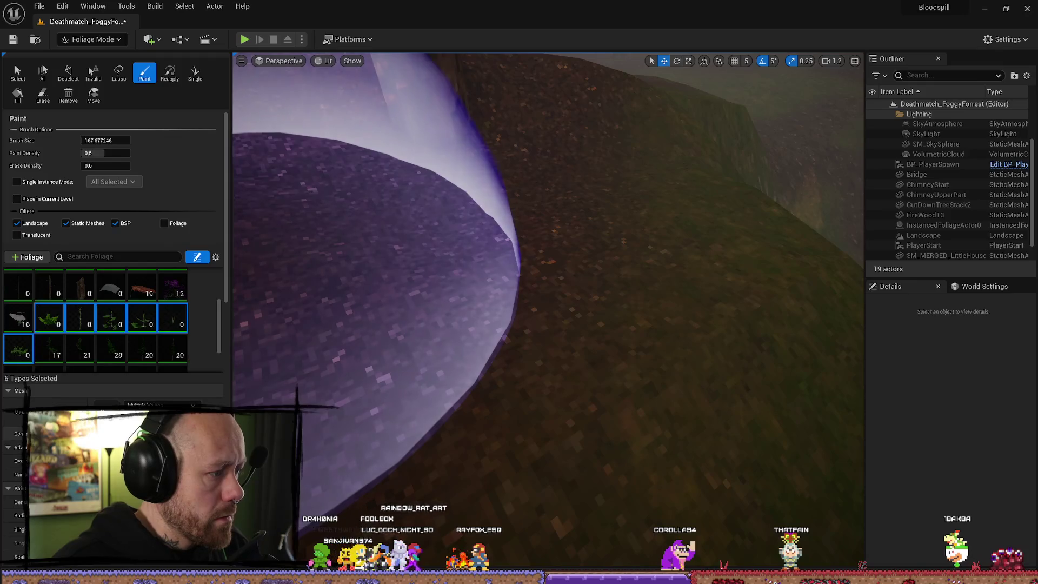
pyautogui.scroll(-2, 112, 243)
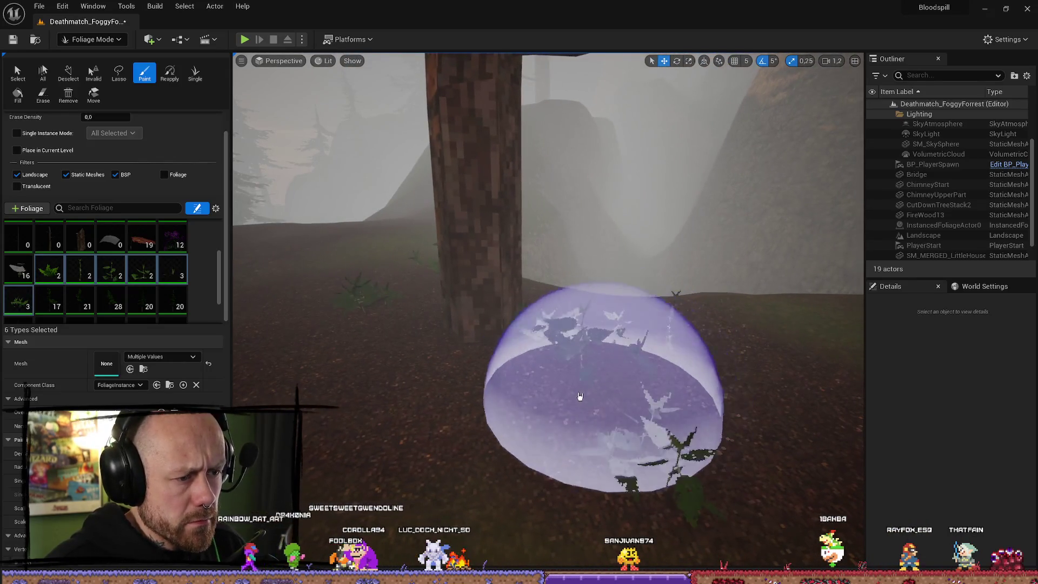
# Paint nettles at four spots around the tree bases, then swing the view to the trunks and house
pyautogui.click(580, 396)
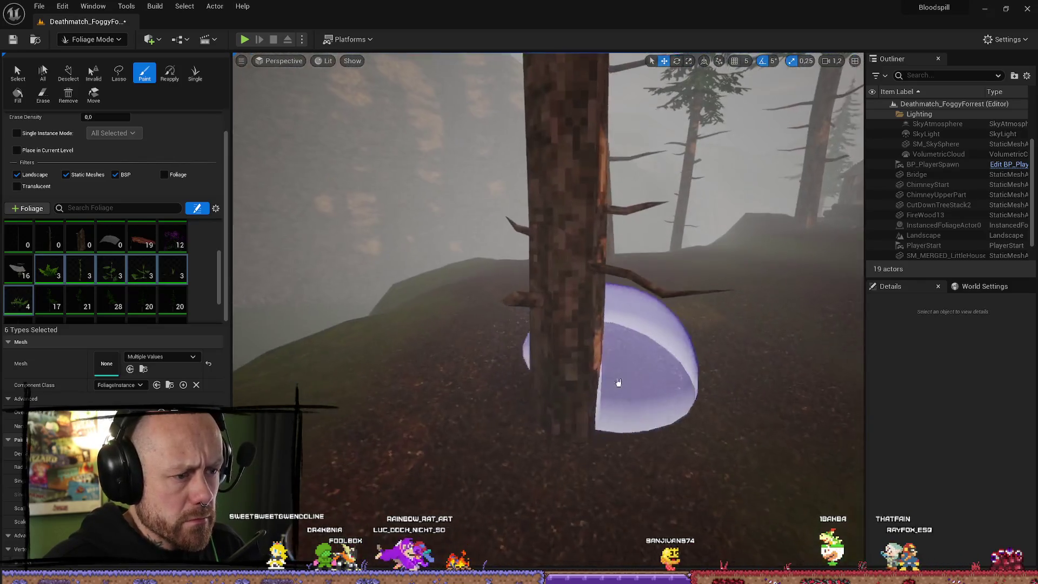
pyautogui.click(468, 459)
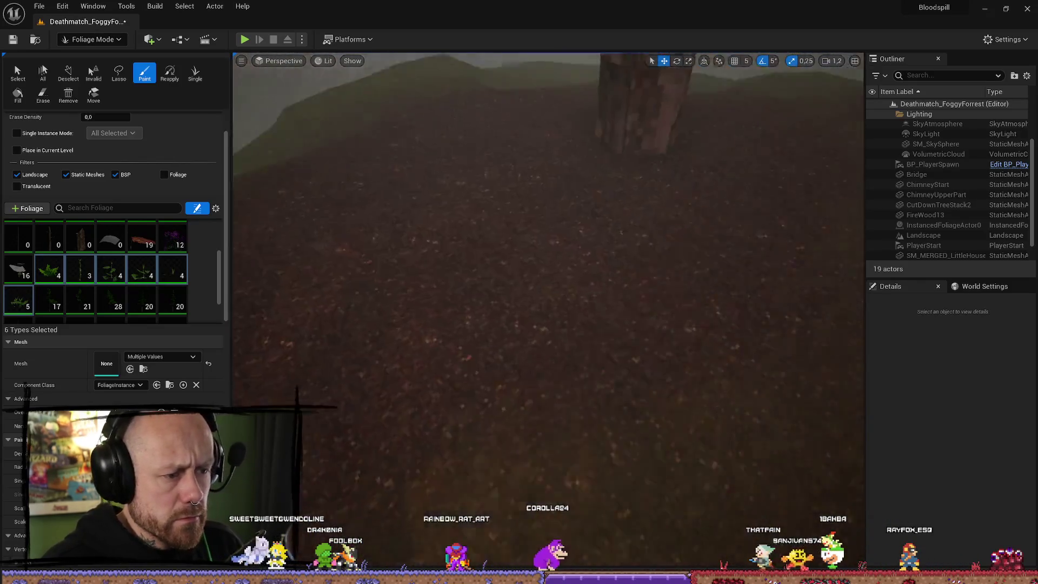
pyautogui.click(460, 238)
pyautogui.click(389, 385)
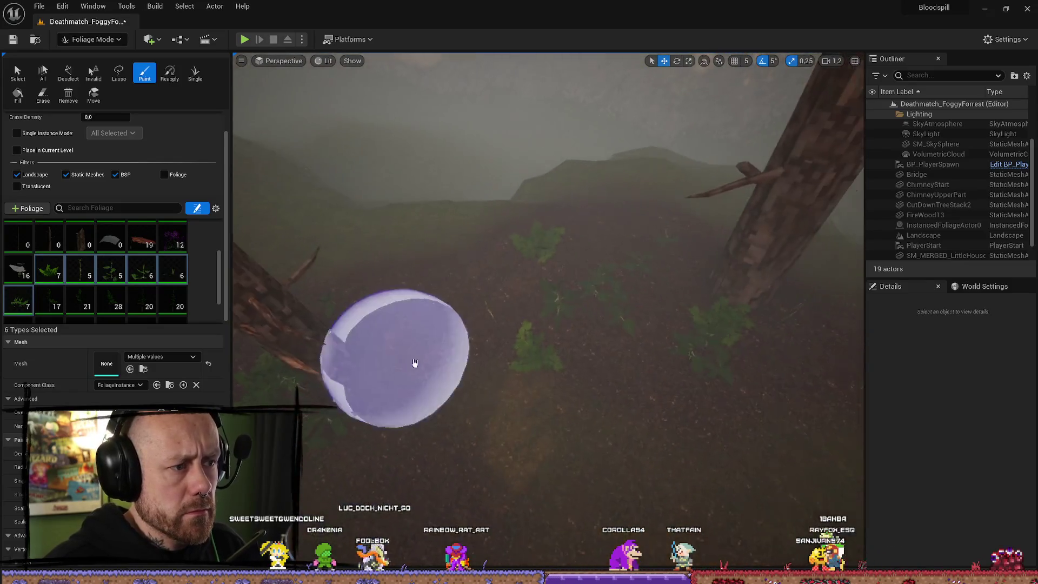
pyautogui.scroll(-2, 549, 311)
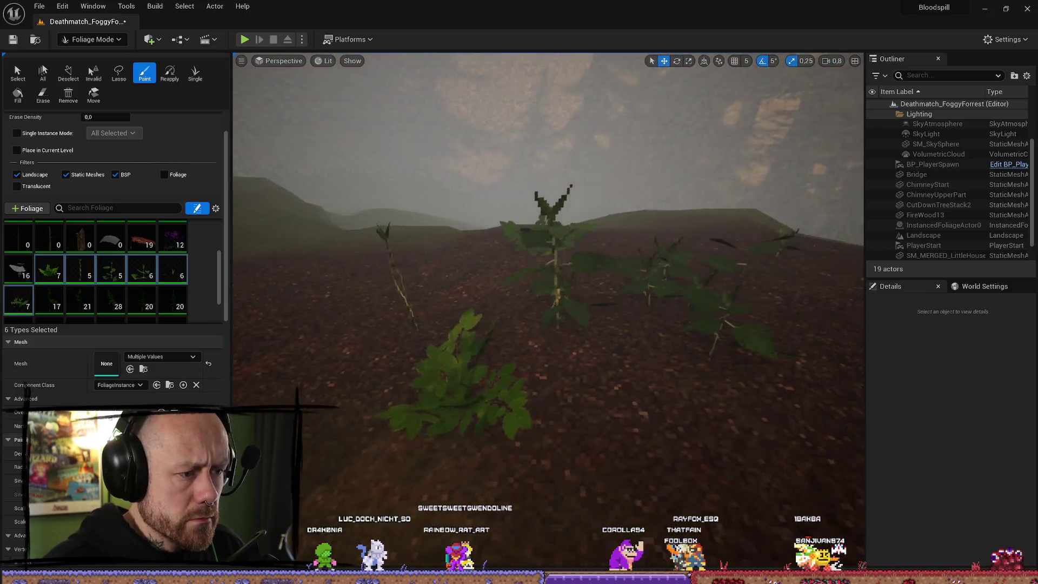
pyautogui.moveTo(549, 312)
pyautogui.mouseDown()
pyautogui.moveTo(589, 302)
pyautogui.moveTo(292, 324)
pyautogui.mouseUp()
pyautogui.moveTo(541, 325)
pyautogui.mouseDown()
pyautogui.moveTo(519, 335)
pyautogui.moveTo(543, 436)
pyautogui.moveTo(592, 391)
pyautogui.mouseUp()
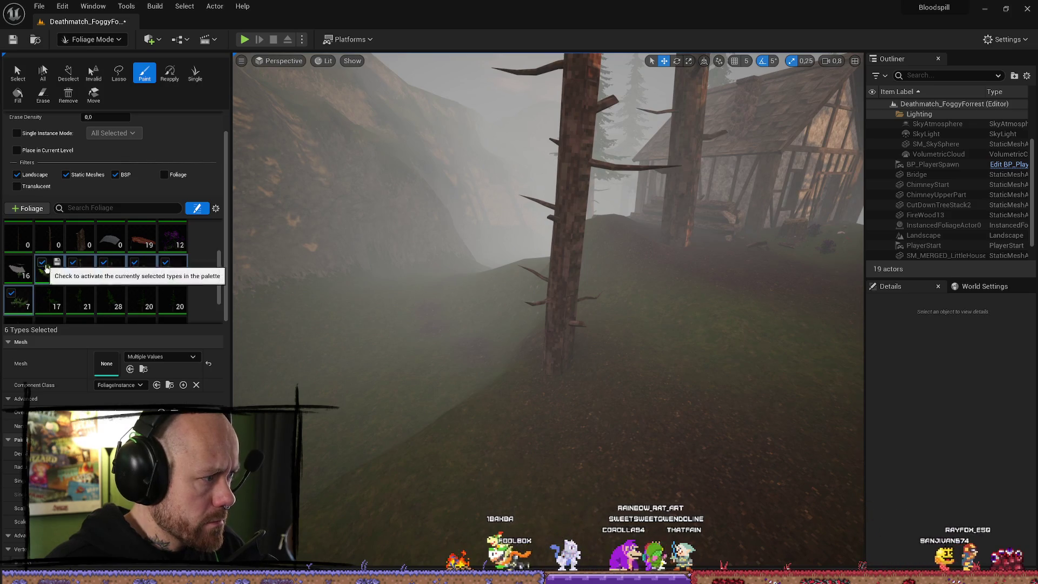
# Activate the chosen nettle types and paint nettles on the slopes by the tree, house and hilltop
pyautogui.click(41, 263)
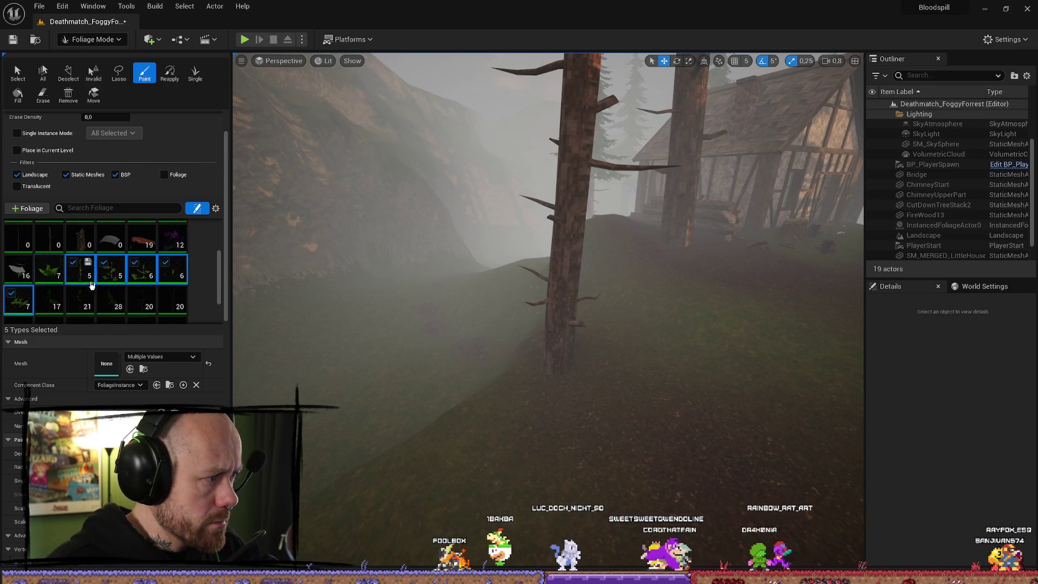
pyautogui.click(72, 275)
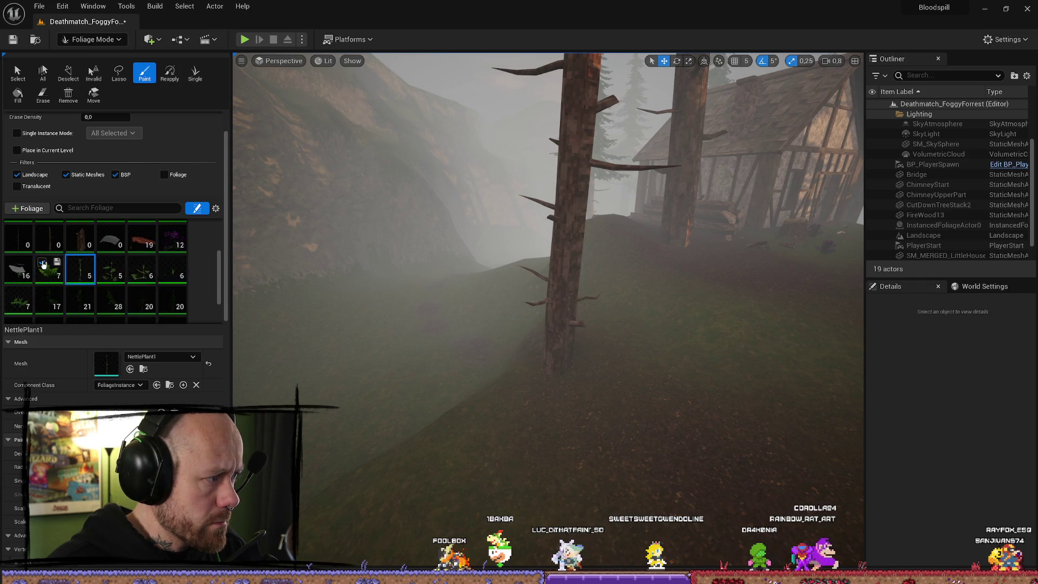
pyautogui.moveTo(652, 374); pyautogui.dragTo(591, 399)
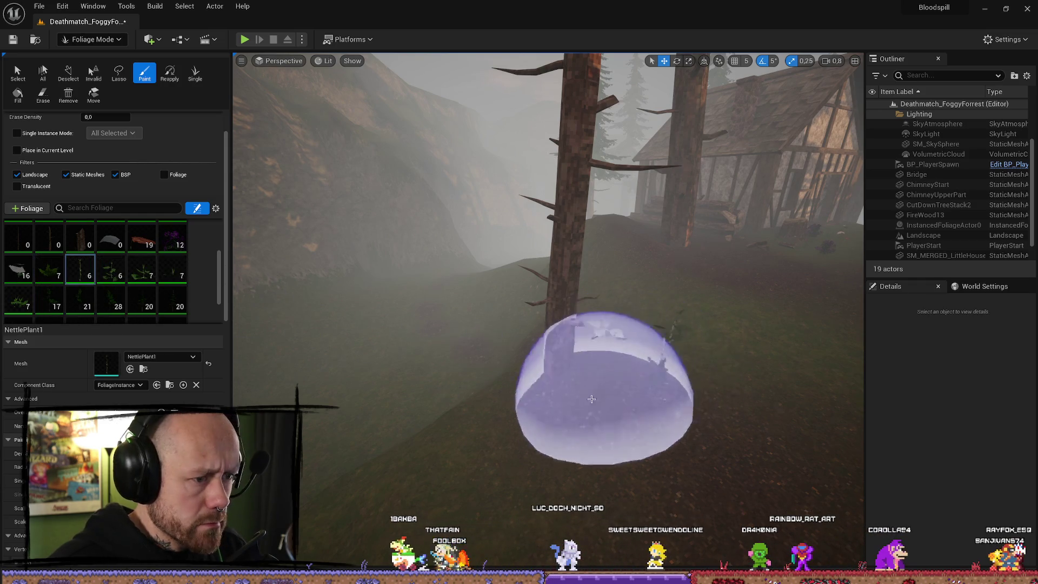
pyautogui.moveTo(564, 464); pyautogui.dragTo(591, 440)
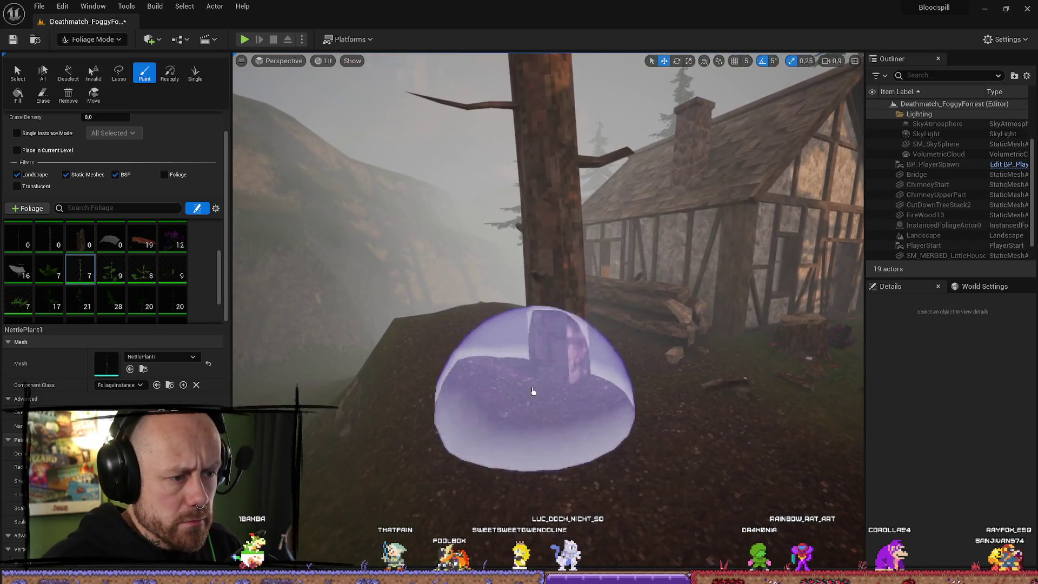
pyautogui.moveTo(533, 390)
pyautogui.mouseDown()
pyautogui.moveTo(475, 446)
pyautogui.moveTo(588, 407)
pyautogui.moveTo(405, 417)
pyautogui.moveTo(424, 361)
pyautogui.moveTo(460, 357)
pyautogui.mouseUp()
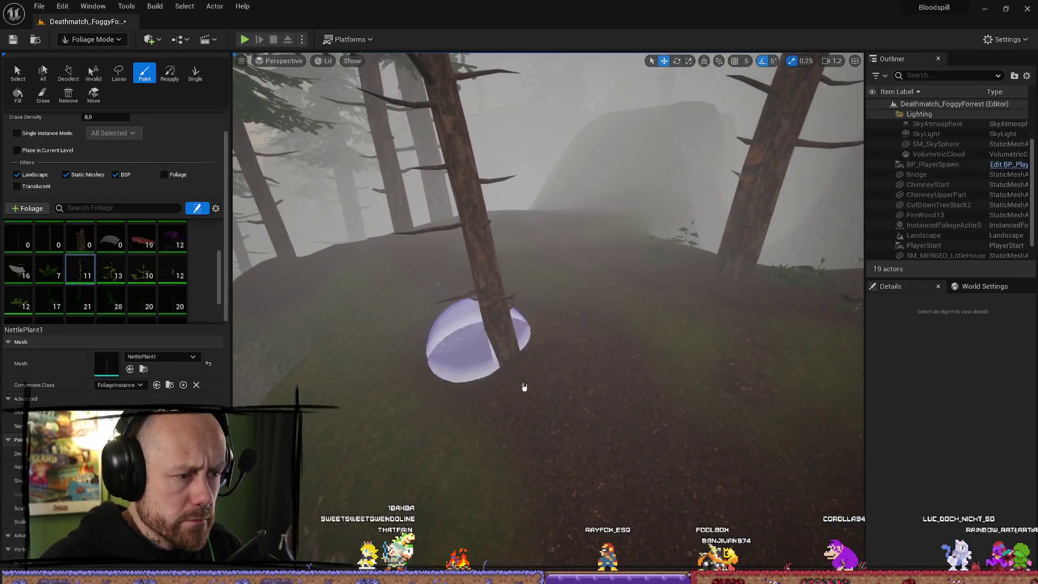
pyautogui.moveTo(524, 387); pyautogui.dragTo(494, 383)
pyautogui.moveTo(524, 341); pyautogui.dragTo(440, 301)
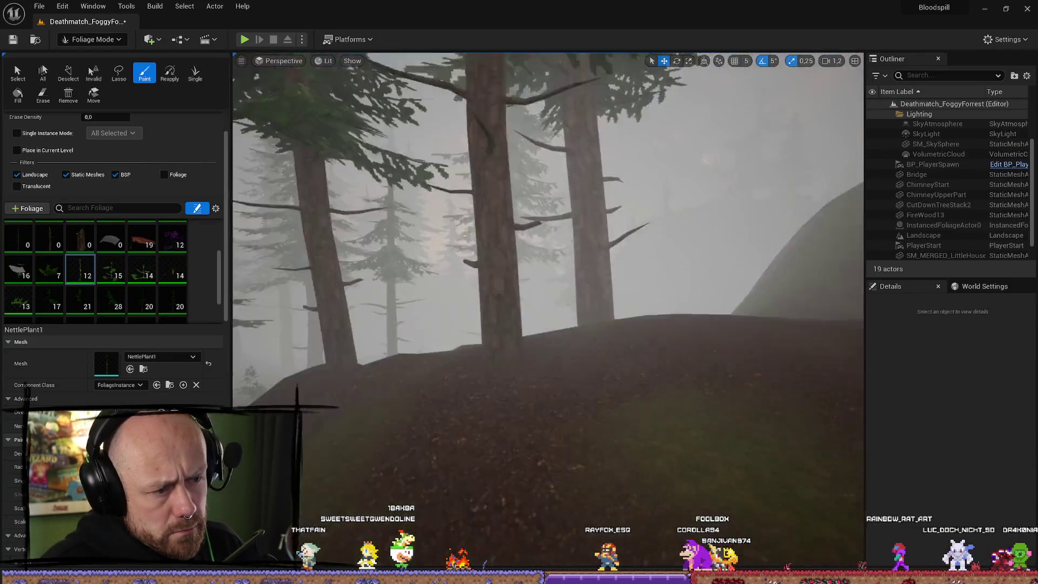
# Fly into the forest and paint nettle clumps on the floor and beside tree trunks
pyautogui.rightClick(343, 299)
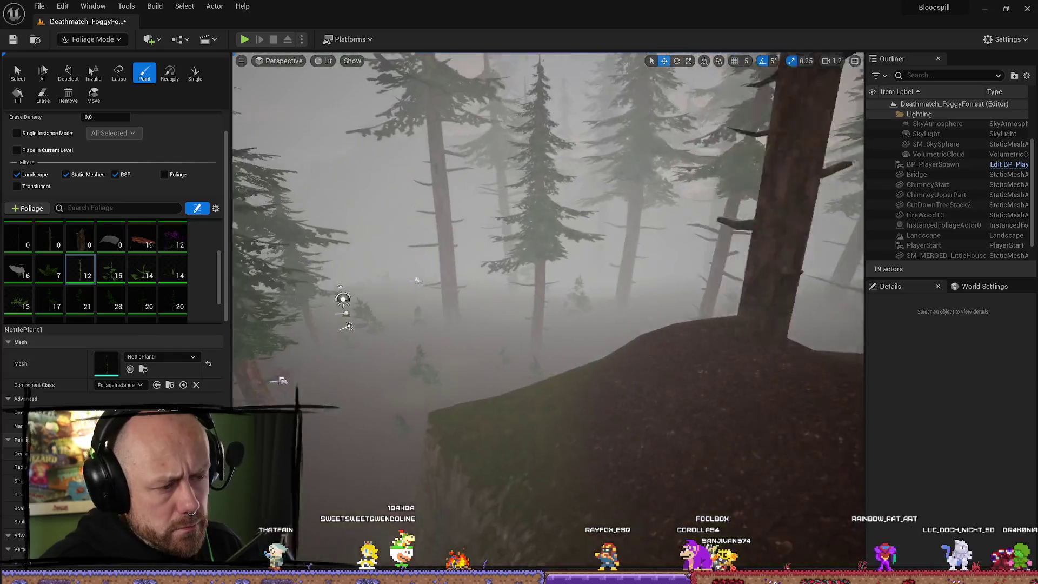
pyautogui.rightClick(335, 271)
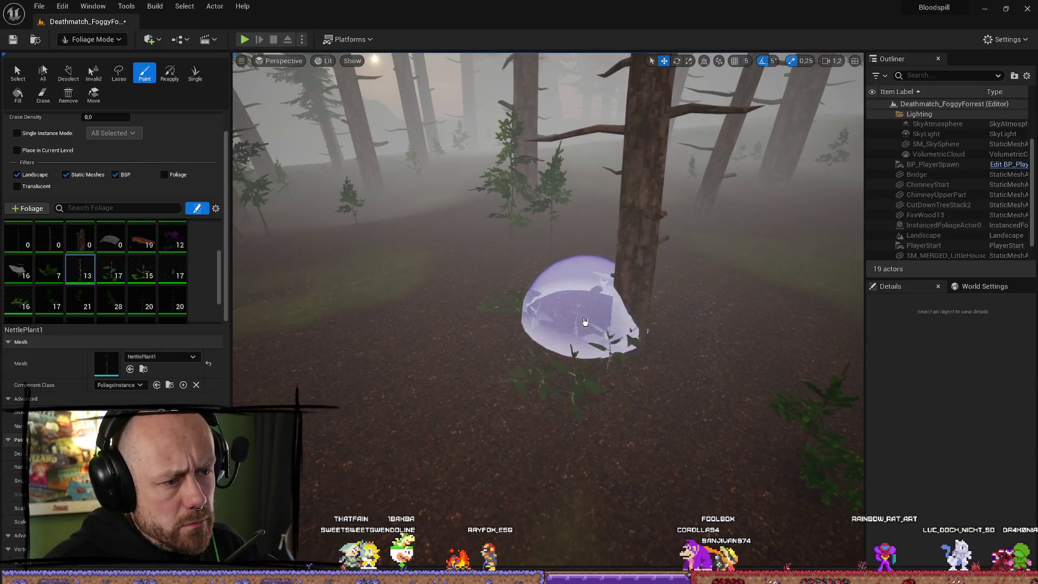
pyautogui.rightClick(548, 312)
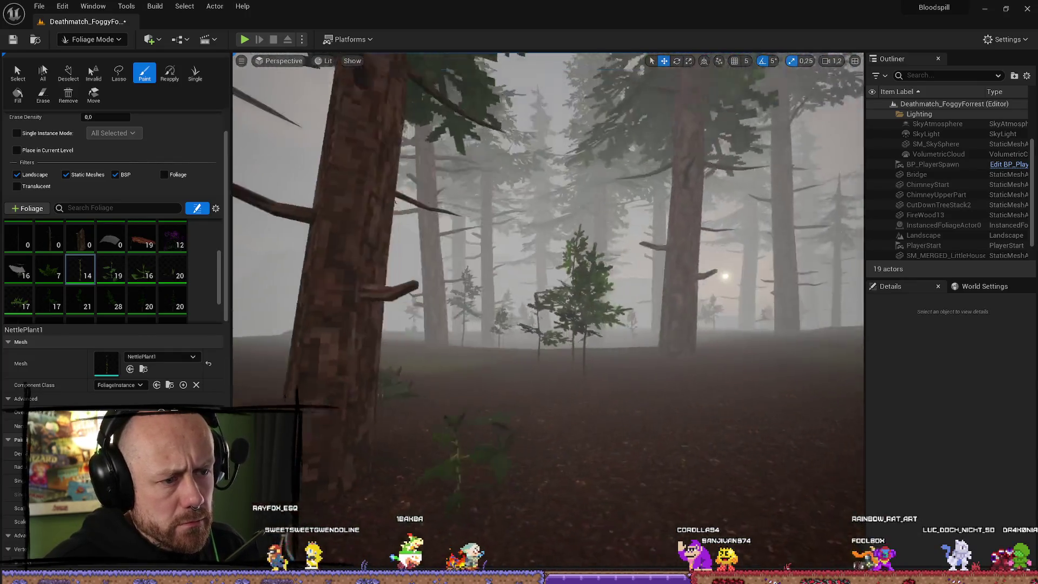
pyautogui.click(414, 512)
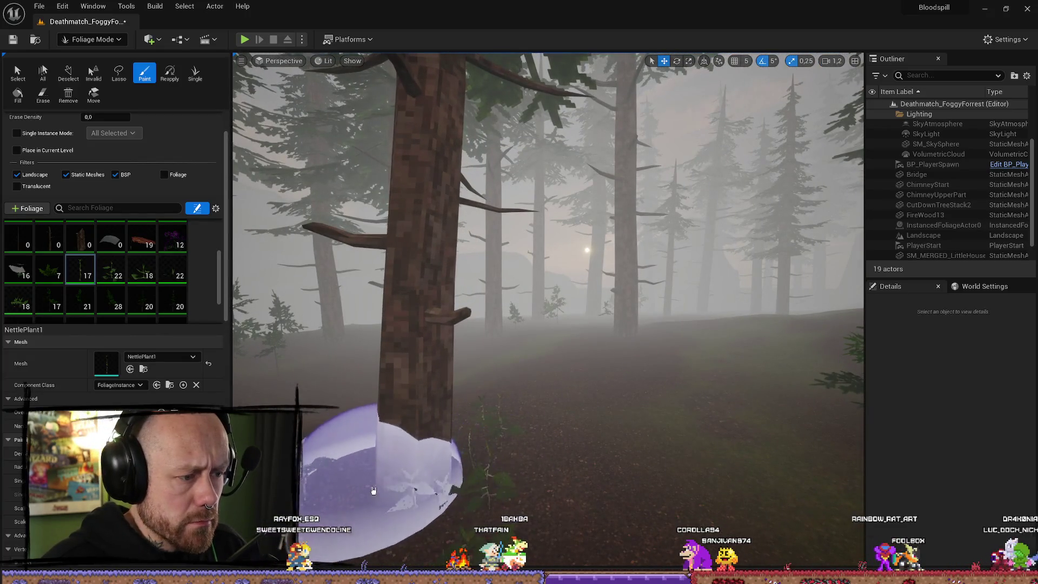
pyautogui.rightClick(414, 512)
pyautogui.click(377, 476)
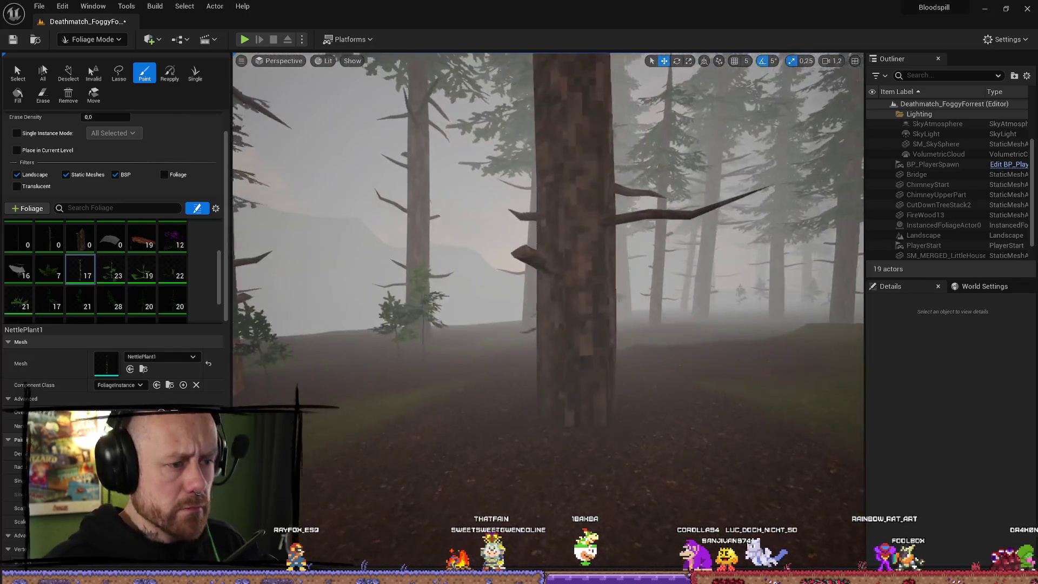
pyautogui.rightClick(648, 351)
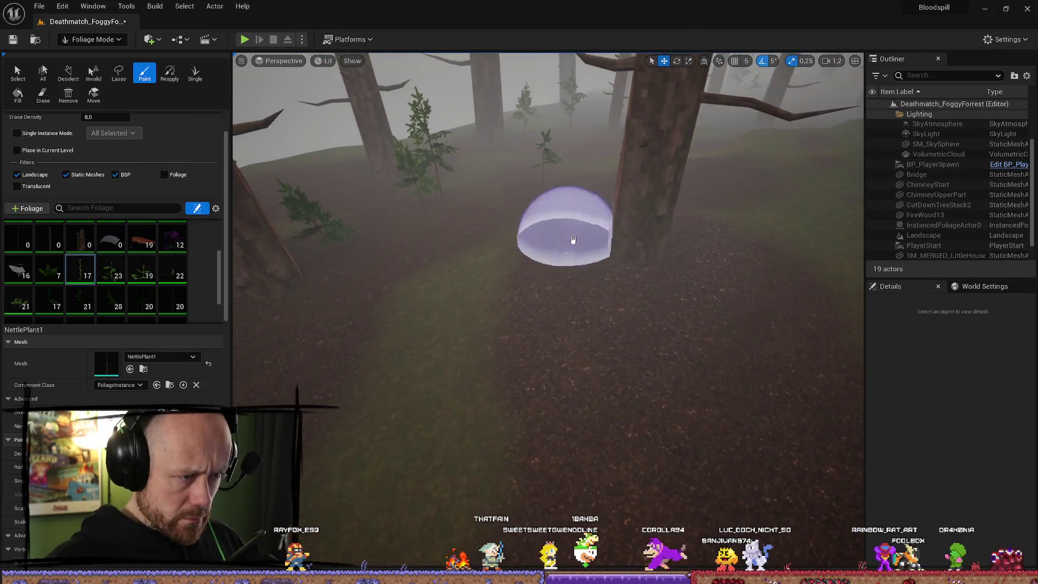
pyautogui.click(648, 350)
pyautogui.rightClick(684, 481)
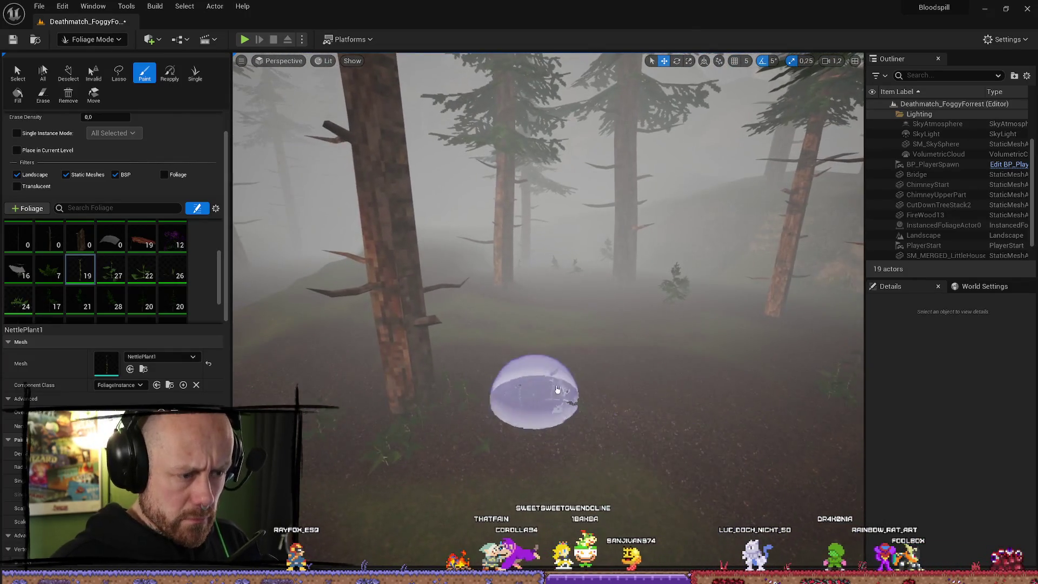
pyautogui.rightClick(588, 360)
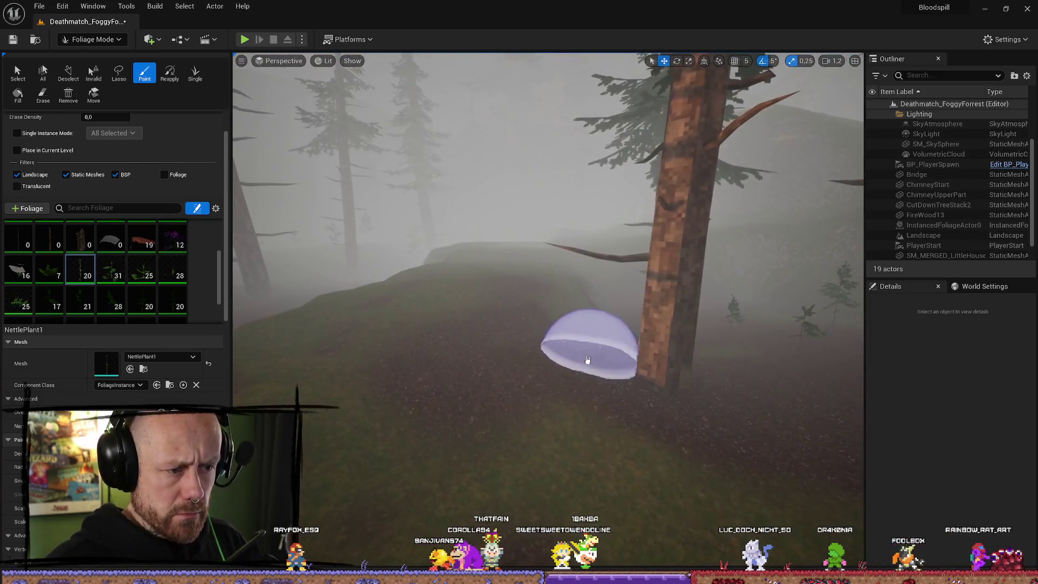
# Paint nettles along the tree-lined path and across the ground between the trees
pyautogui.moveTo(587, 360); pyautogui.dragTo(696, 429)
pyautogui.rightClick(695, 429)
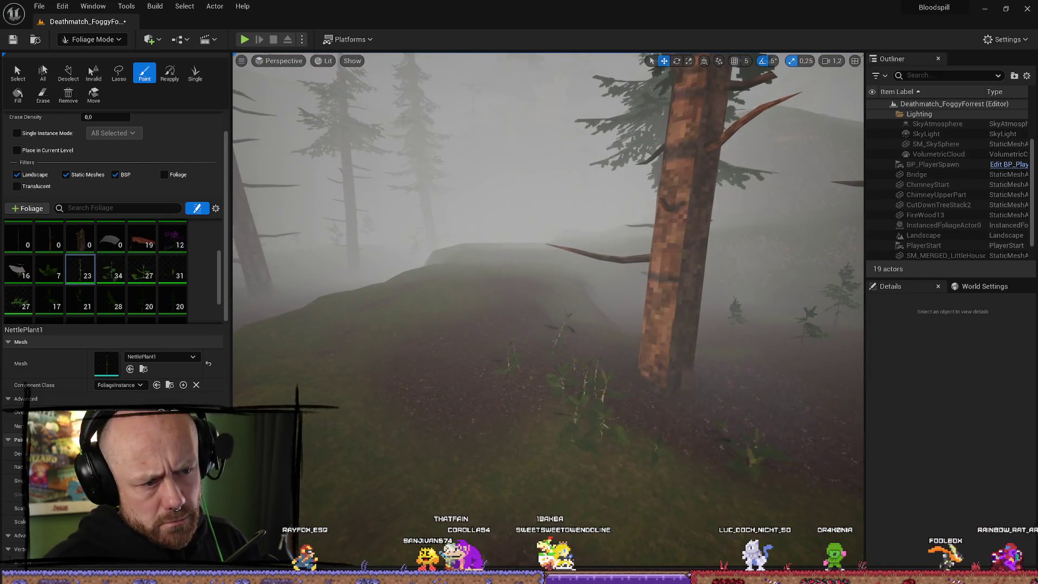
pyautogui.moveTo(565, 483)
pyautogui.mouseDown()
pyautogui.moveTo(537, 440)
pyautogui.moveTo(563, 378)
pyautogui.moveTo(538, 348)
pyautogui.mouseUp()
pyautogui.rightClick(538, 348)
pyautogui.moveTo(598, 413)
pyautogui.mouseDown()
pyautogui.moveTo(533, 445)
pyautogui.moveTo(572, 463)
pyautogui.mouseUp()
pyautogui.rightClick(572, 464)
pyautogui.scroll(2, 549, 311)
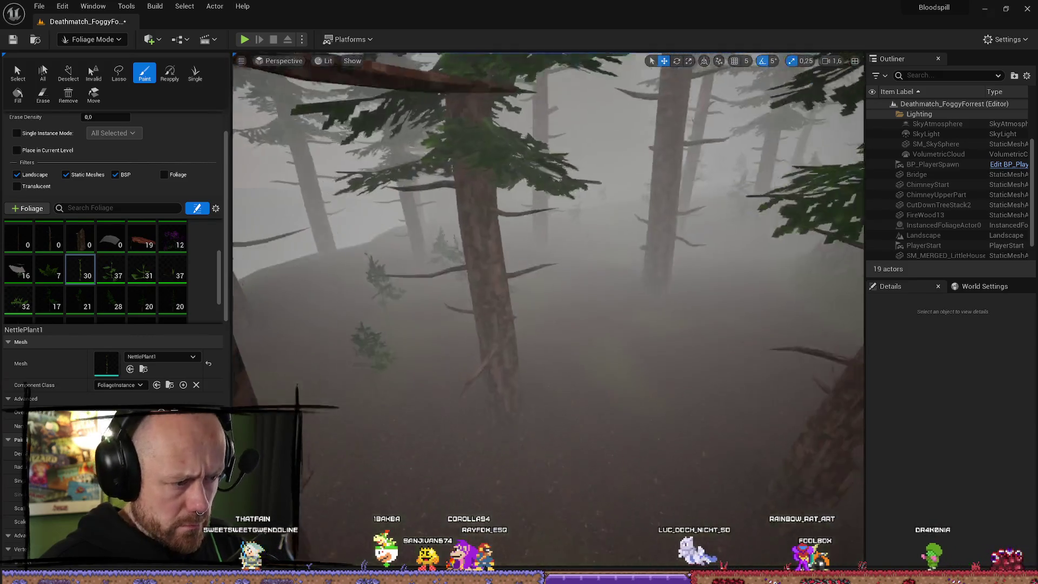
pyautogui.scroll(-1, 585, 337)
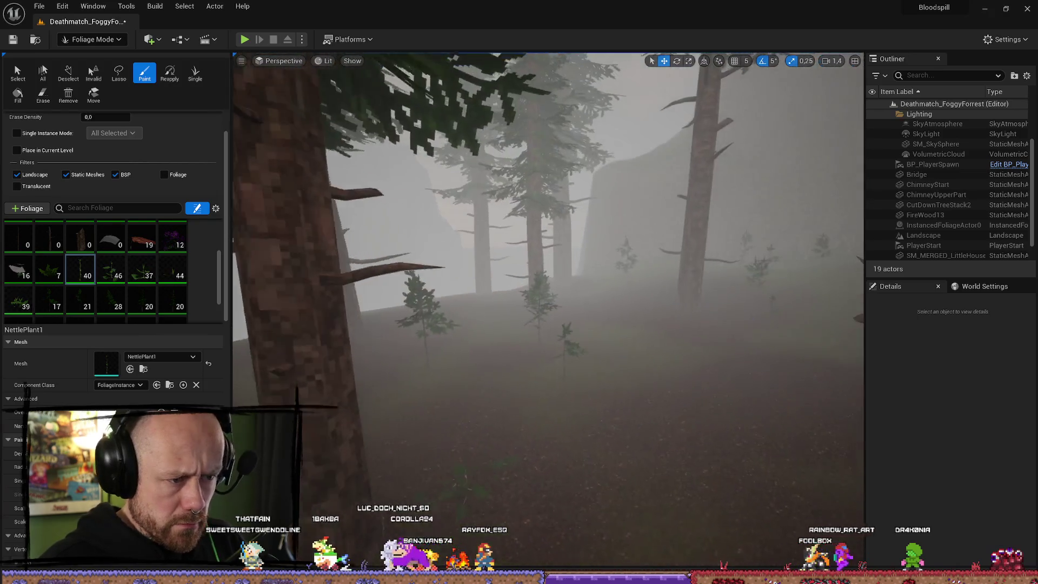
pyautogui.moveTo(690, 390); pyautogui.dragTo(621, 324)
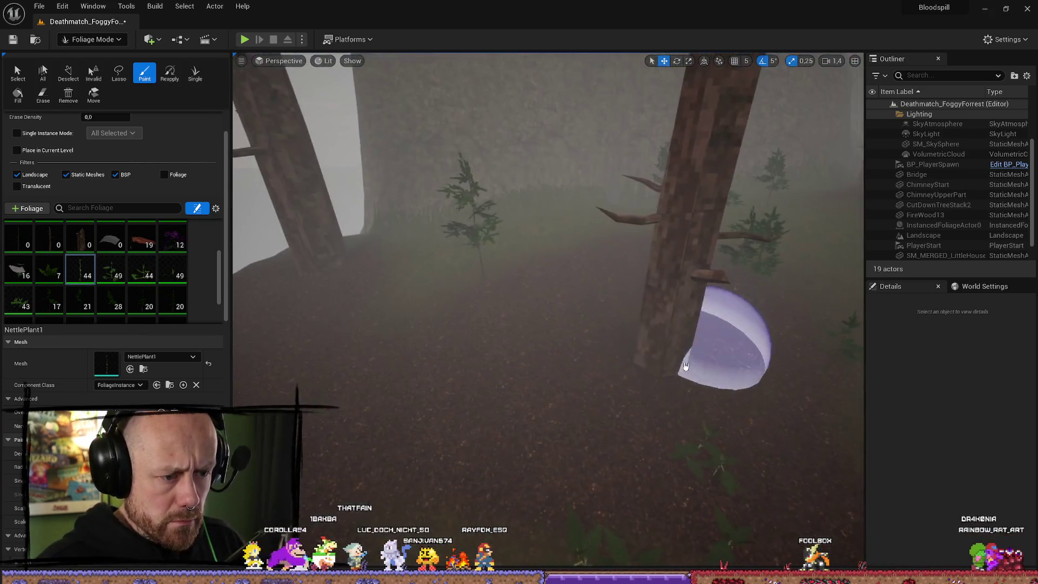
# Paint dense nettle patches below the tall trees and beneath the rock face
pyautogui.moveTo(665, 357); pyautogui.dragTo(608, 321)
pyautogui.moveTo(621, 400)
pyautogui.mouseDown()
pyautogui.moveTo(537, 283)
pyautogui.moveTo(586, 327)
pyautogui.moveTo(564, 373)
pyautogui.mouseUp()
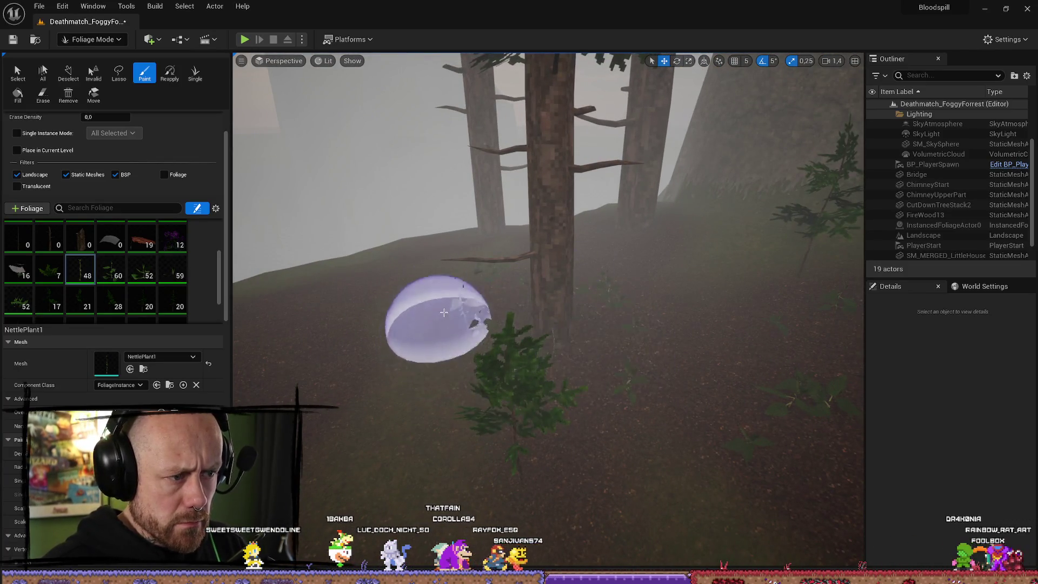
pyautogui.moveTo(340, 352); pyautogui.dragTo(451, 324)
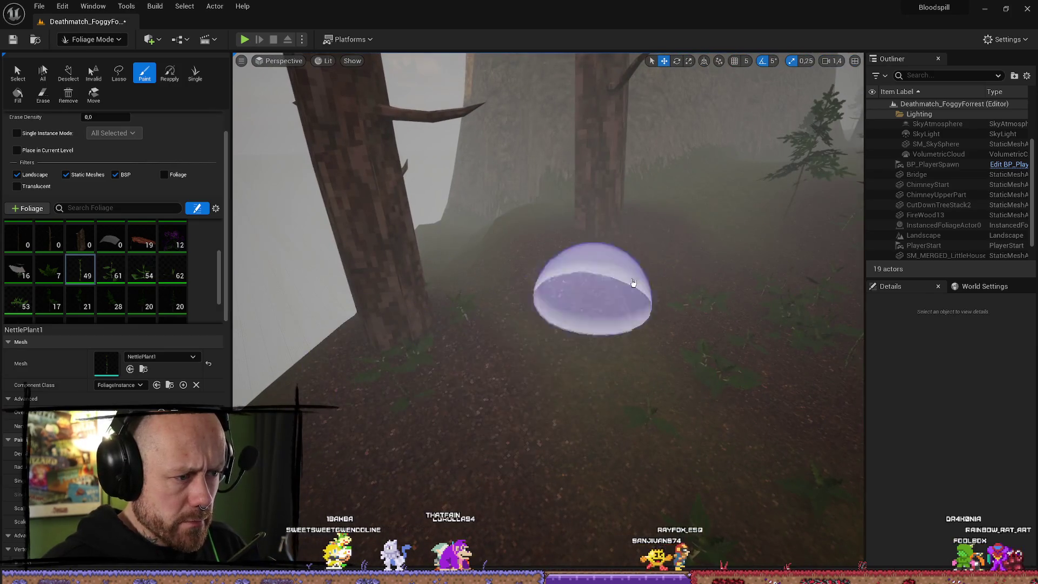
pyautogui.moveTo(616, 368); pyautogui.dragTo(616, 292)
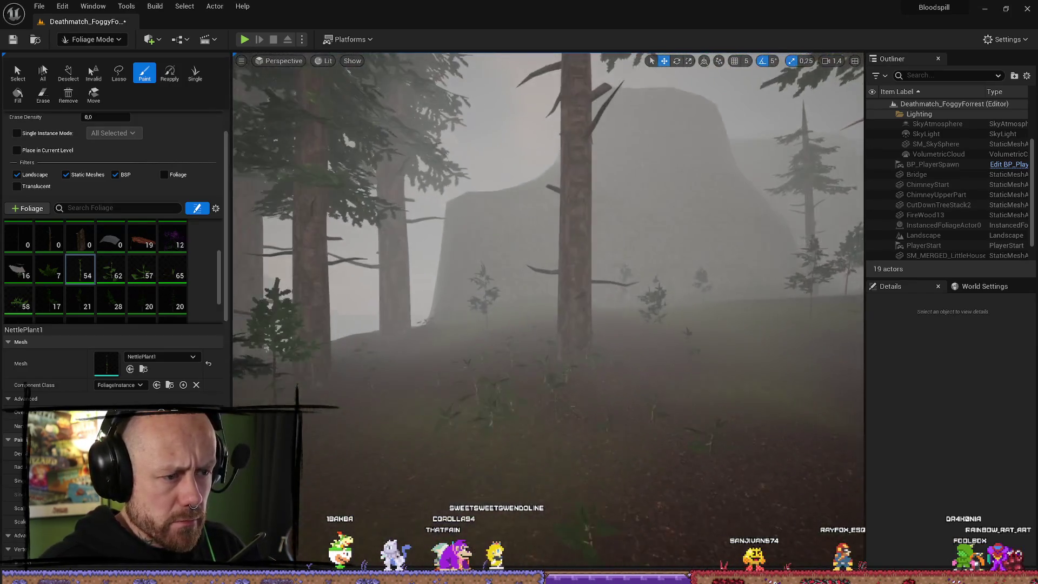
pyautogui.moveTo(543, 344)
pyautogui.mouseDown()
pyautogui.moveTo(498, 346)
pyautogui.moveTo(544, 345)
pyautogui.mouseUp()
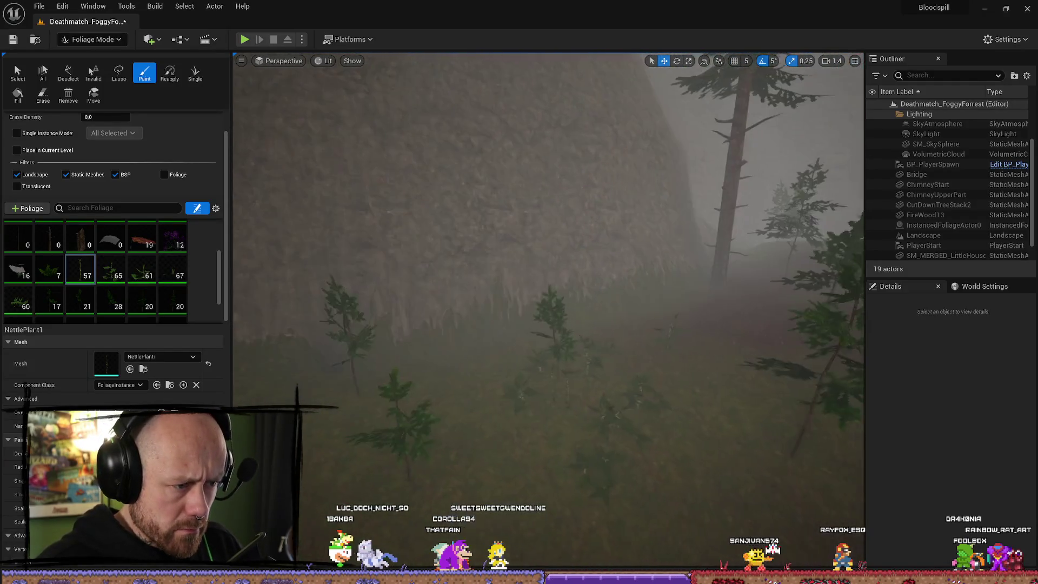
pyautogui.moveTo(402, 387)
pyautogui.mouseDown()
pyautogui.moveTo(510, 347)
pyautogui.moveTo(482, 348)
pyautogui.moveTo(537, 307)
pyautogui.moveTo(581, 296)
pyautogui.mouseUp()
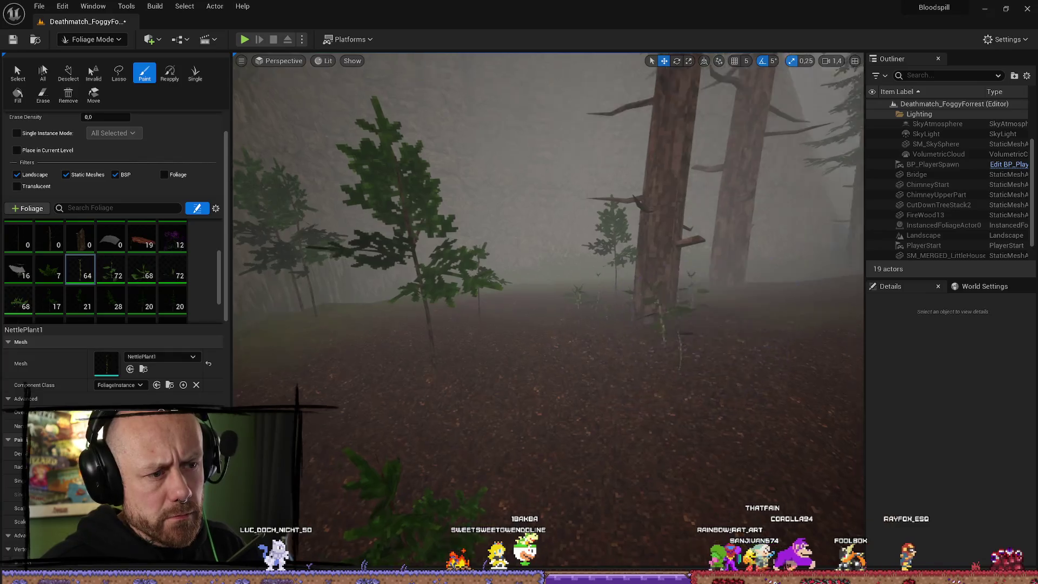
# Paint NettlePlant1 across the slopes and tree bases around the large rock
pyautogui.moveTo(548, 312); pyautogui.dragTo(573, 312)
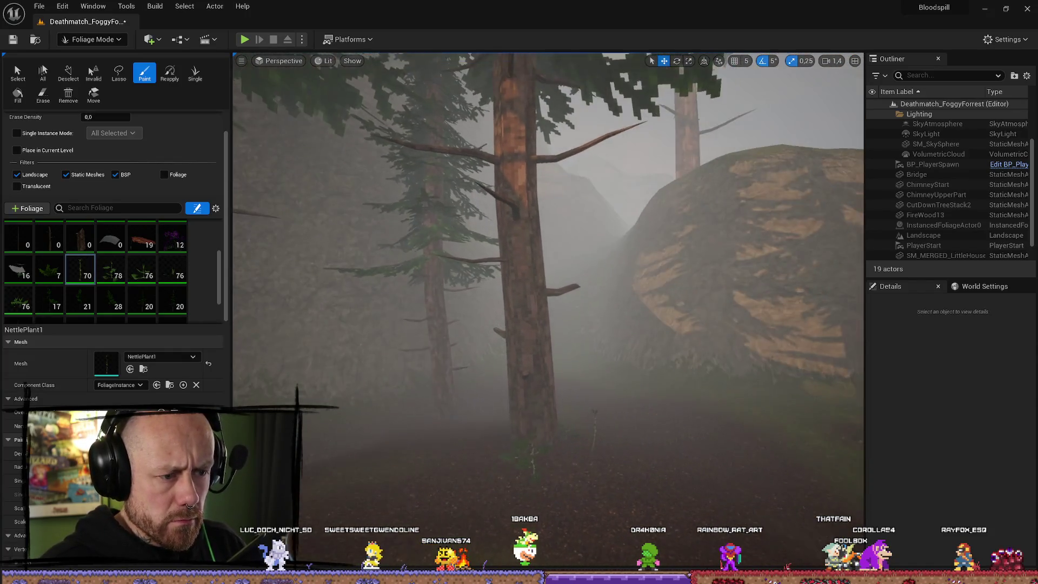
pyautogui.moveTo(549, 312)
pyautogui.mouseDown()
pyautogui.moveTo(573, 312)
pyautogui.moveTo(535, 311)
pyautogui.mouseUp()
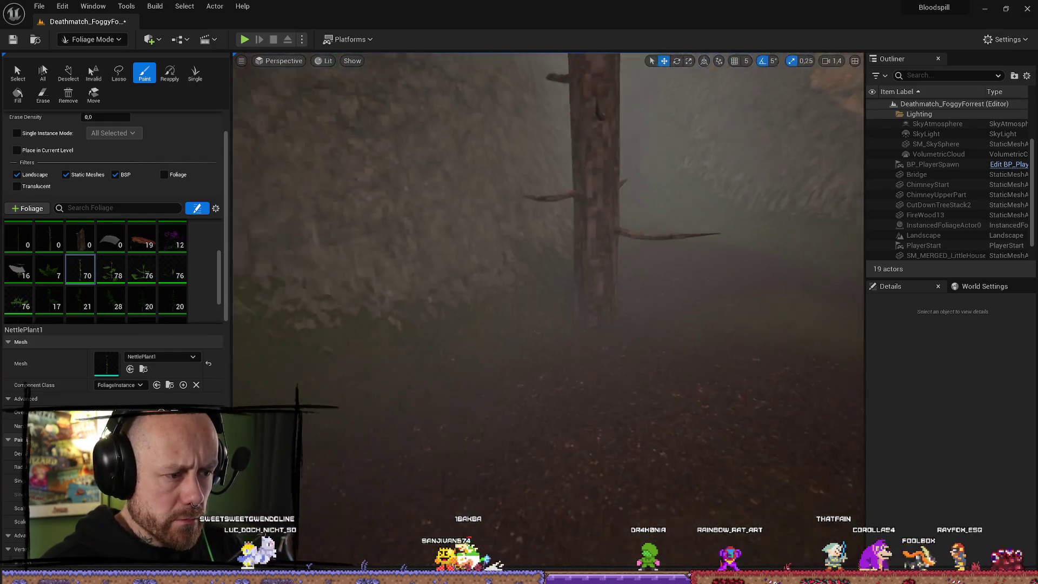
pyautogui.scroll(-3, 607, 312)
pyautogui.click(625, 371)
pyautogui.moveTo(772, 365)
pyautogui.mouseDown()
pyautogui.moveTo(827, 362)
pyautogui.moveTo(771, 366)
pyautogui.mouseUp()
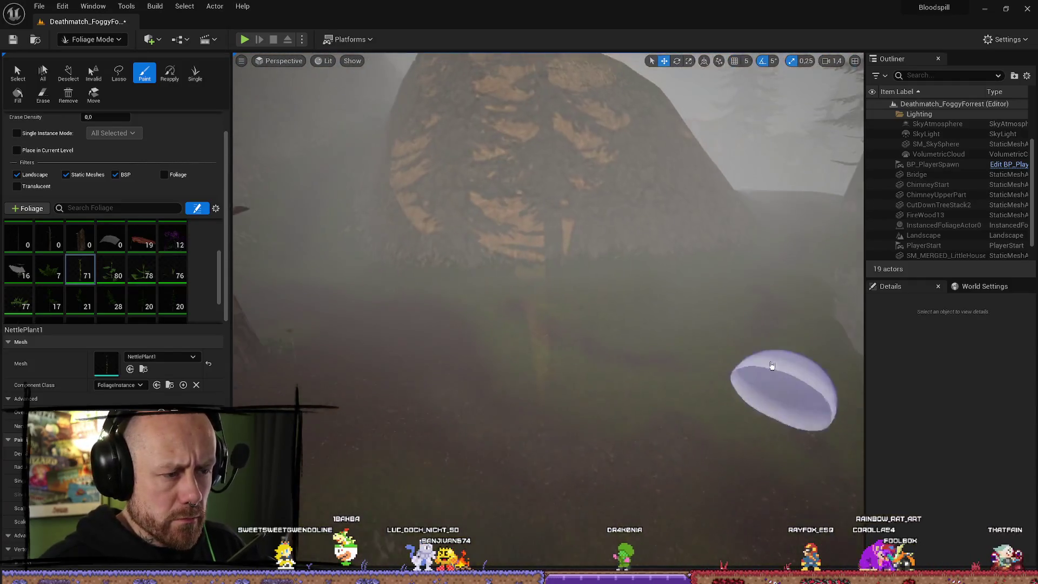
pyautogui.moveTo(631, 268)
pyautogui.mouseDown()
pyautogui.moveTo(537, 281)
pyautogui.moveTo(590, 278)
pyautogui.mouseUp()
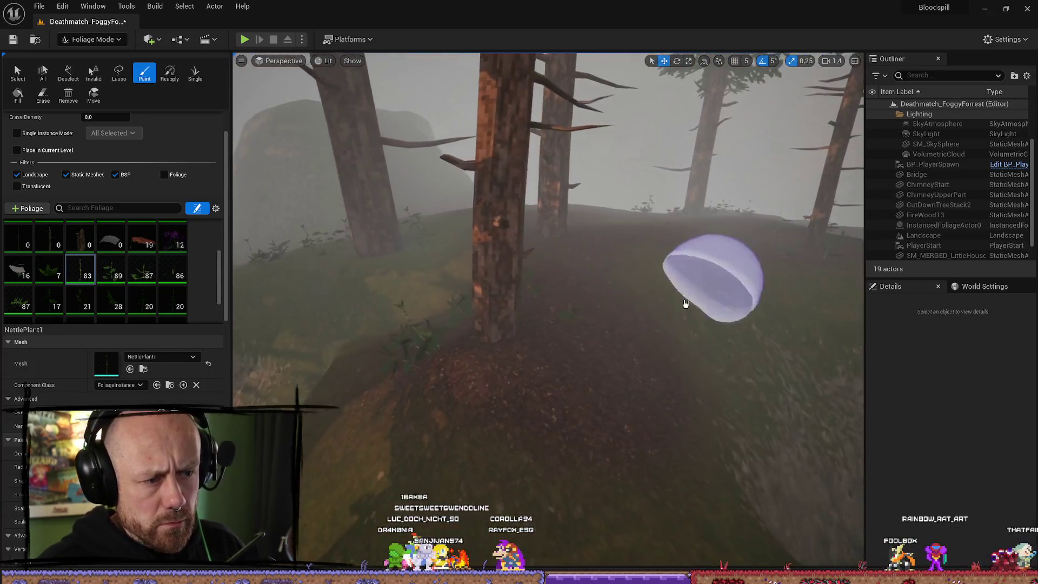
pyautogui.moveTo(684, 301); pyautogui.dragTo(590, 348)
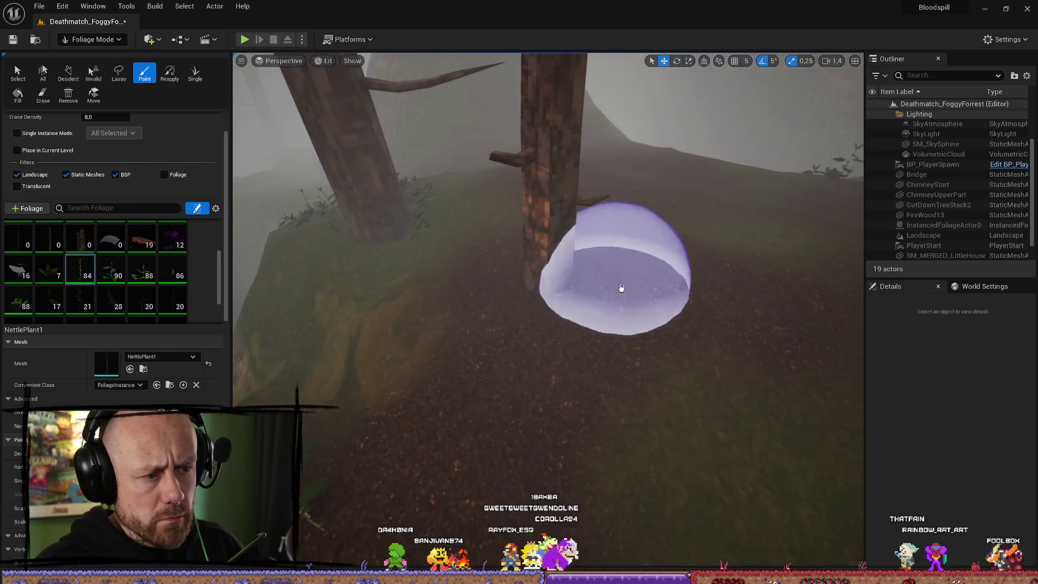
pyautogui.click(509, 275)
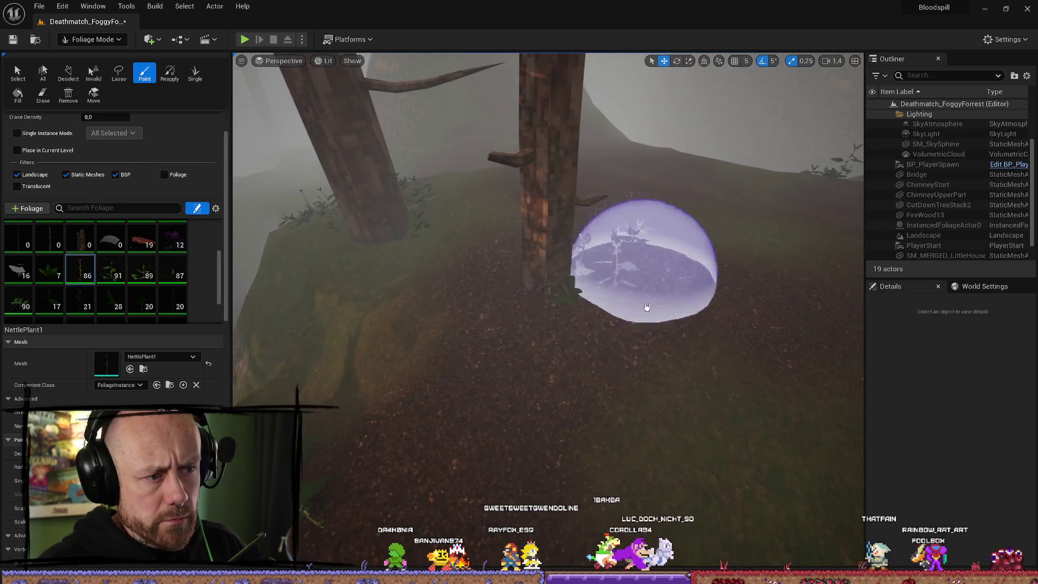
pyautogui.click(646, 307)
# Paint foliage around the pines and grassy slope, then return to Selection Mode
pyautogui.moveTo(559, 382)
pyautogui.mouseDown()
pyautogui.moveTo(519, 378)
pyautogui.moveTo(559, 382)
pyautogui.moveTo(495, 222)
pyautogui.moveTo(634, 410)
pyautogui.mouseUp()
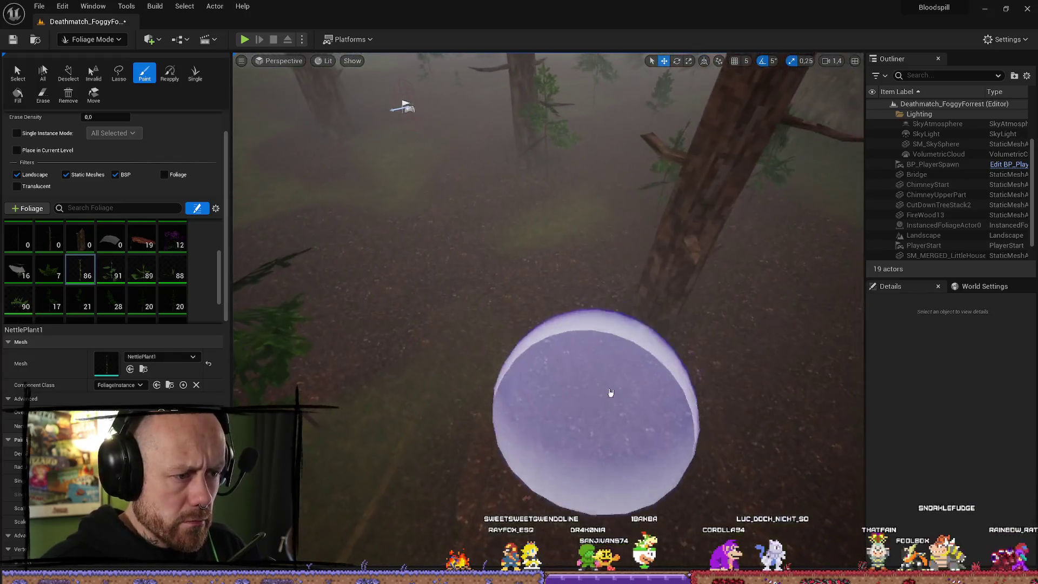
pyautogui.click(724, 330)
pyautogui.moveTo(725, 331); pyautogui.dragTo(703, 325)
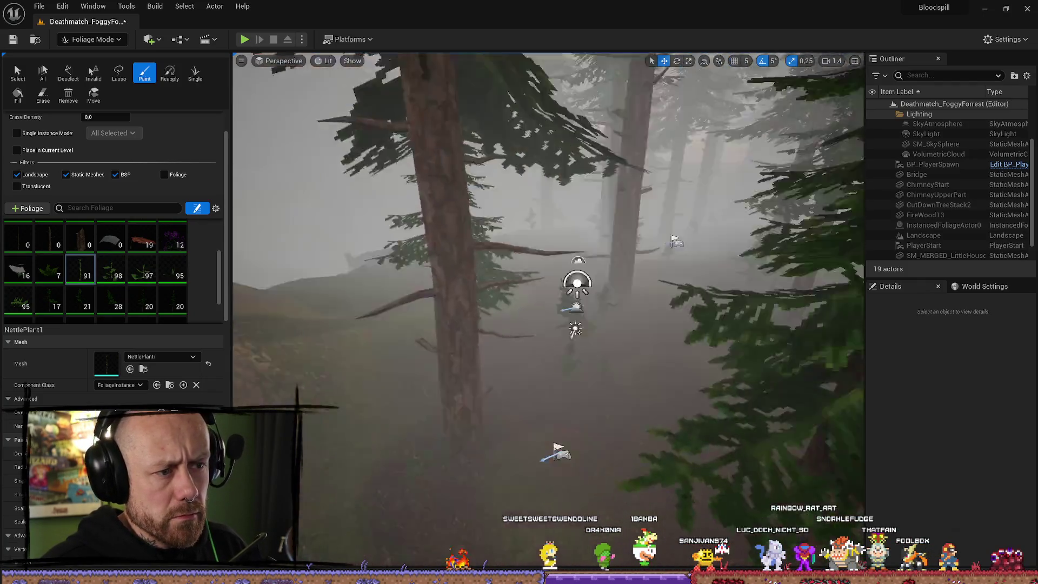
pyautogui.moveTo(703, 325); pyautogui.dragTo(703, 324)
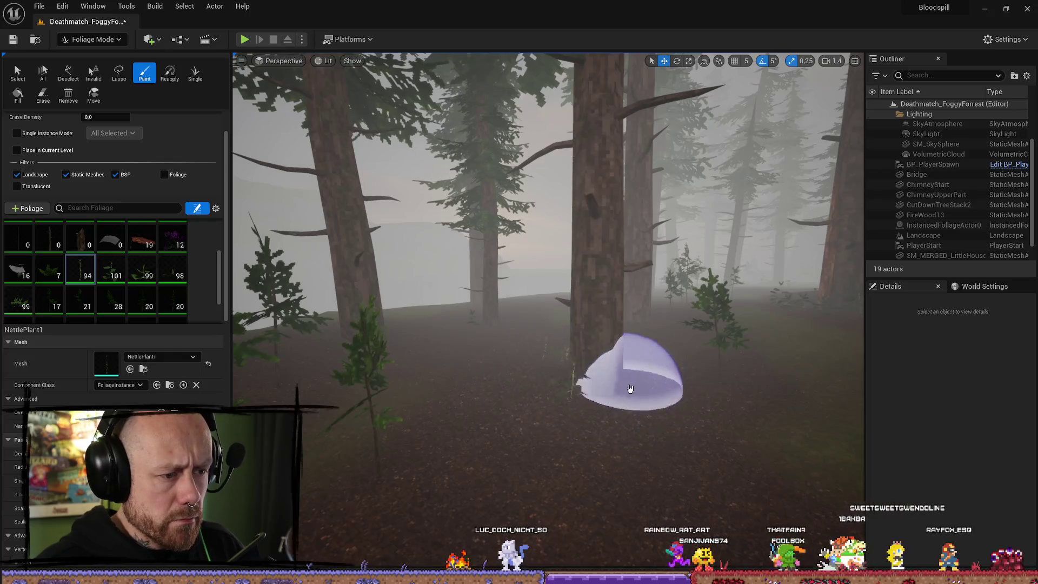
pyautogui.click(523, 380)
pyautogui.moveTo(523, 380); pyautogui.dragTo(537, 306)
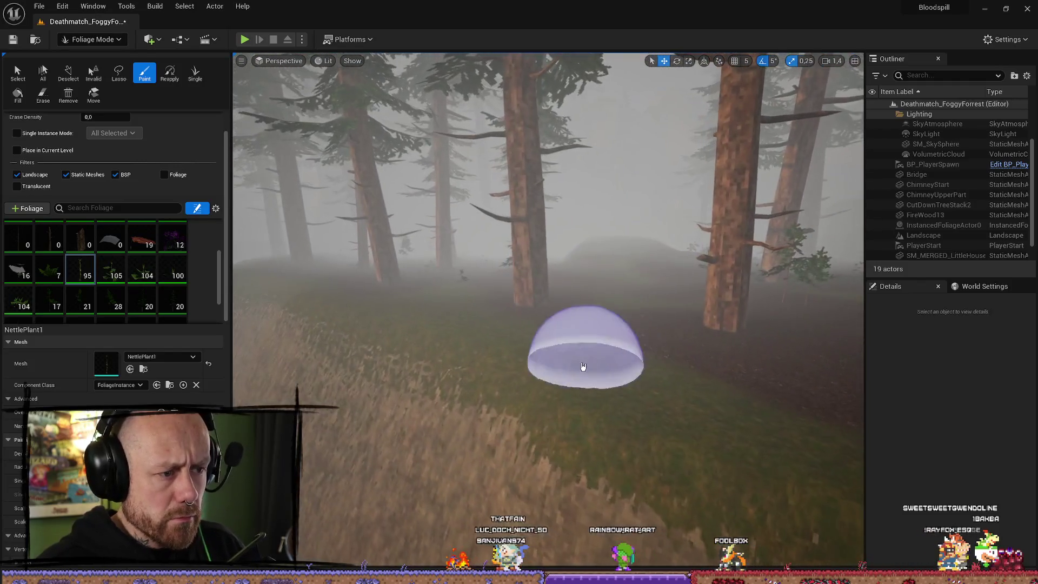
pyautogui.click(608, 404)
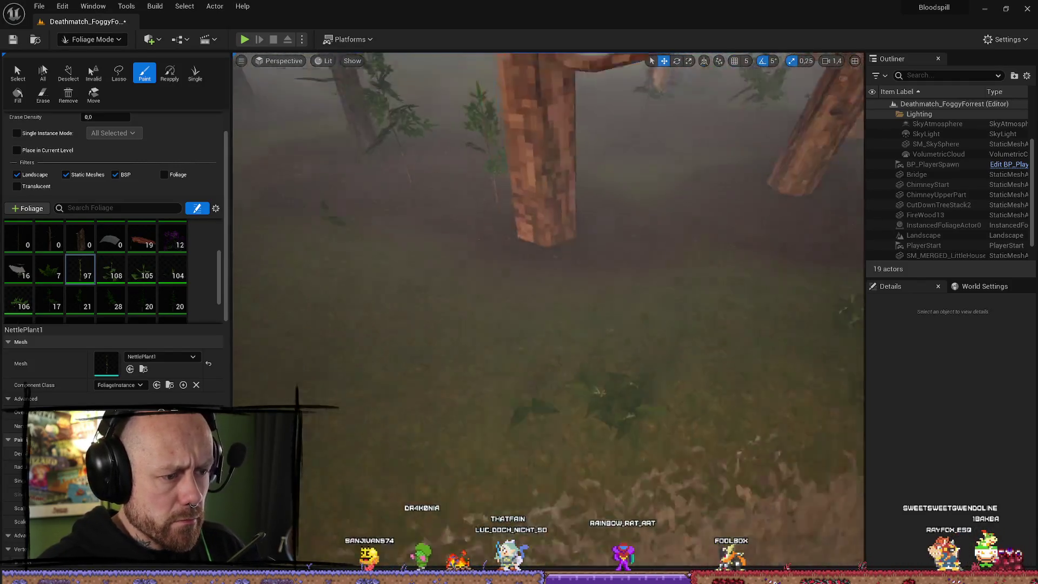
pyautogui.click(570, 332)
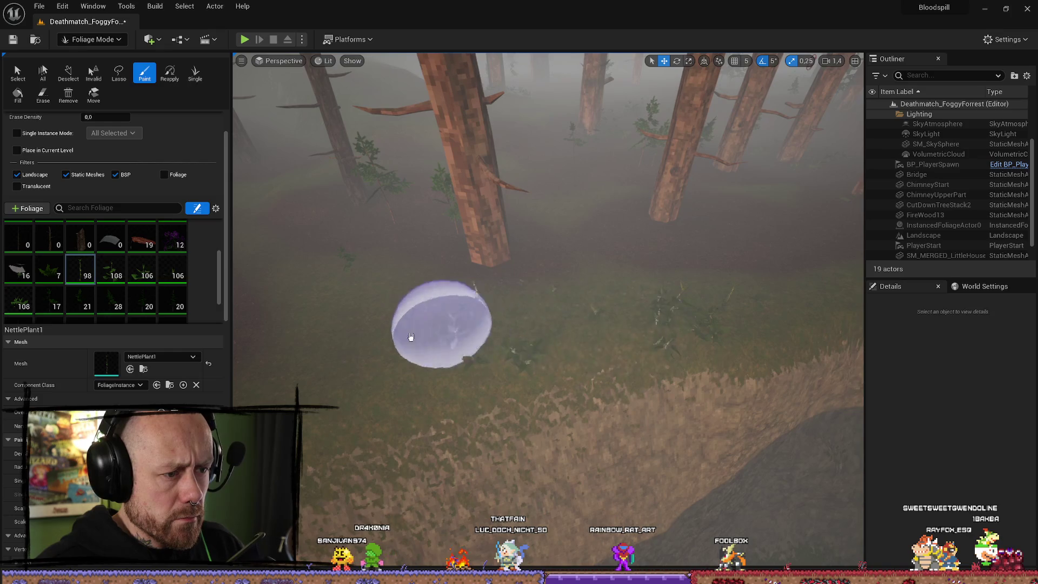
pyautogui.click(587, 333)
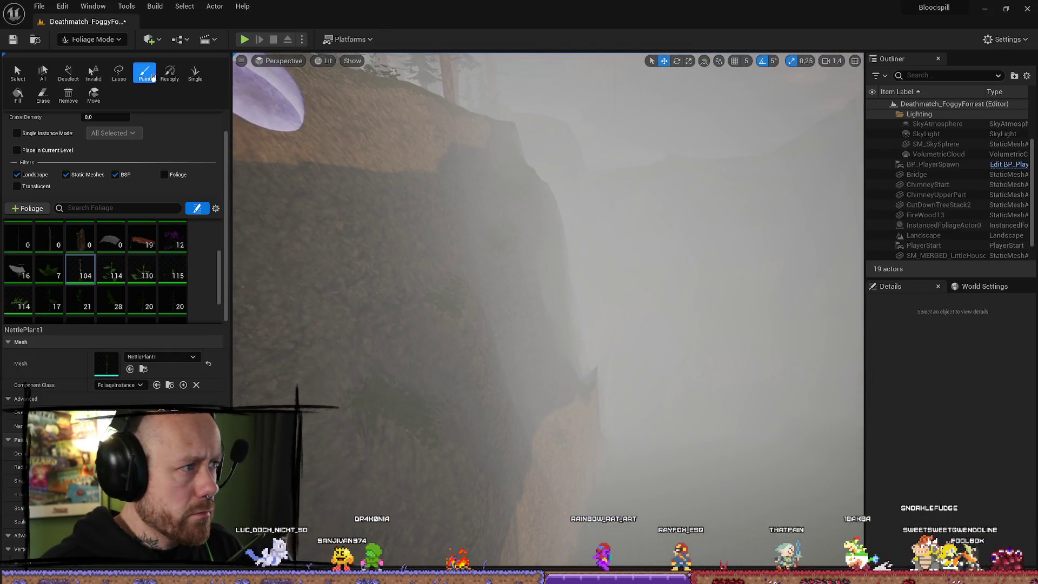
pyautogui.click(92, 39)
pyautogui.click(87, 51)
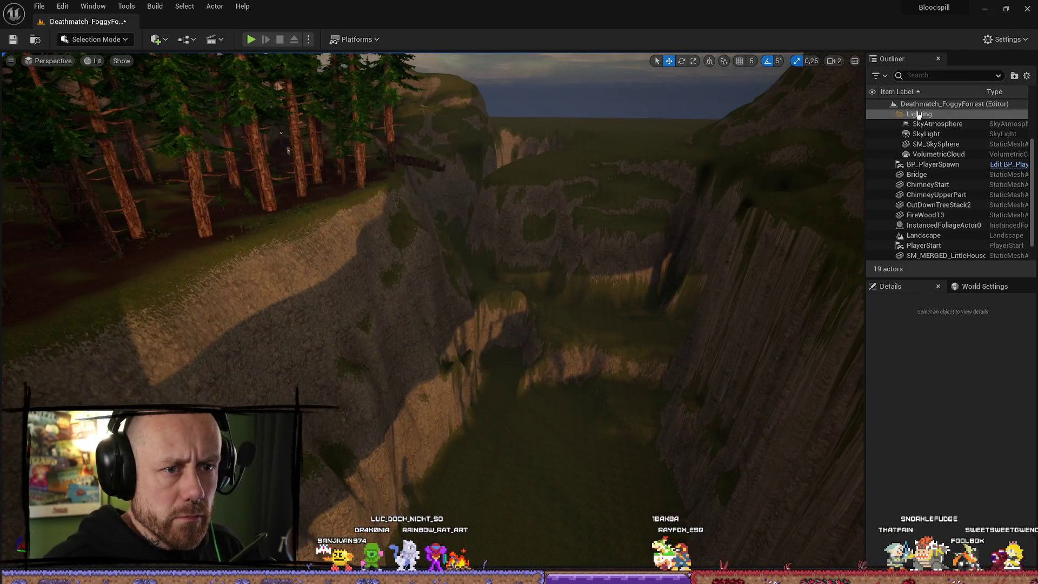
# Select the FogVolume from the Outliner and stretch it to Scale Y 109
pyautogui.doubleClick(914, 122)
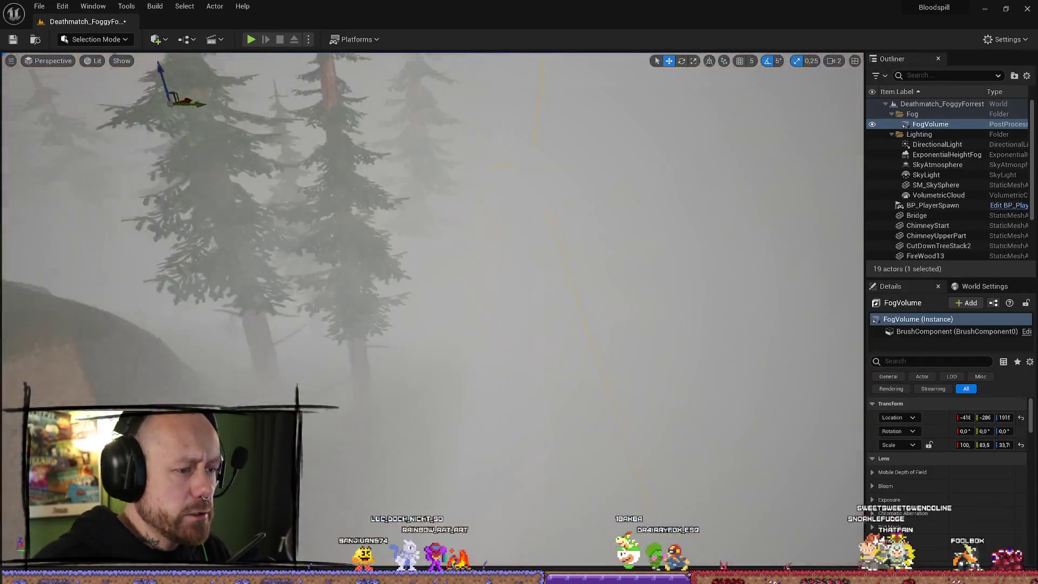
pyautogui.scroll(2, 432, 311)
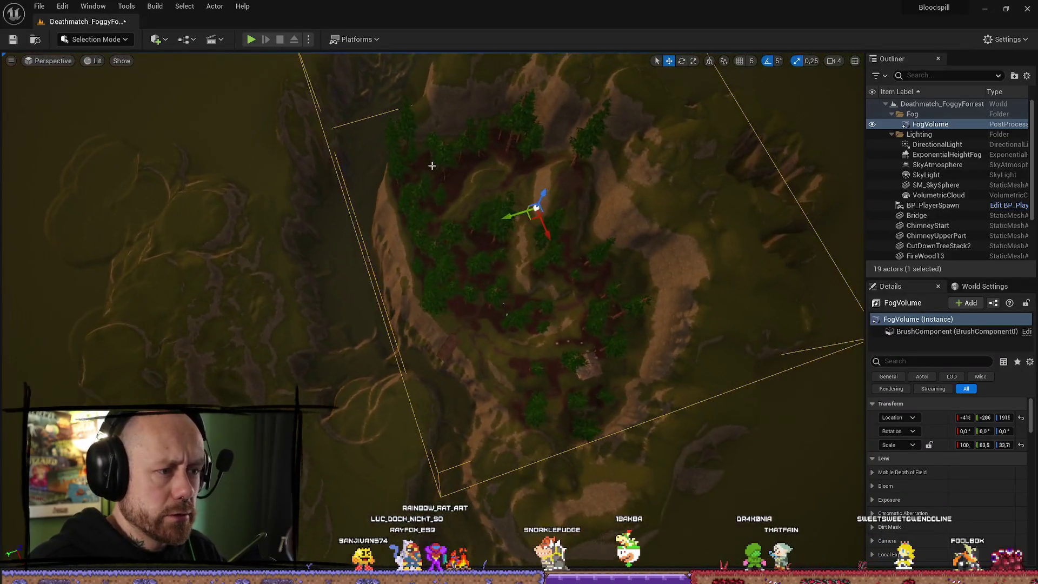
pyautogui.press('r')
pyautogui.moveTo(488, 214); pyautogui.dragTo(494, 208)
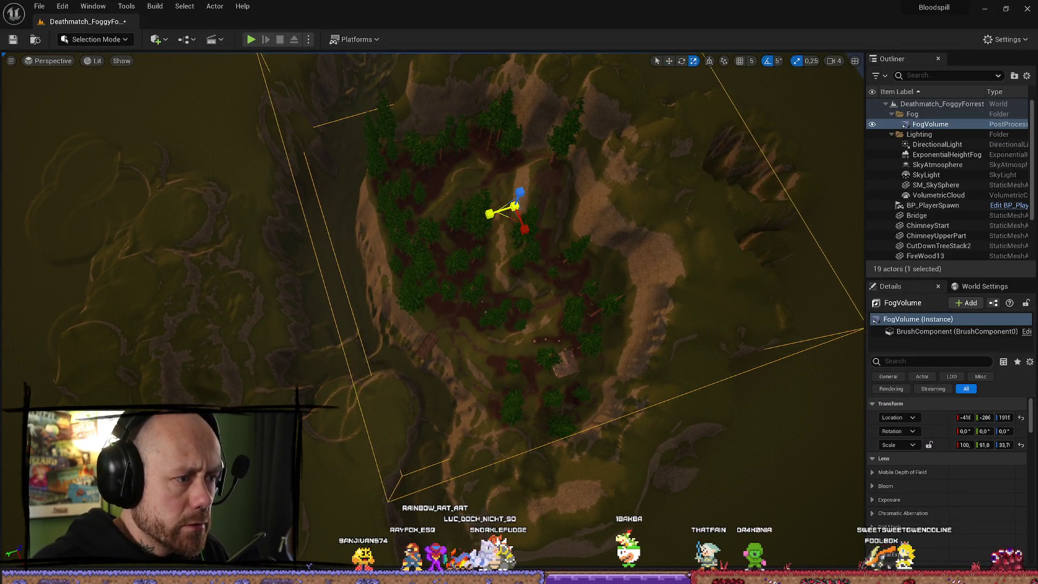
pyautogui.scroll(1, 495, 208)
# Lower the FogVolume to about Z 1156 over the island and start a test play
pyautogui.press('f')
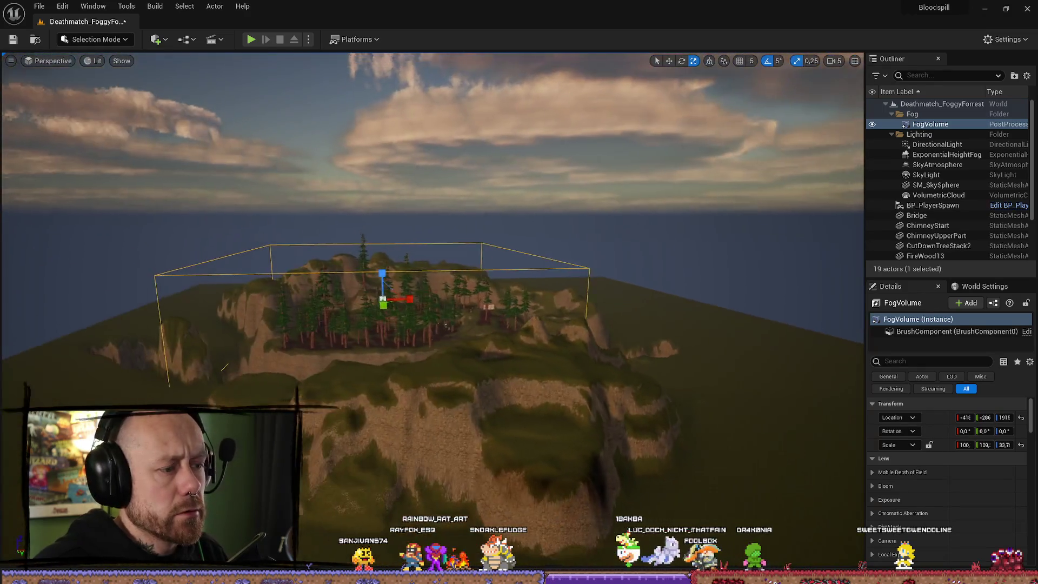
pyautogui.moveTo(390, 271); pyautogui.dragTo(399, 257)
pyautogui.press('w')
pyautogui.moveTo(475, 184)
pyautogui.mouseDown()
pyautogui.moveTo(474, 205)
pyautogui.moveTo(425, 264)
pyautogui.moveTo(394, 369)
pyautogui.mouseUp()
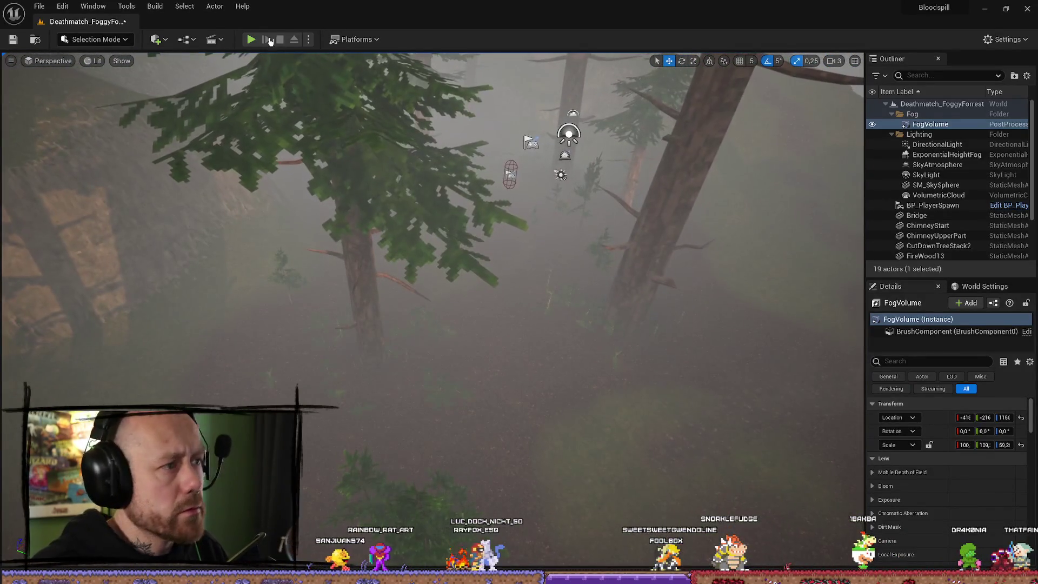
pyautogui.click(251, 39)
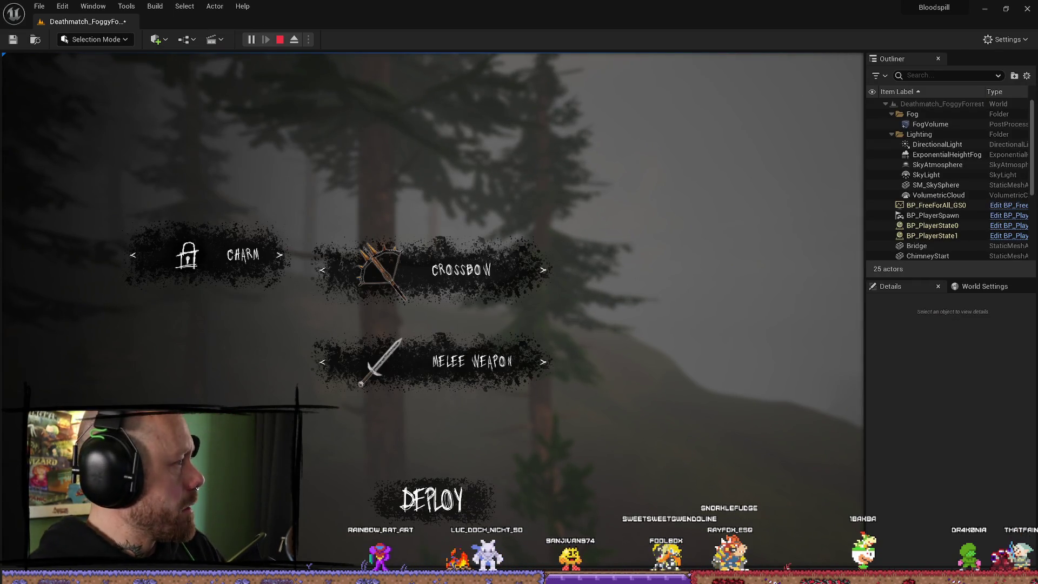
pyautogui.press('Escape')
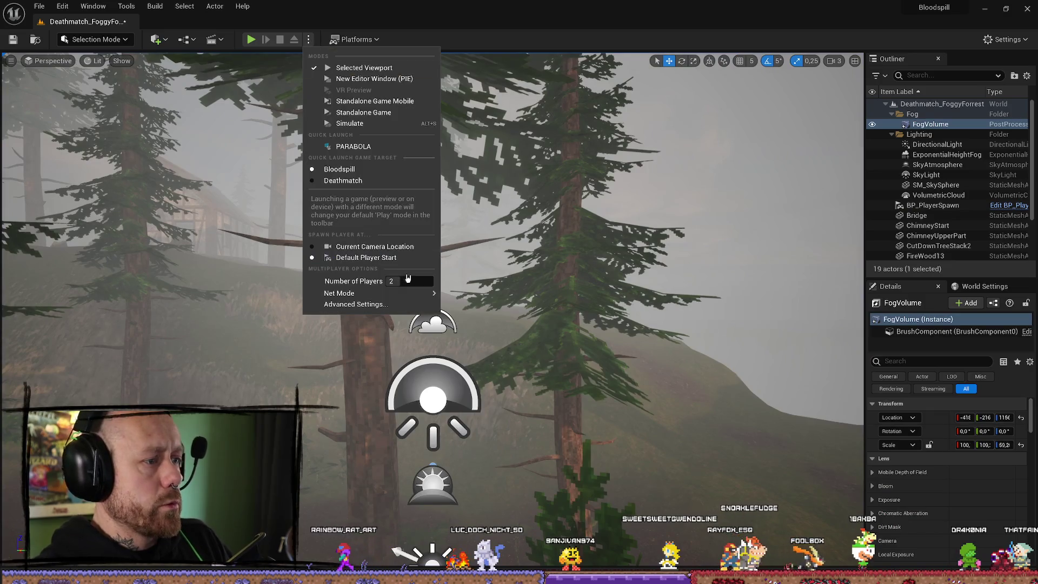
pyautogui.click(251, 40)
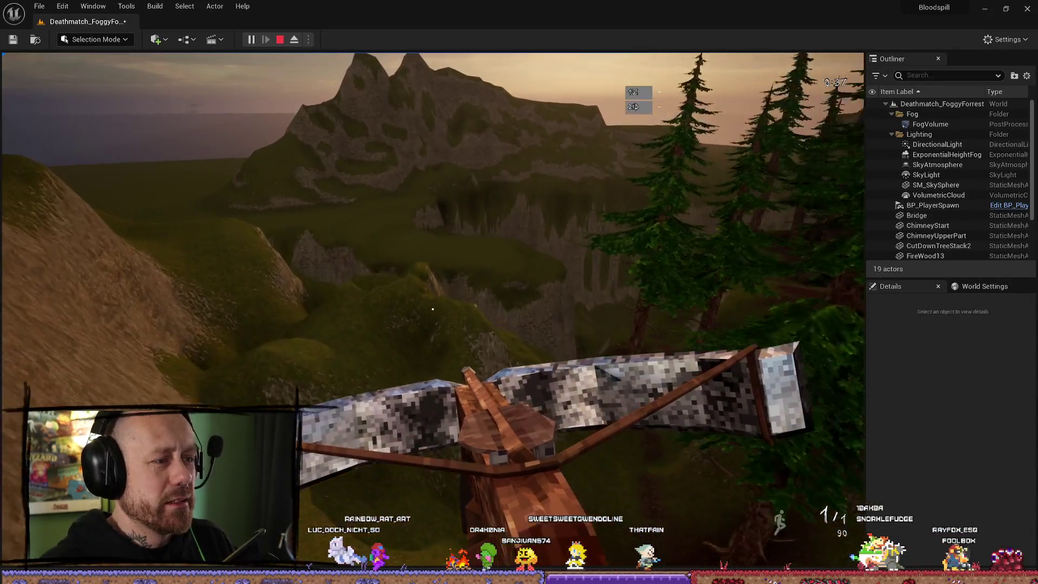
pyautogui.moveTo(432, 309)
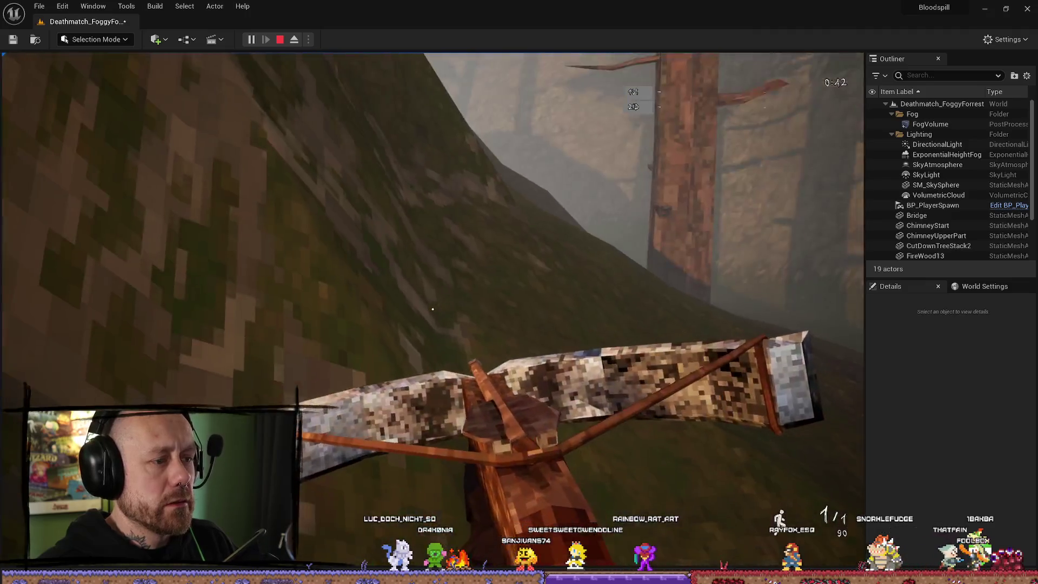
pyautogui.click(930, 123)
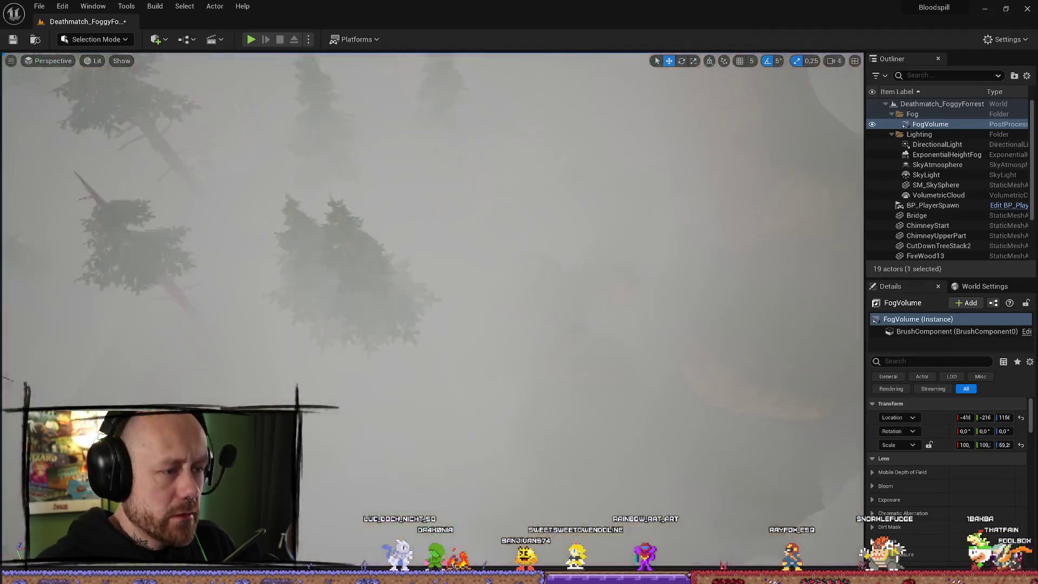
# Return to the editor and widen the FogVolume from Scale X 106 to 124
pyautogui.press('Escape')
pyautogui.moveTo(234, 340); pyautogui.dragTo(436, 210)
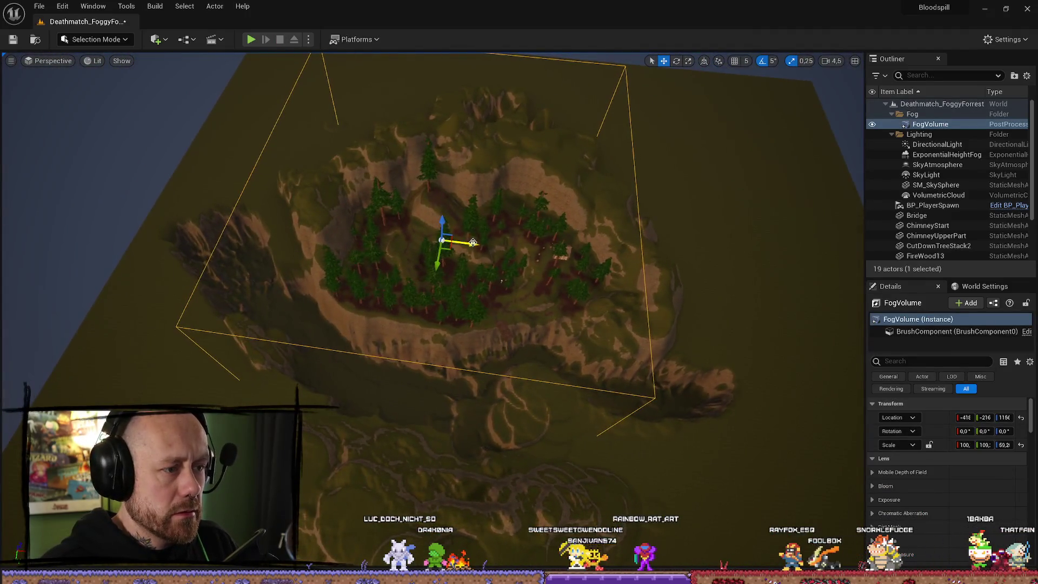
pyautogui.moveTo(476, 245)
pyautogui.mouseDown()
pyautogui.moveTo(503, 233)
pyautogui.moveTo(500, 200)
pyautogui.moveTo(508, 211)
pyautogui.moveTo(99, 96)
pyautogui.mouseUp()
pyautogui.press('w')
pyautogui.click(103, 39)
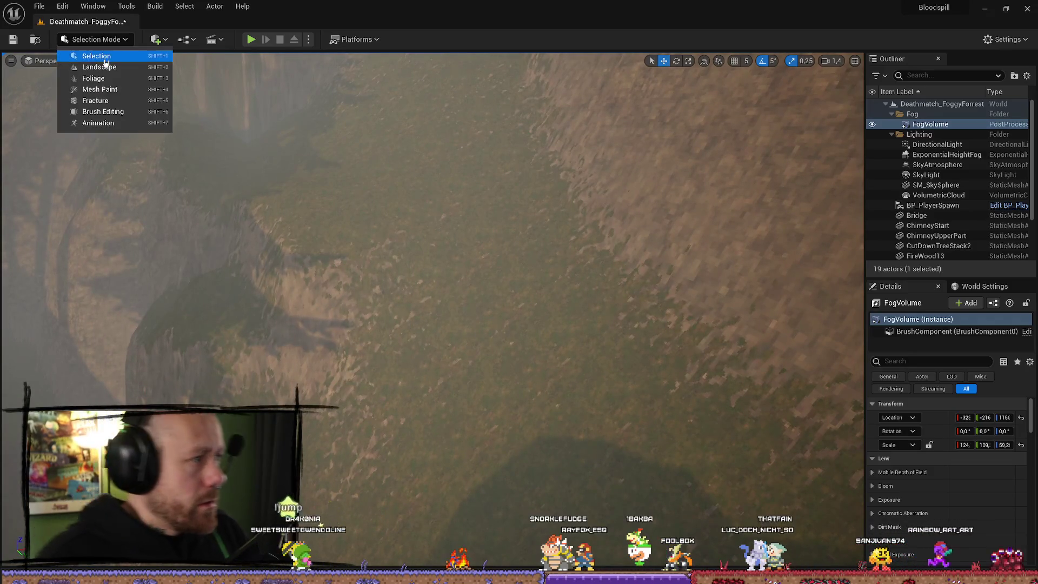
# Enter Landscape Mode and sculpt one brush stroke along the slope
pyautogui.click(106, 67)
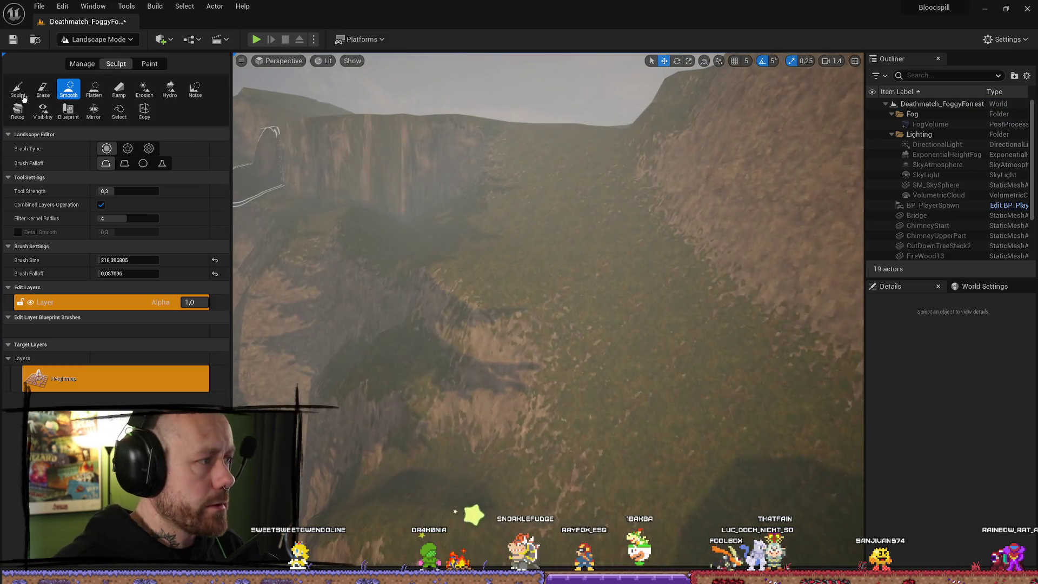
pyautogui.click(23, 97)
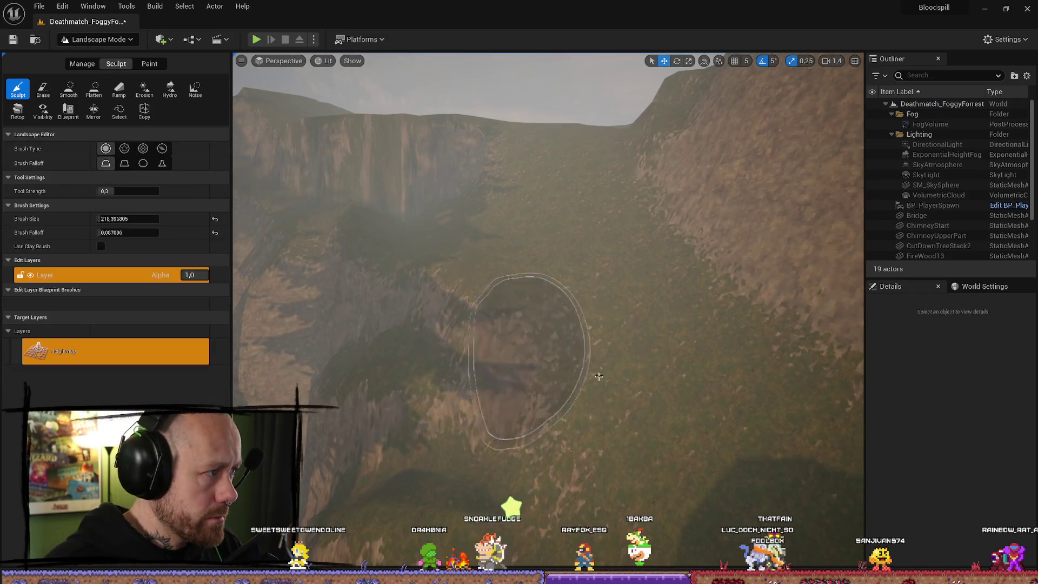
pyautogui.scroll(5, 660, 355)
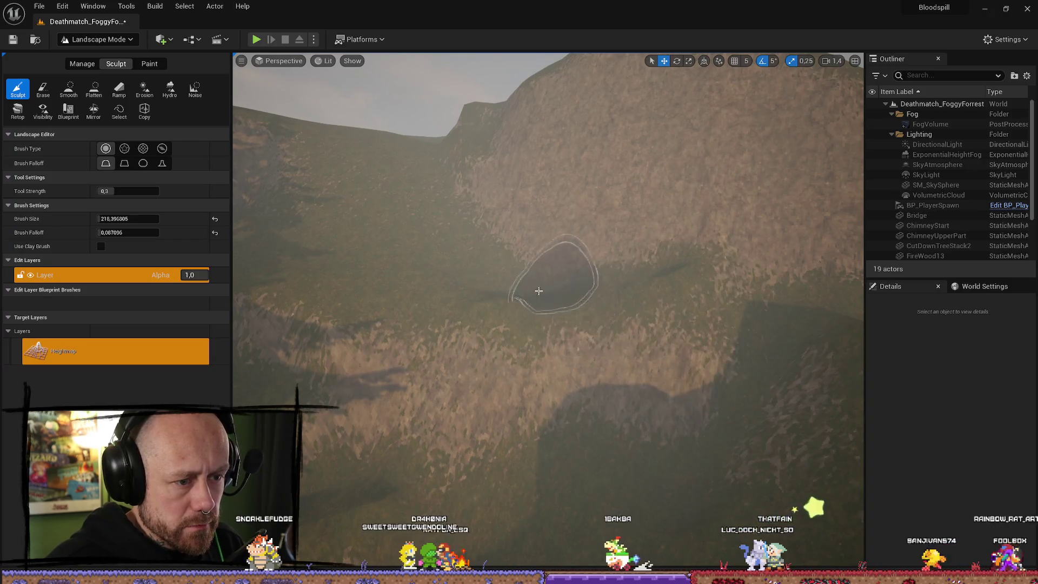
pyautogui.scroll(-2, 524, 310)
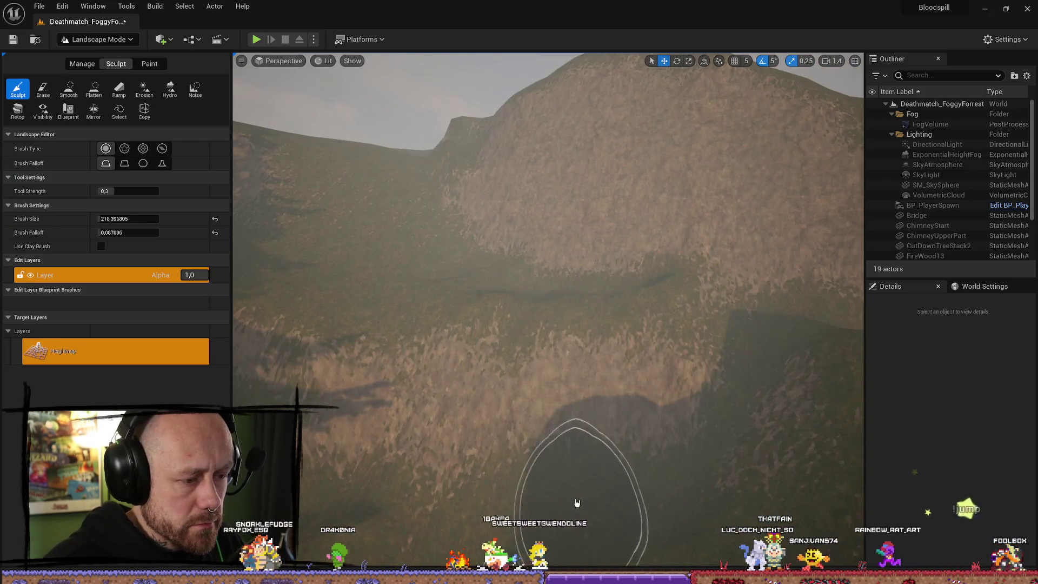
pyautogui.scroll(3, 595, 471)
pyautogui.moveTo(595, 324)
pyautogui.mouseDown()
pyautogui.moveTo(522, 308)
pyautogui.moveTo(586, 326)
pyautogui.moveTo(614, 322)
pyautogui.moveTo(443, 343)
pyautogui.mouseUp()
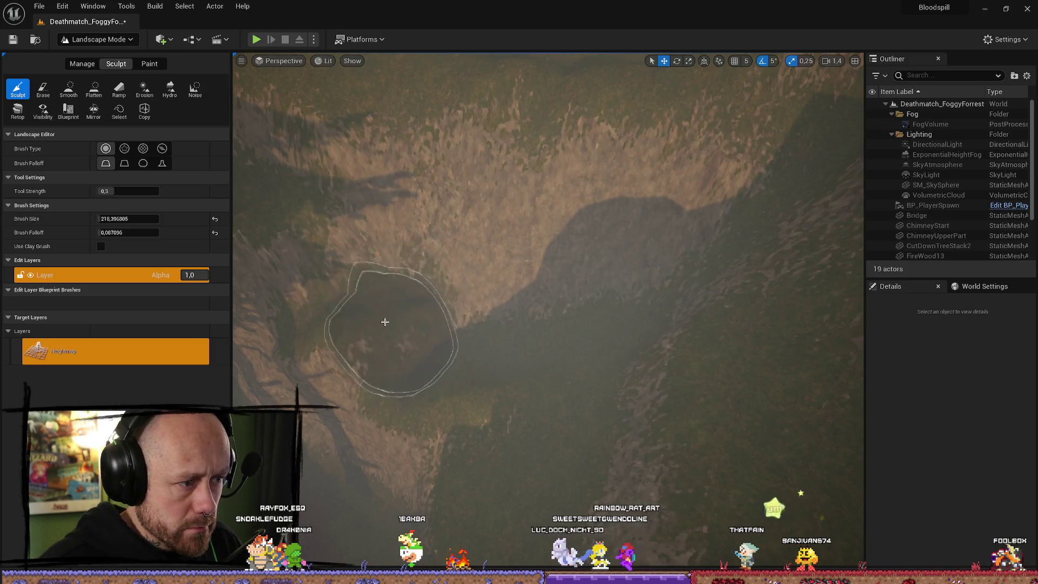
# Flatten the island's steep cliff faces, finishing with the Smooth tool selected
pyautogui.click(92, 94)
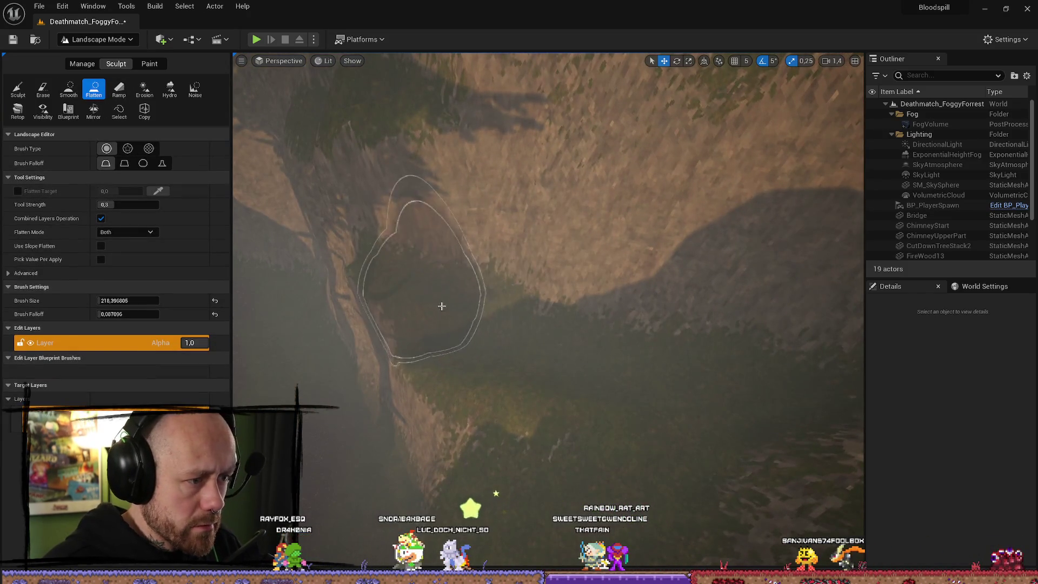
pyautogui.scroll(2, 559, 367)
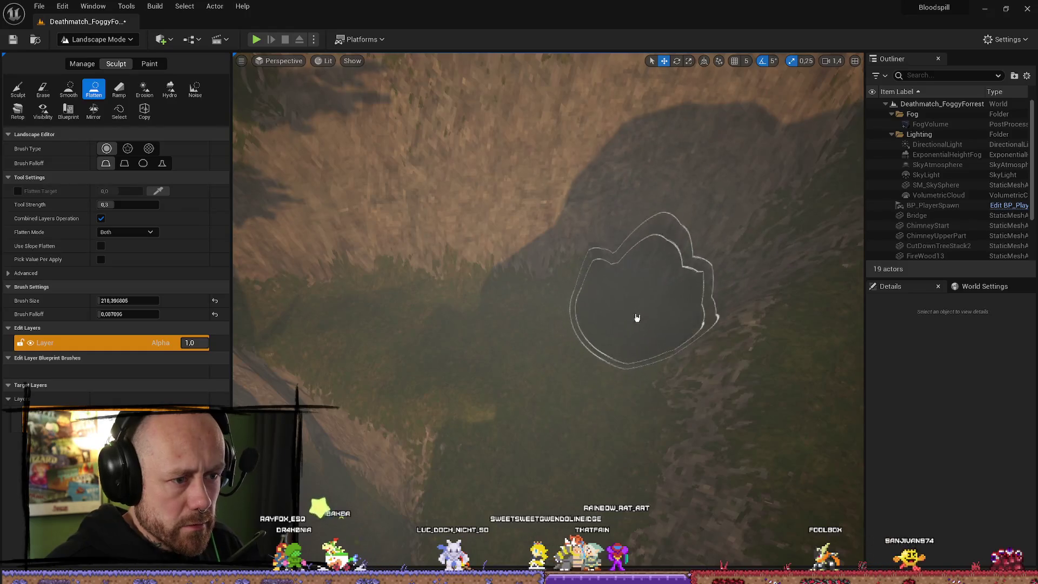
pyautogui.scroll(-5, 595, 391)
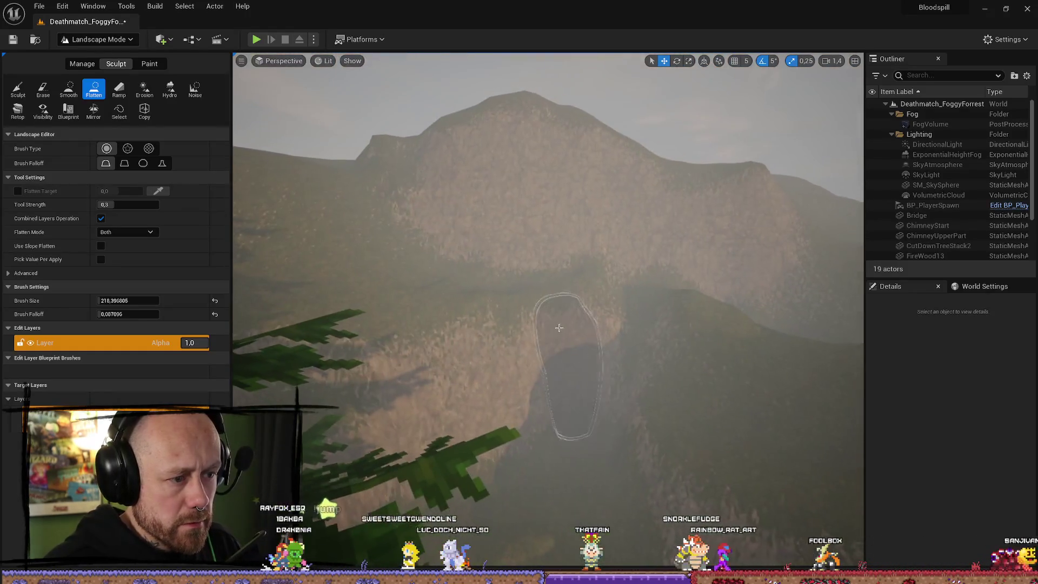
pyautogui.scroll(4, 470, 314)
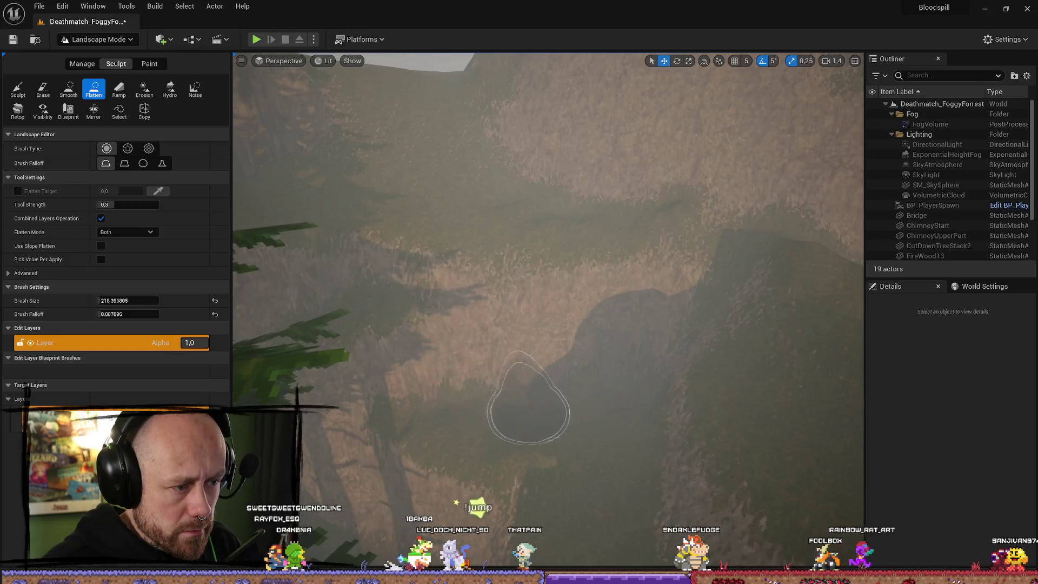
pyautogui.scroll(3, 433, 352)
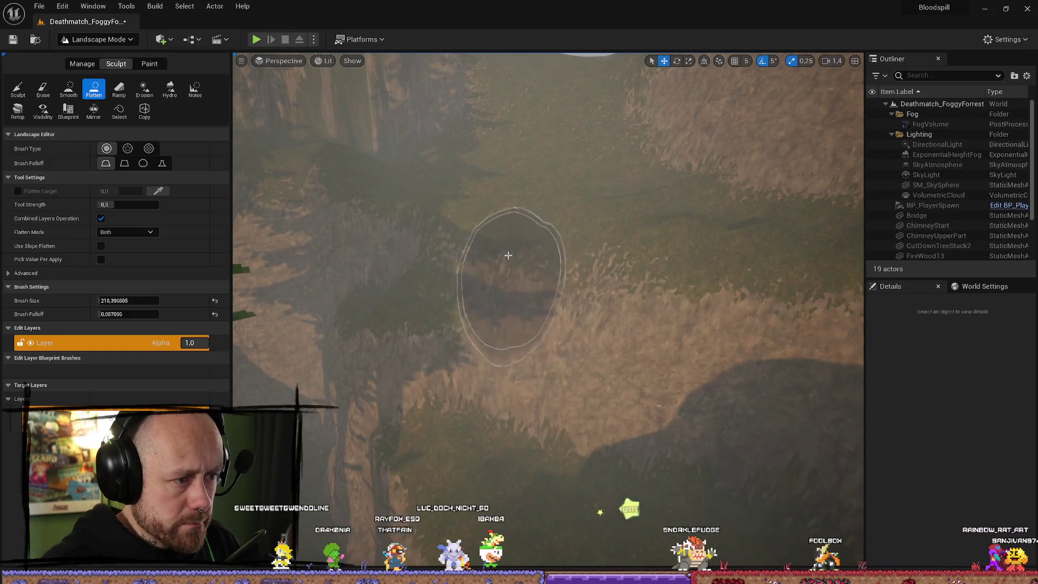
pyautogui.scroll(-2, 429, 220)
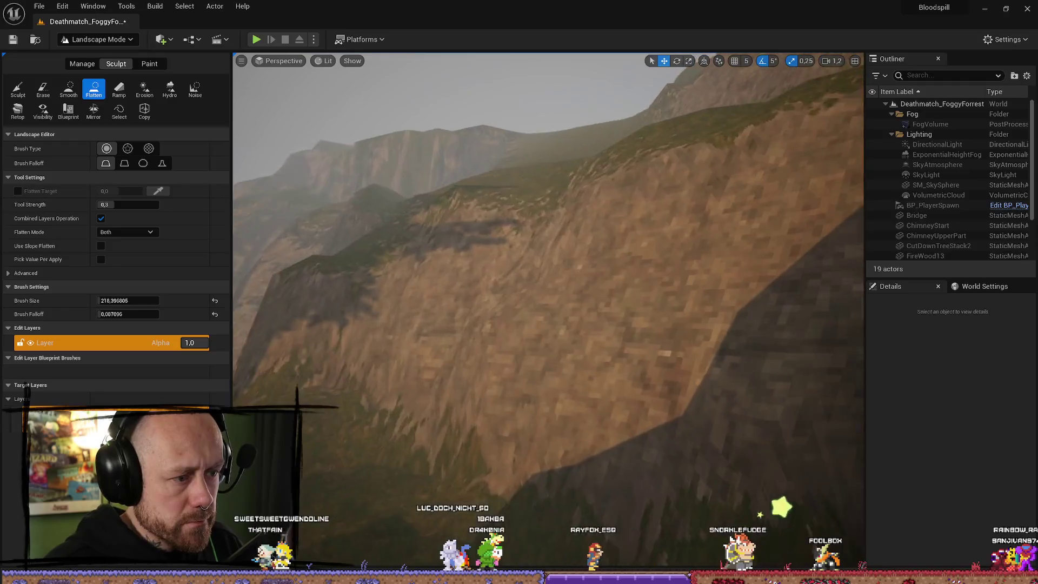
pyautogui.scroll(3, 555, 436)
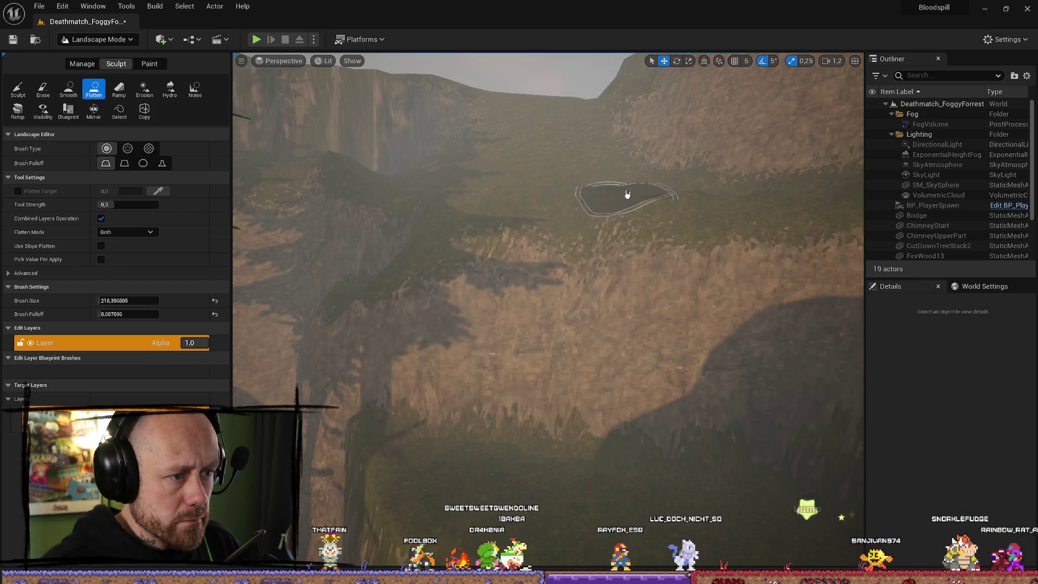
pyautogui.scroll(3, 718, 220)
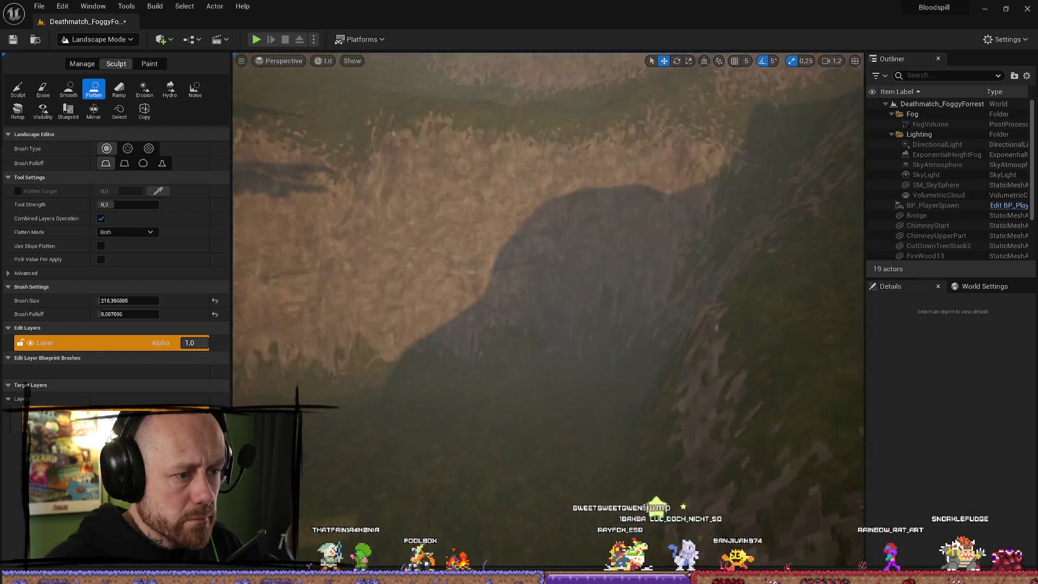
pyautogui.press('s')
pyautogui.press('s')
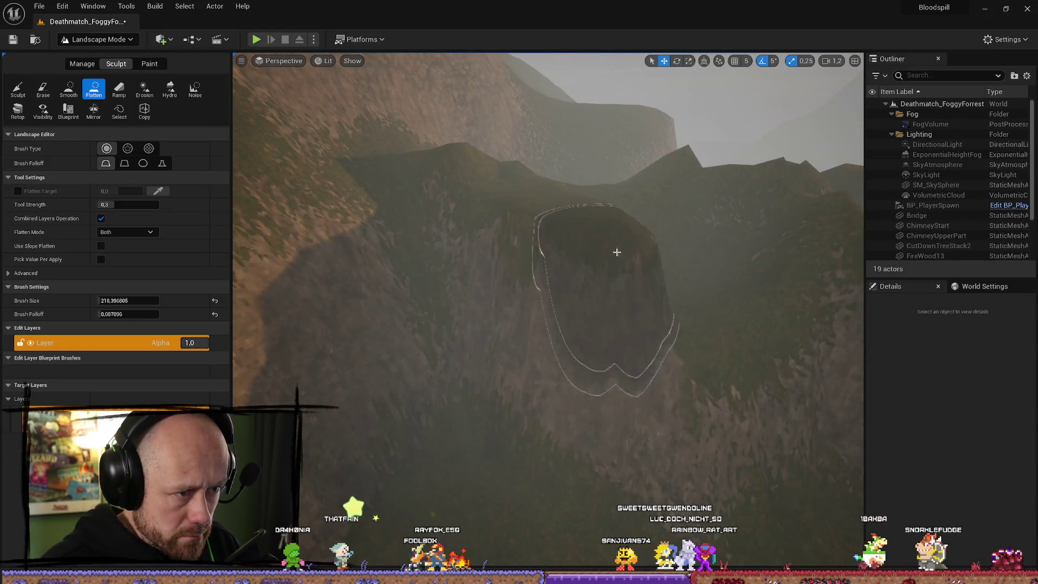
pyautogui.press('s')
pyautogui.press('w')
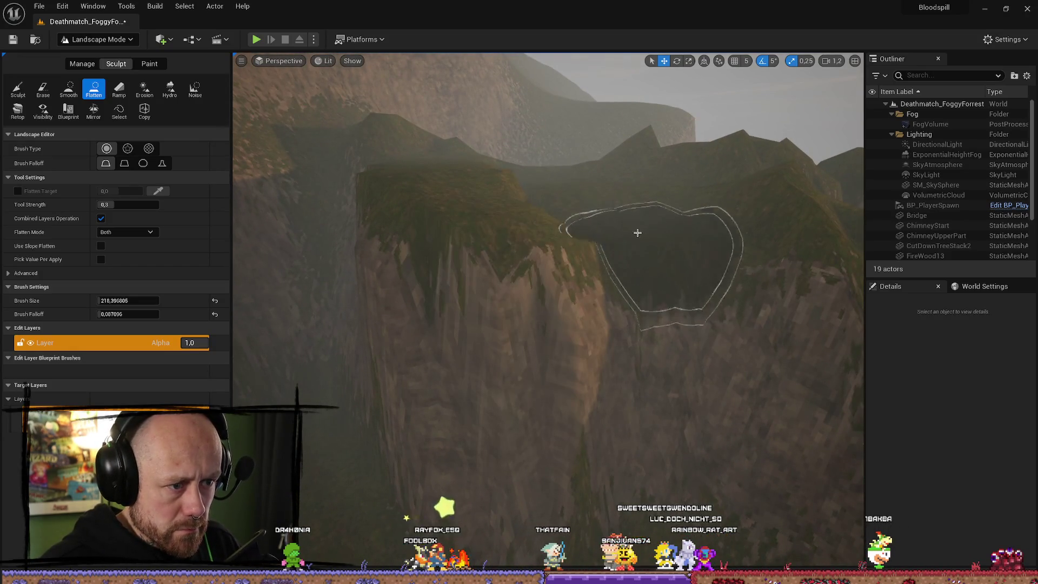
pyautogui.press('s')
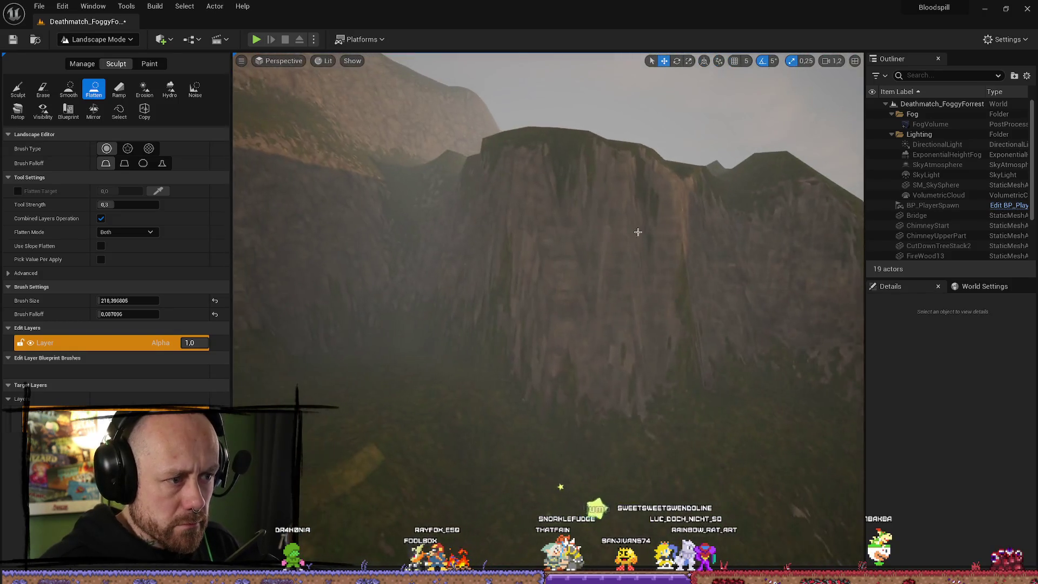
pyautogui.click(69, 88)
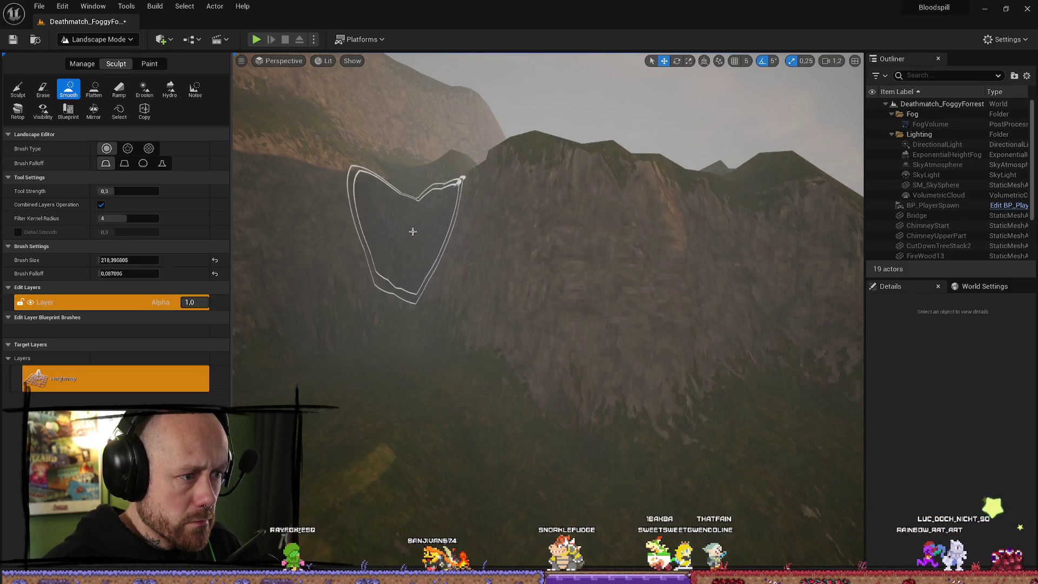
pyautogui.scroll(5, 413, 232)
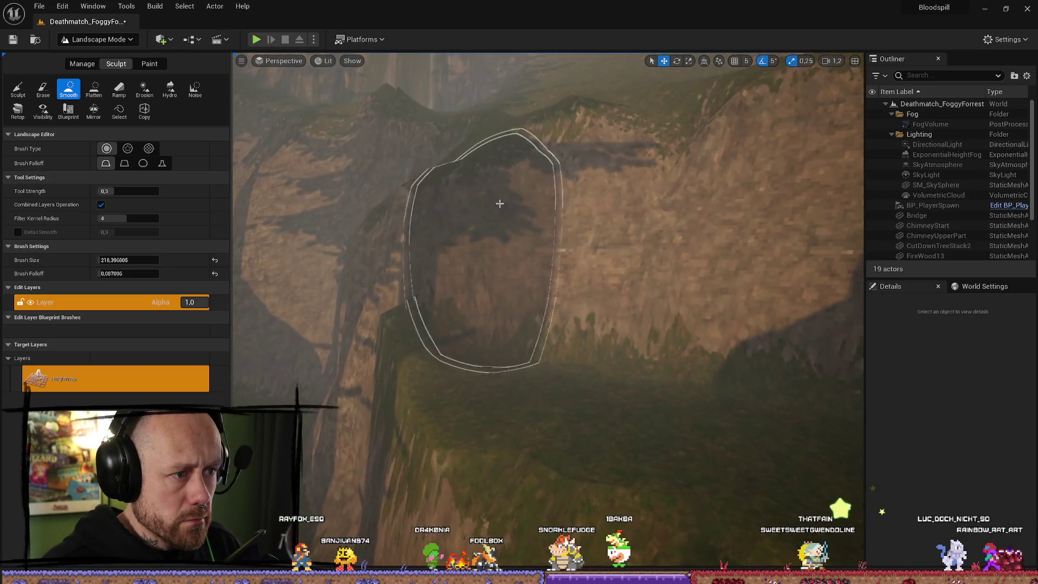
pyautogui.scroll(-5, 500, 203)
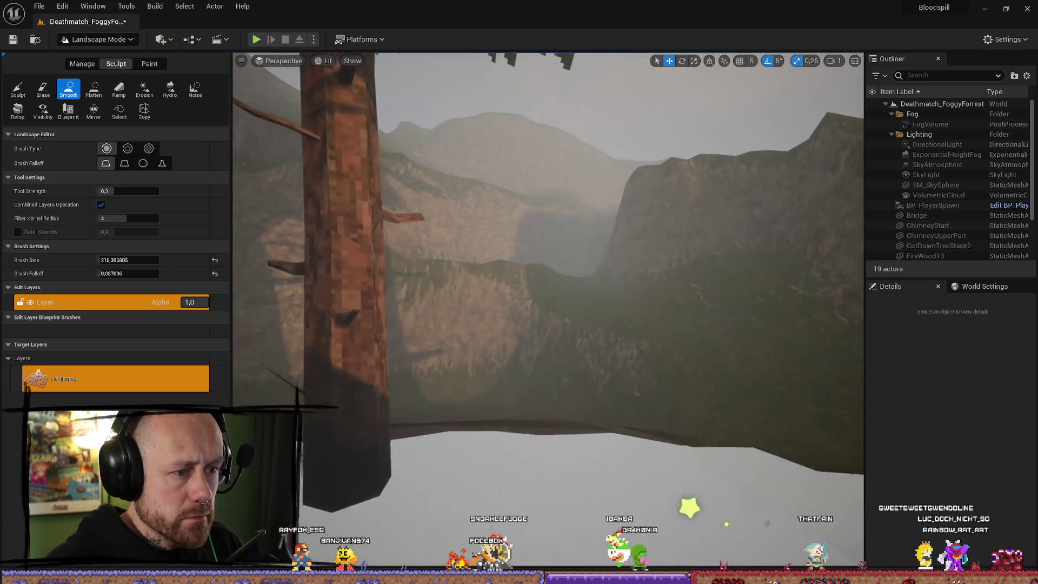
pyautogui.moveTo(548, 311)
pyautogui.mouseDown()
pyautogui.moveTo(395, 308)
pyautogui.moveTo(378, 243)
pyautogui.moveTo(357, 243)
pyautogui.moveTo(357, 292)
pyautogui.moveTo(357, 265)
pyautogui.mouseUp()
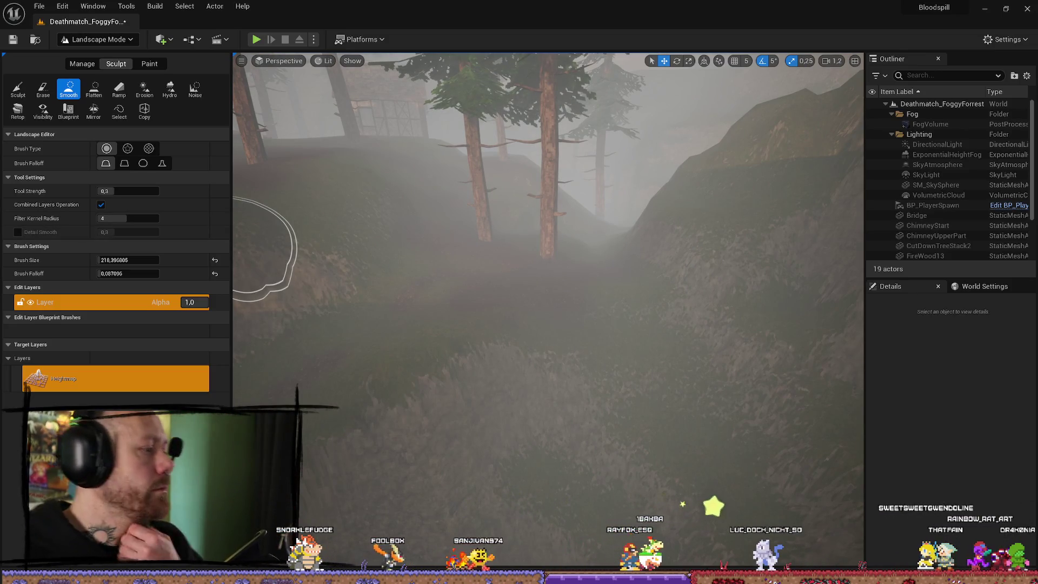
pyautogui.moveTo(724, 336)
pyautogui.mouseDown()
pyautogui.moveTo(724, 292)
pyautogui.moveTo(709, 275)
pyautogui.moveTo(697, 360)
pyautogui.mouseUp()
# Switch the editor to Foliage Mode and select and frame the tree stump instance
pyautogui.click(88, 40)
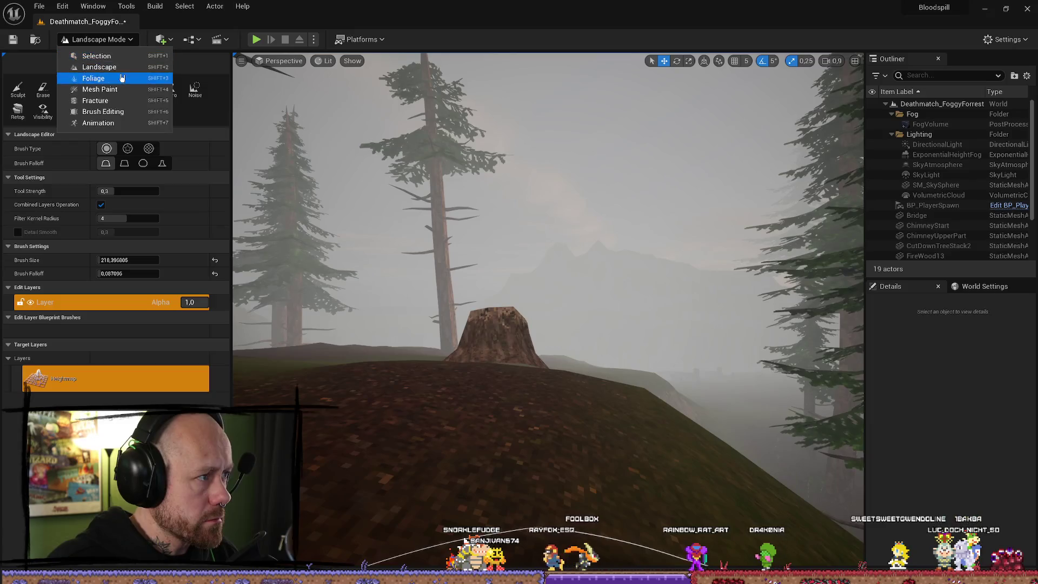
pyautogui.click(103, 56)
pyautogui.click(106, 97)
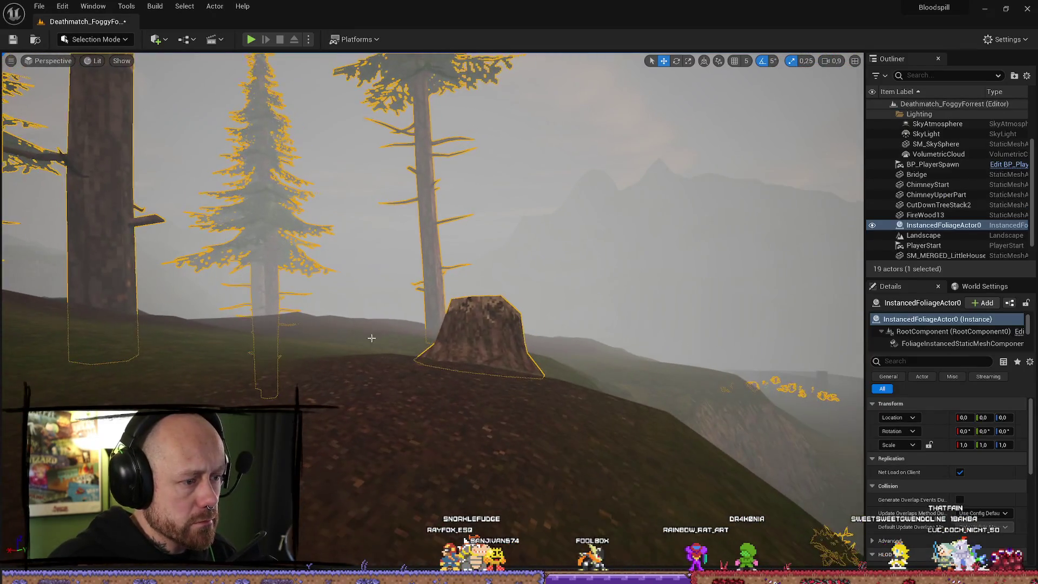
pyautogui.click(103, 39)
pyautogui.click(103, 67)
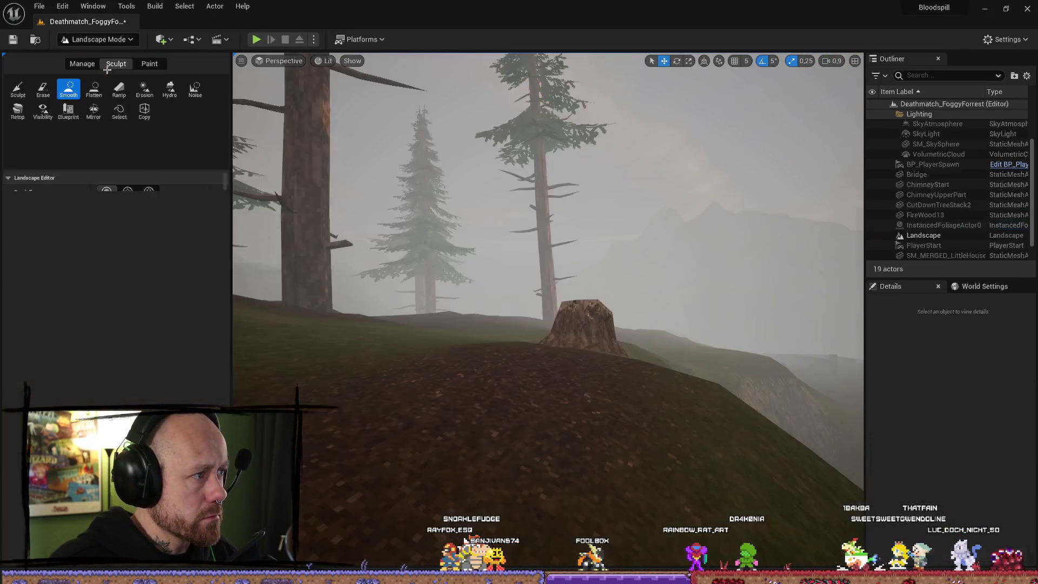
pyautogui.click(108, 40)
pyautogui.click(110, 41)
pyautogui.click(111, 41)
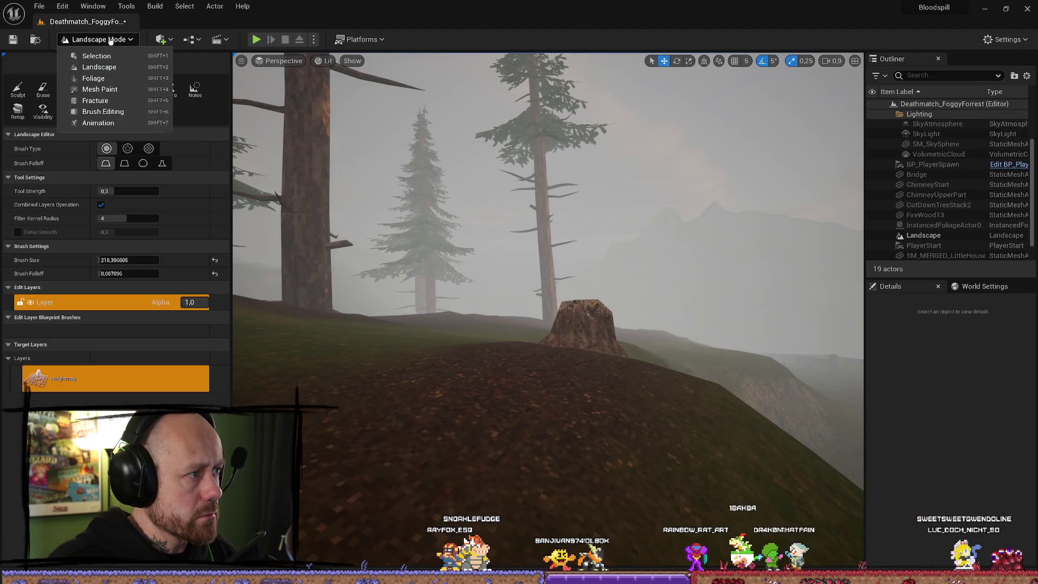
pyautogui.click(123, 80)
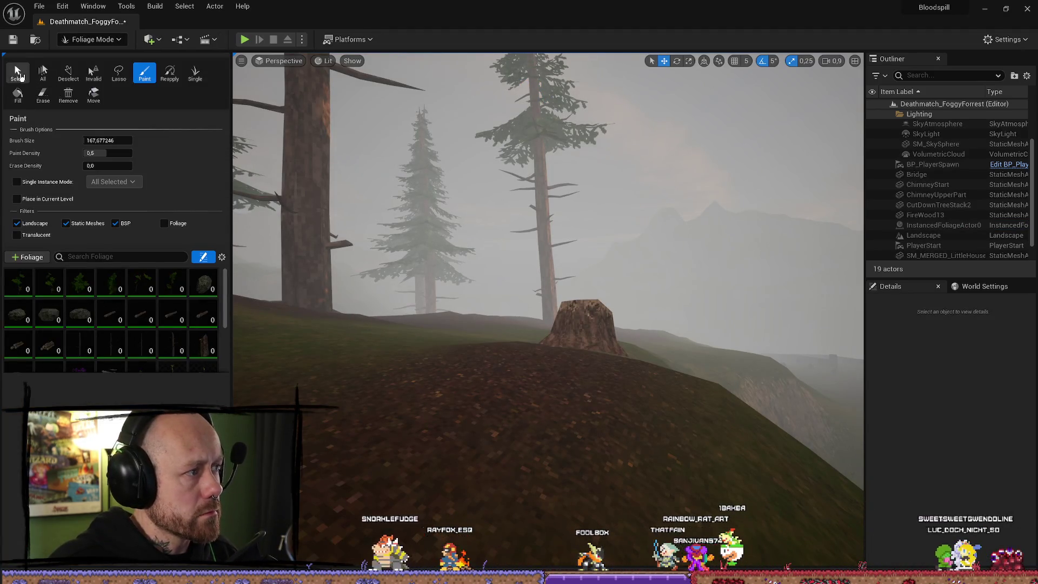
pyautogui.click(18, 73)
pyautogui.click(591, 310)
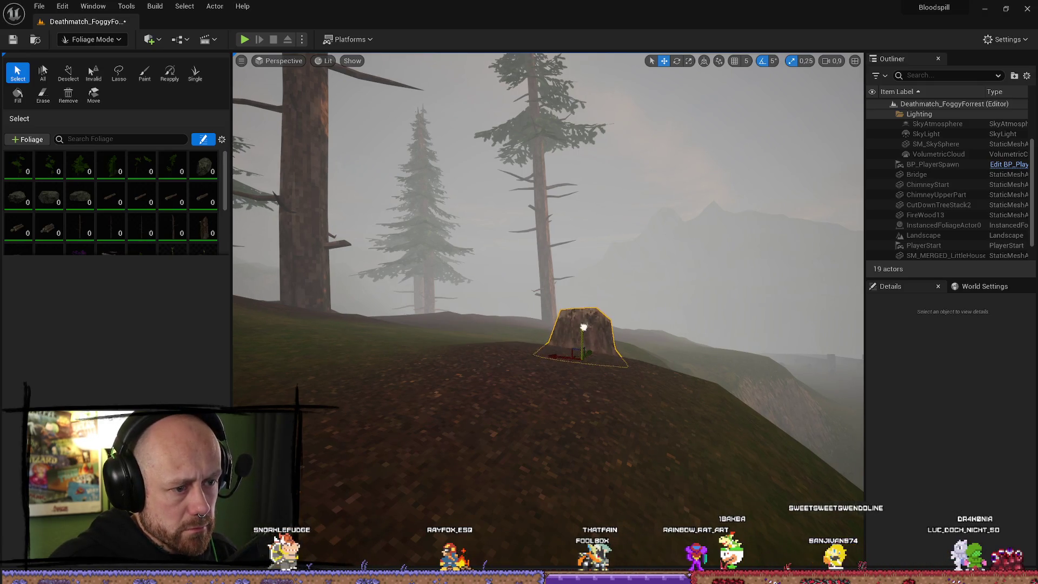
pyautogui.press('f')
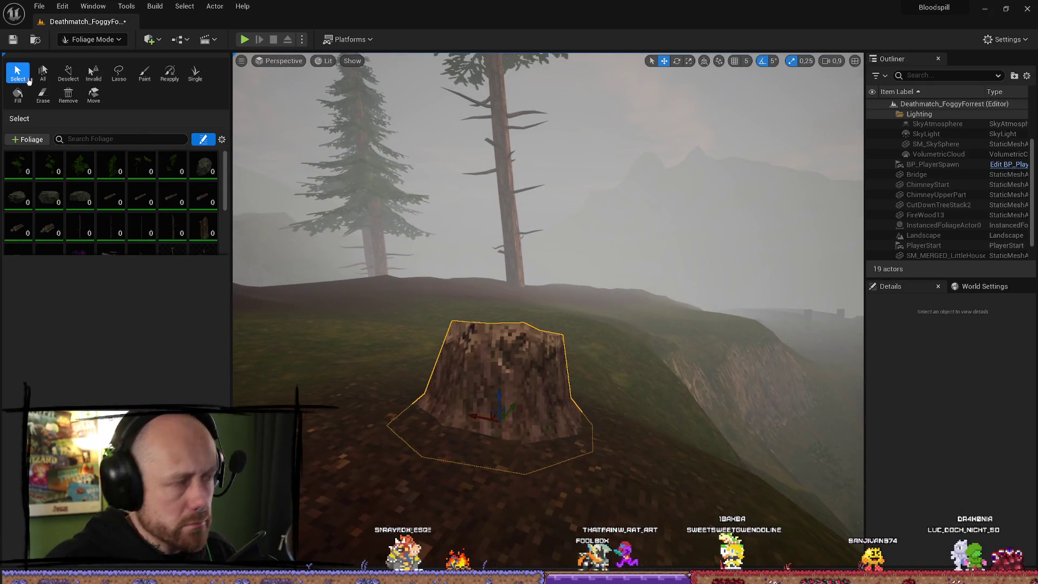
# Run File > Save All twice, then fly toward the house through the foggy forest
pyautogui.click(39, 6)
pyautogui.moveTo(80, 101)
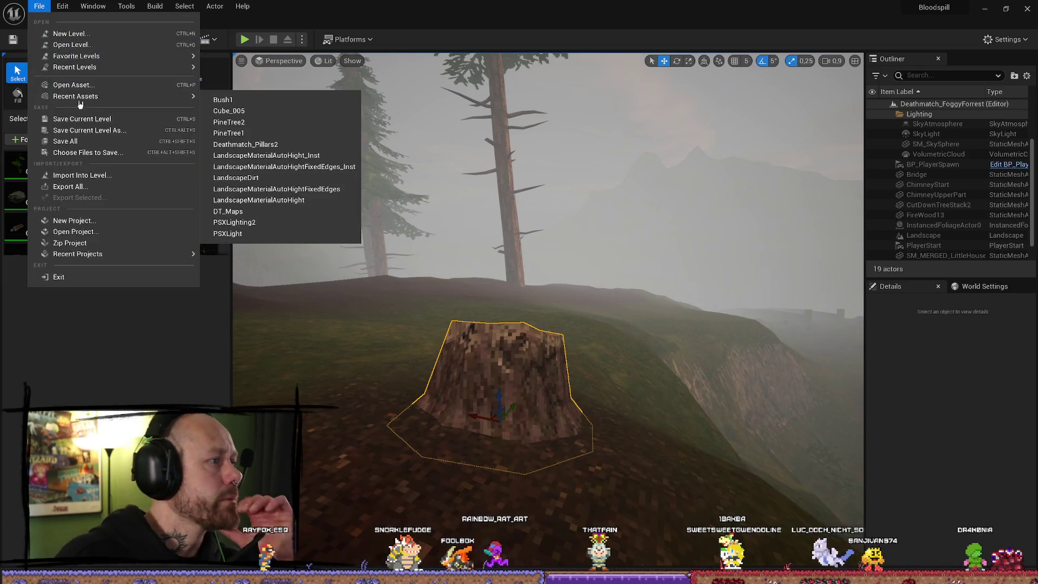
pyautogui.click(65, 141)
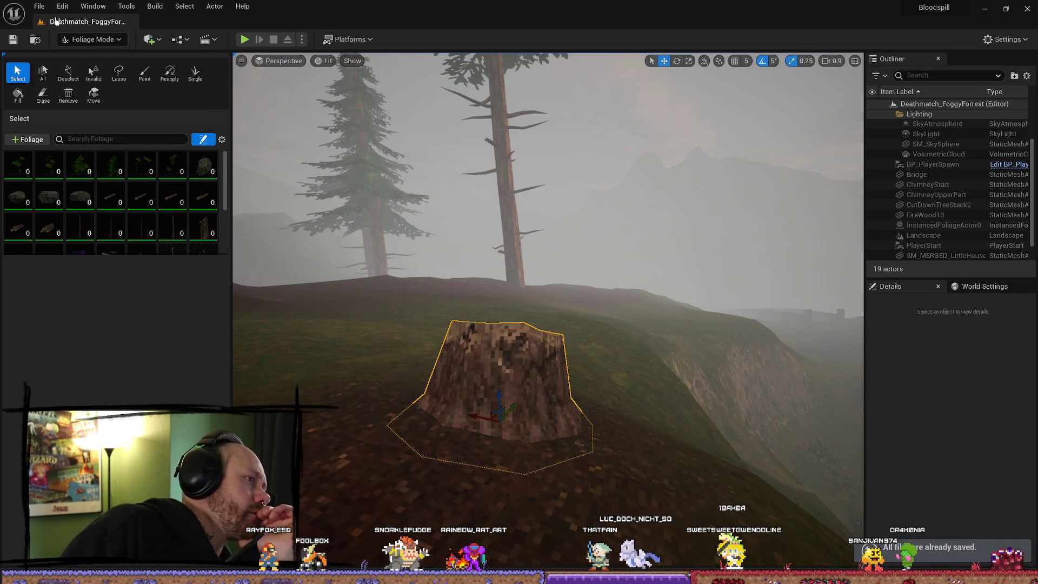
pyautogui.moveTo(843, 470)
pyautogui.mouseDown()
pyautogui.moveTo(859, 490)
pyautogui.moveTo(744, 286)
pyautogui.mouseUp()
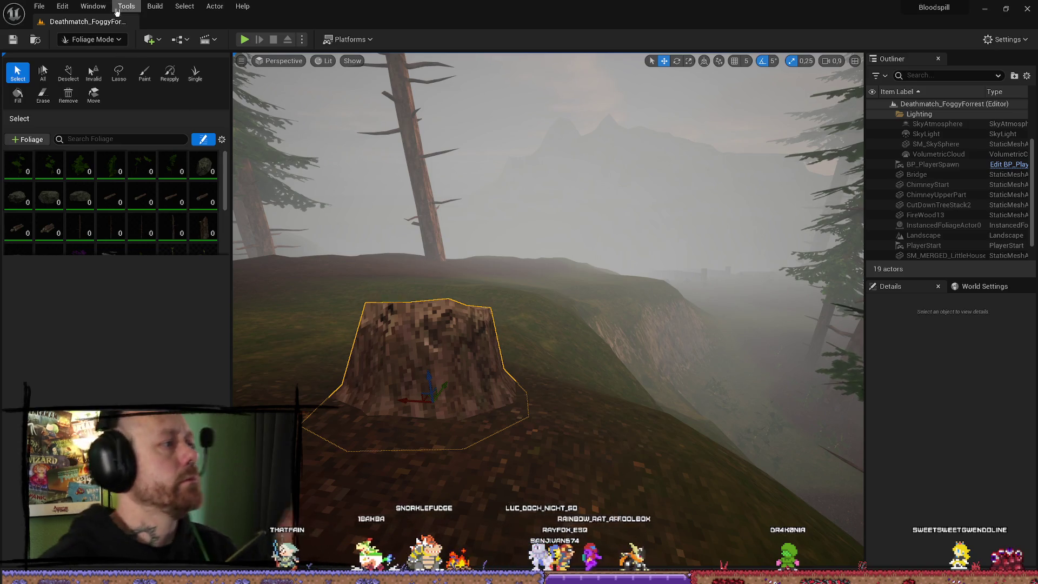
pyautogui.click(47, 4)
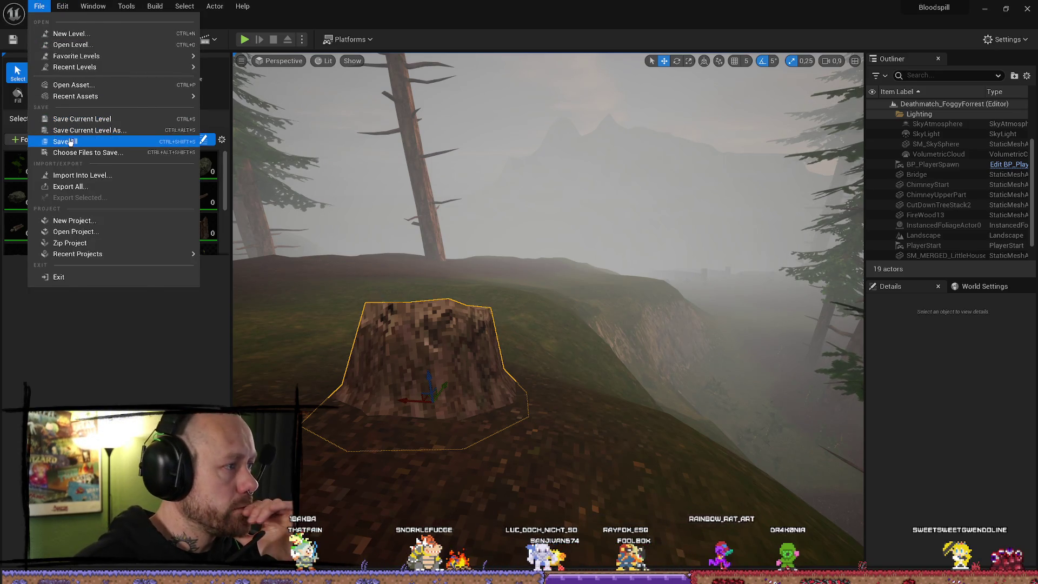
pyautogui.click(162, 130)
pyautogui.moveTo(609, 239)
pyautogui.mouseDown()
pyautogui.moveTo(723, 341)
pyautogui.moveTo(706, 379)
pyautogui.moveTo(779, 276)
pyautogui.mouseUp()
pyautogui.moveTo(549, 312)
pyautogui.mouseDown()
pyautogui.moveTo(529, 302)
pyautogui.moveTo(546, 292)
pyautogui.moveTo(524, 249)
pyautogui.mouseUp()
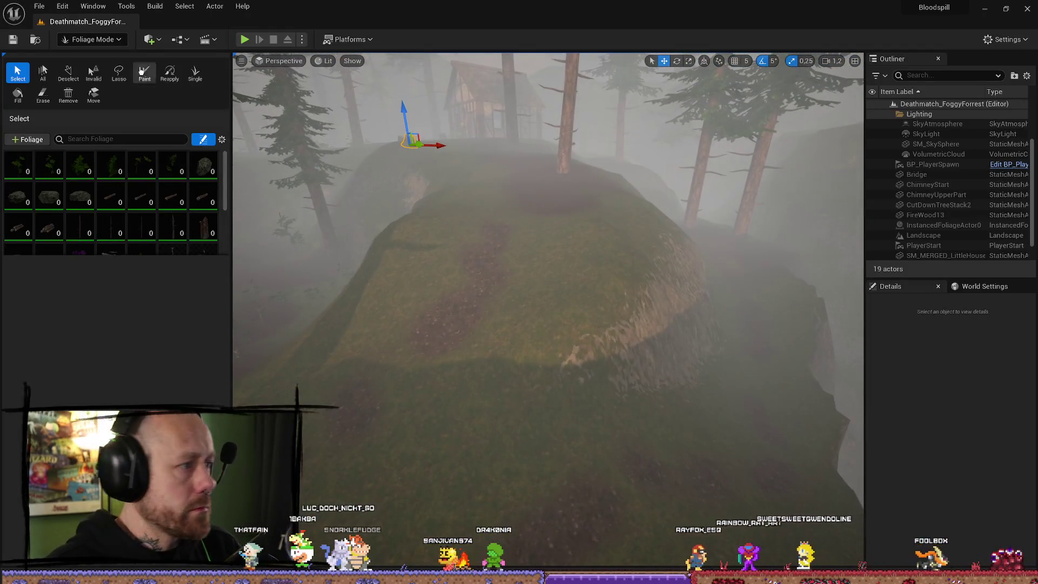
# Pick the foliage Paint tool and paint foliage onto the centre of the foggy ridge
pyautogui.click(141, 71)
pyautogui.scroll(-2, 173, 341)
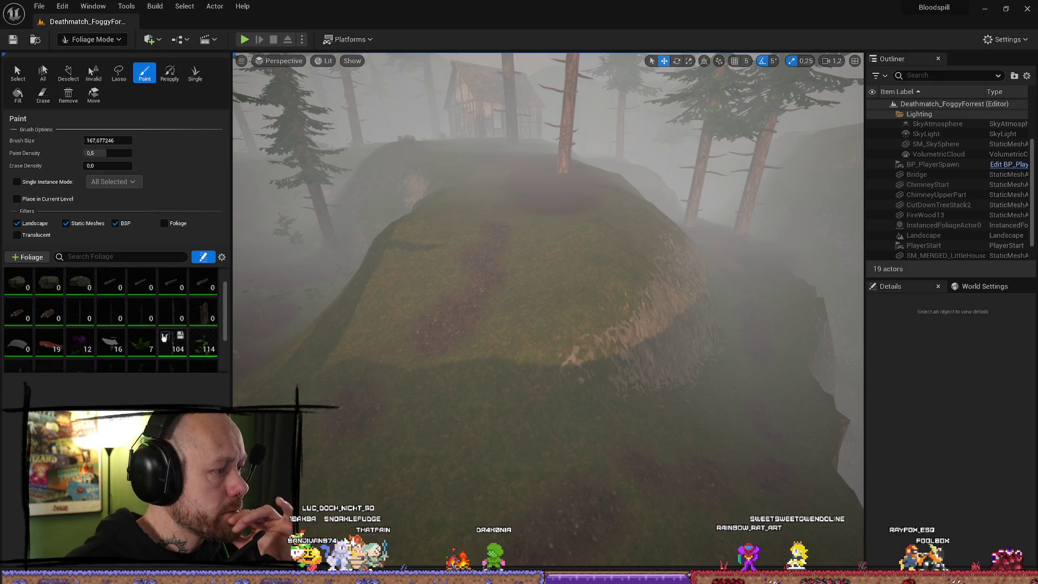
pyautogui.moveTo(568, 266)
pyautogui.mouseDown()
pyautogui.moveTo(594, 254)
pyautogui.moveTo(609, 264)
pyautogui.mouseUp()
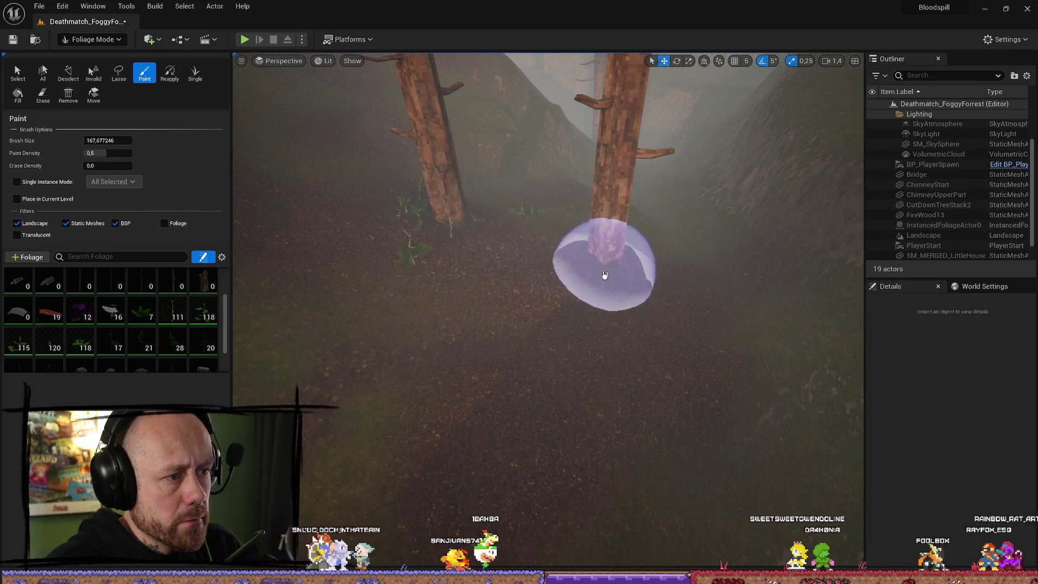
pyautogui.moveTo(601, 358)
pyautogui.mouseDown()
pyautogui.moveTo(575, 330)
pyautogui.moveTo(545, 410)
pyautogui.moveTo(679, 400)
pyautogui.moveTo(569, 364)
pyautogui.mouseUp()
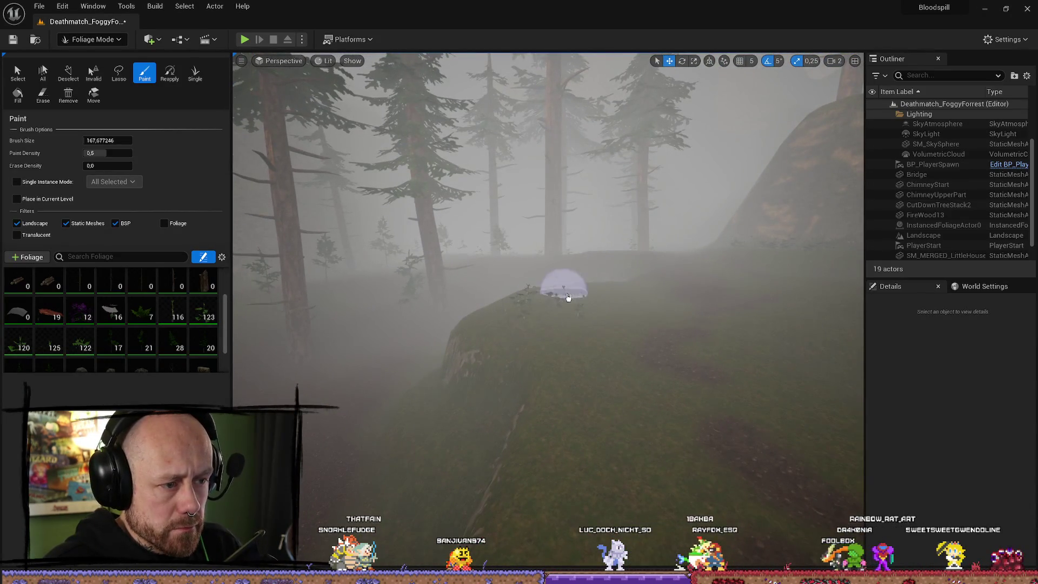
pyautogui.moveTo(573, 400); pyautogui.dragTo(573, 400)
pyautogui.moveTo(552, 269); pyautogui.dragTo(549, 248)
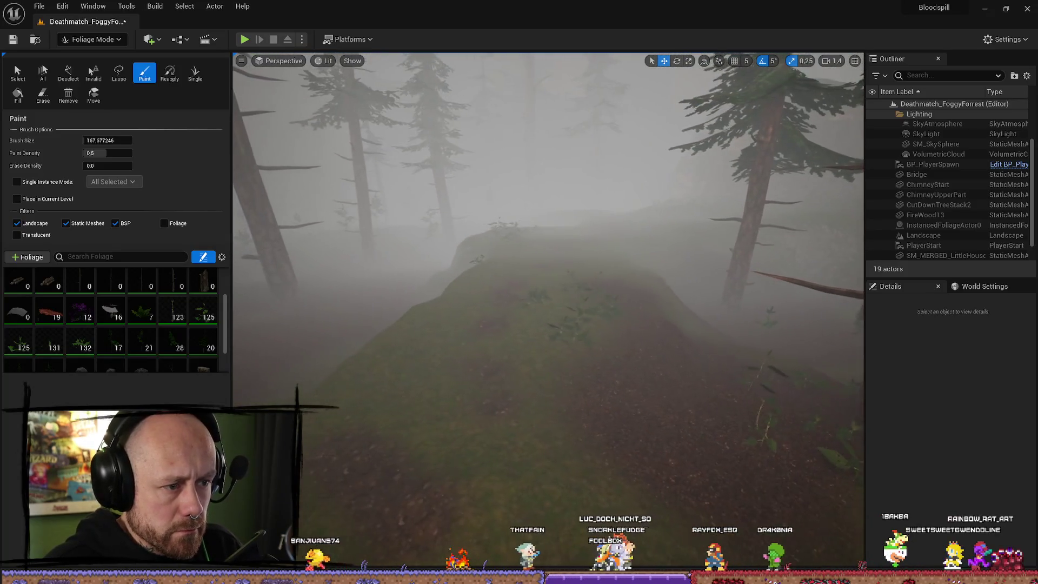
pyautogui.click(579, 304)
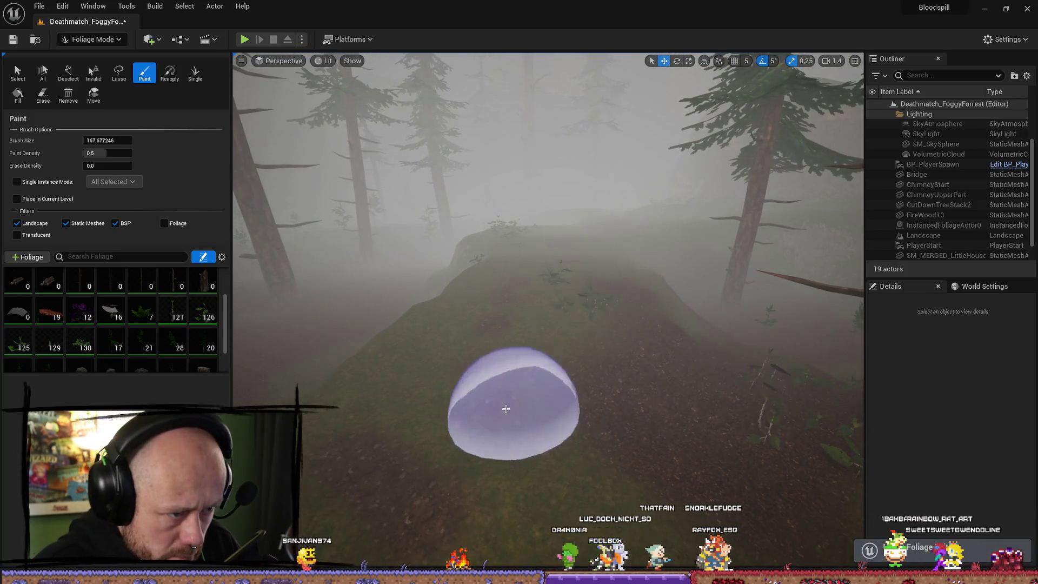
# Paint more nettles across the nearby hill and hillsides toward the cliff
pyautogui.moveTo(443, 387); pyautogui.dragTo(443, 387)
pyautogui.click(641, 421)
pyautogui.moveTo(513, 362)
pyautogui.mouseDown()
pyautogui.moveTo(553, 416)
pyautogui.moveTo(534, 401)
pyautogui.moveTo(514, 409)
pyautogui.moveTo(586, 417)
pyautogui.mouseUp()
pyautogui.click(537, 392)
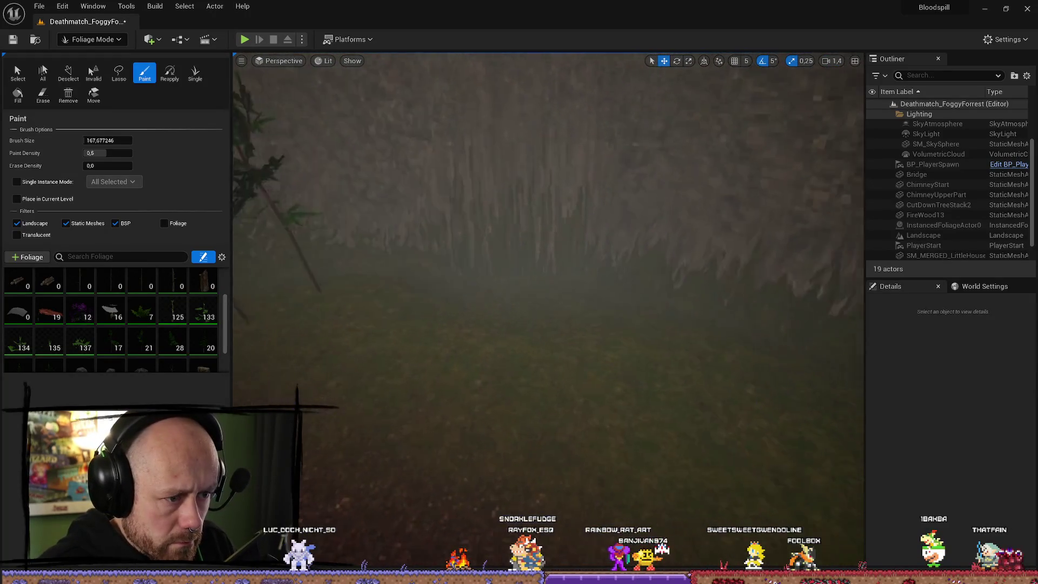
pyautogui.click(521, 364)
pyautogui.moveTo(554, 456); pyautogui.dragTo(567, 417)
pyautogui.click(110, 40)
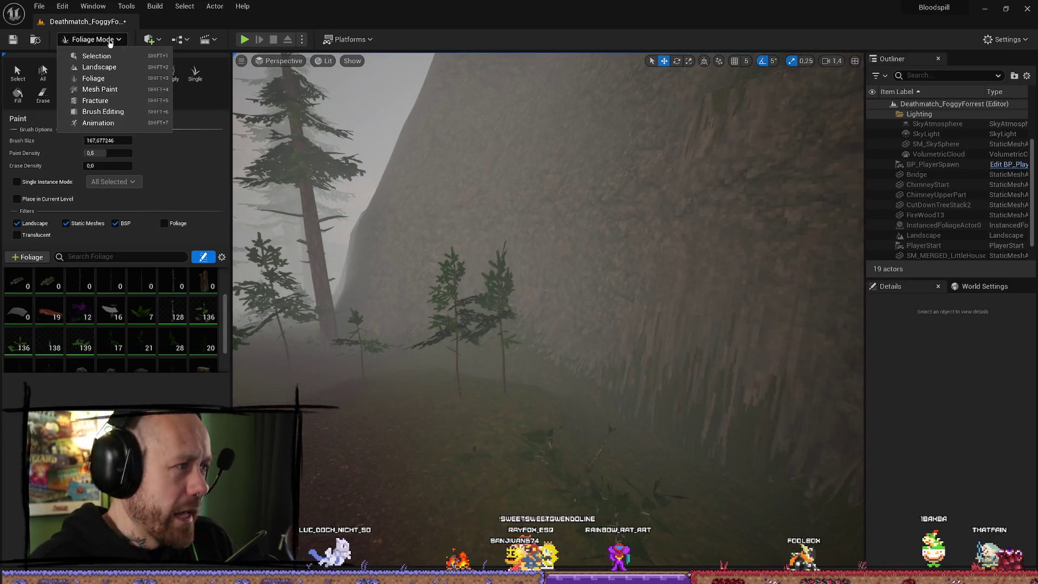
# Enter landscape sculpting, turn to face the cliff, and launch a Play test
pyautogui.click(108, 68)
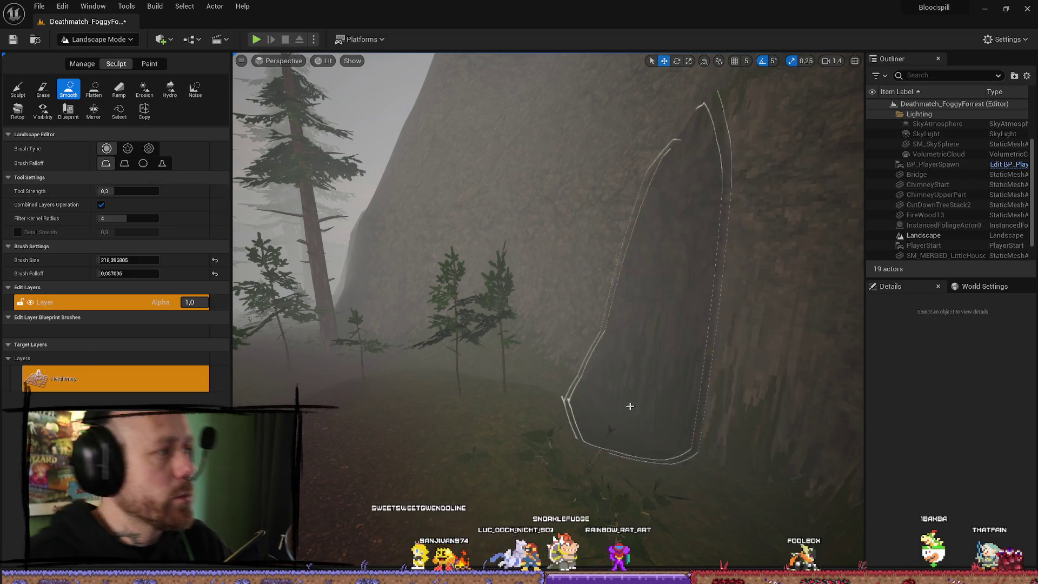
pyautogui.scroll(5, 630, 406)
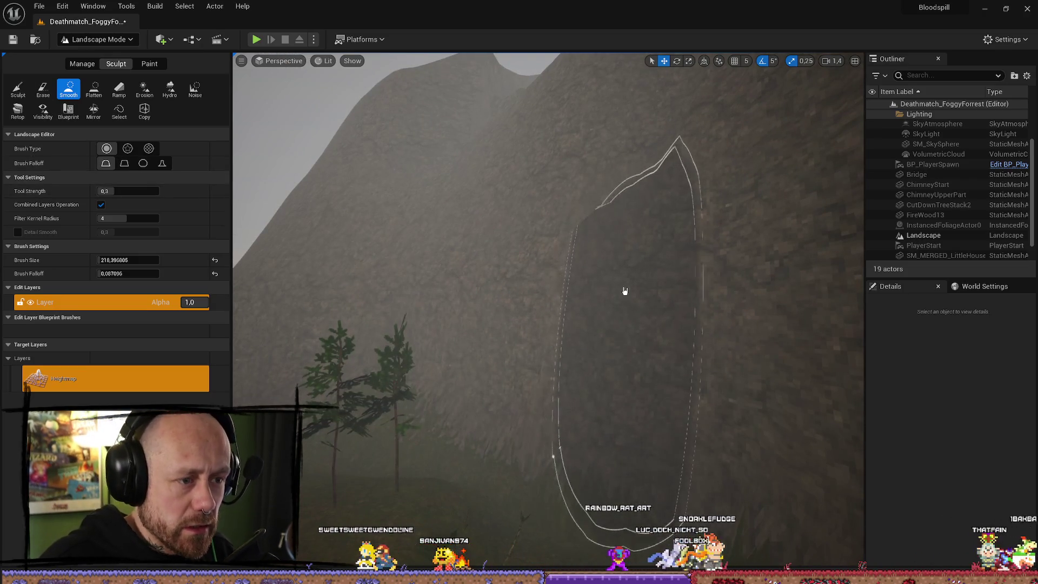
pyautogui.scroll(8, 584, 348)
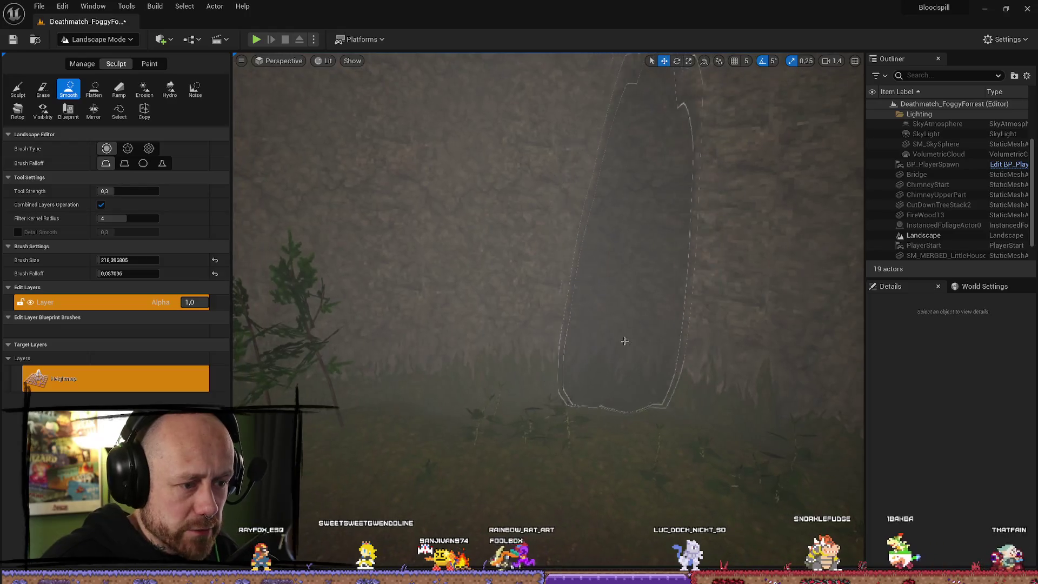
pyautogui.scroll(-3, 477, 325)
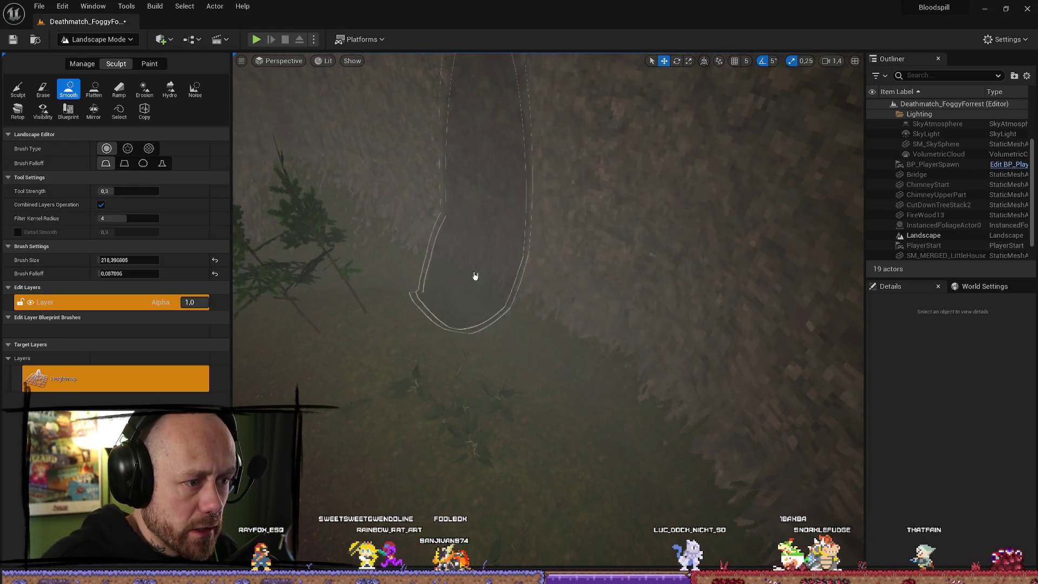
pyautogui.scroll(6, 623, 411)
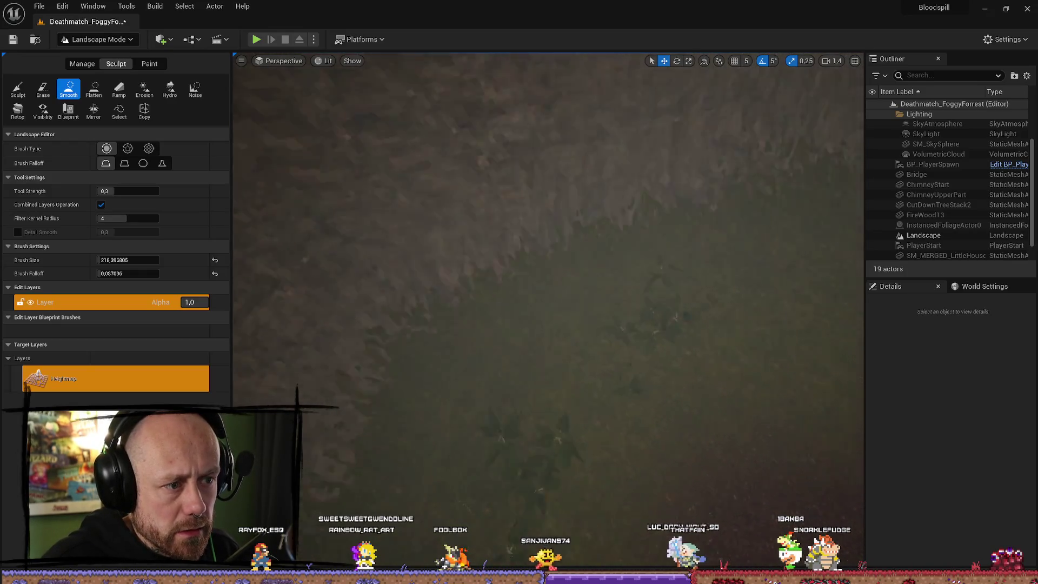
pyautogui.scroll(-3, 497, 167)
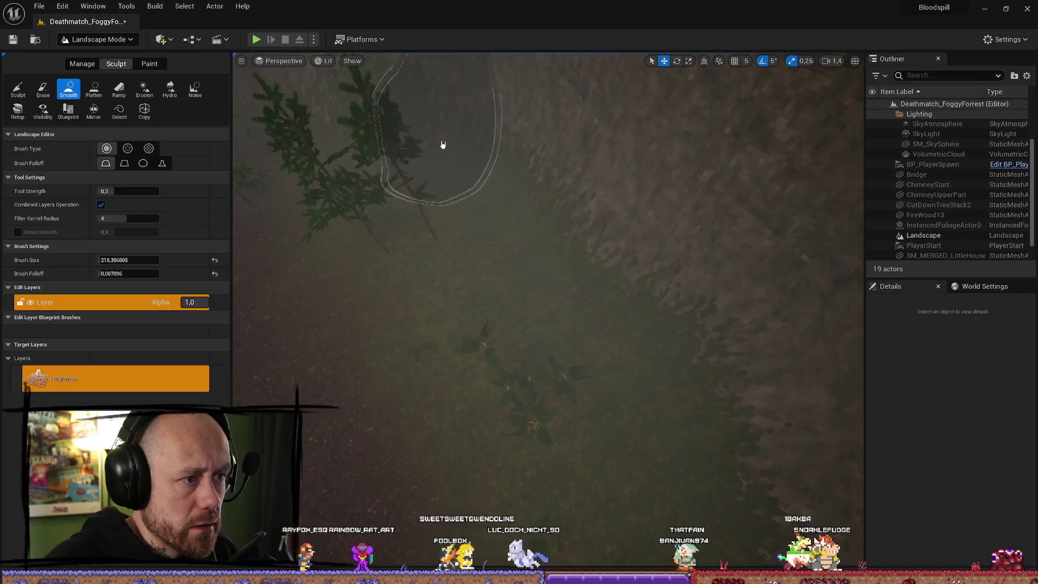
pyautogui.scroll(-5, 442, 144)
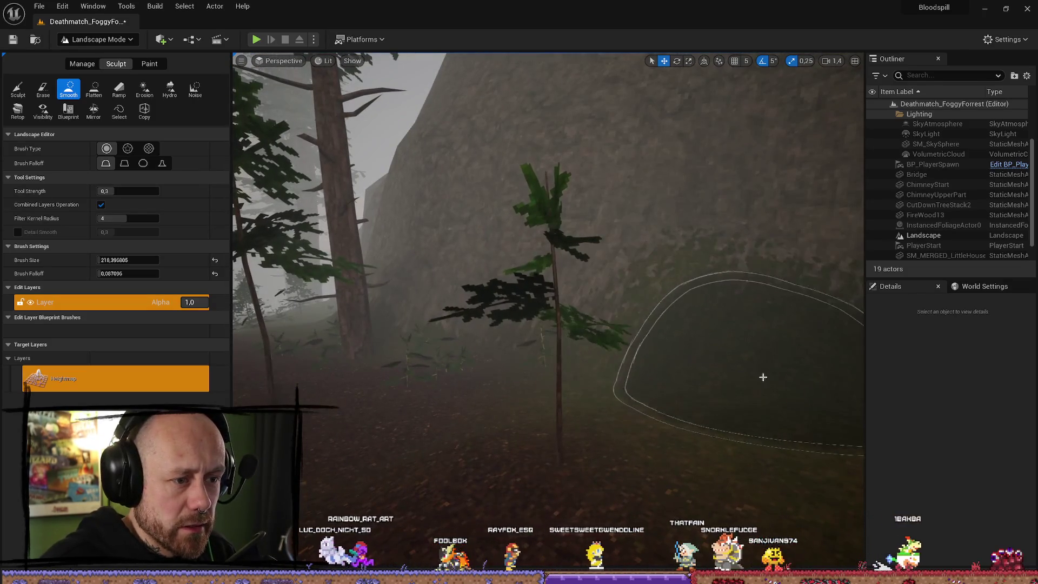
pyautogui.press('a')
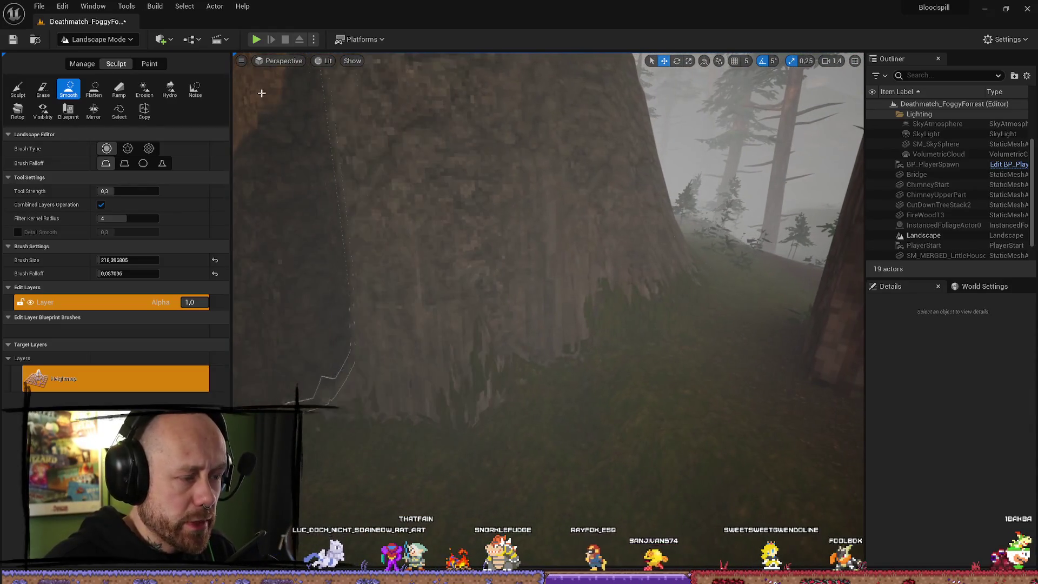
pyautogui.click(254, 40)
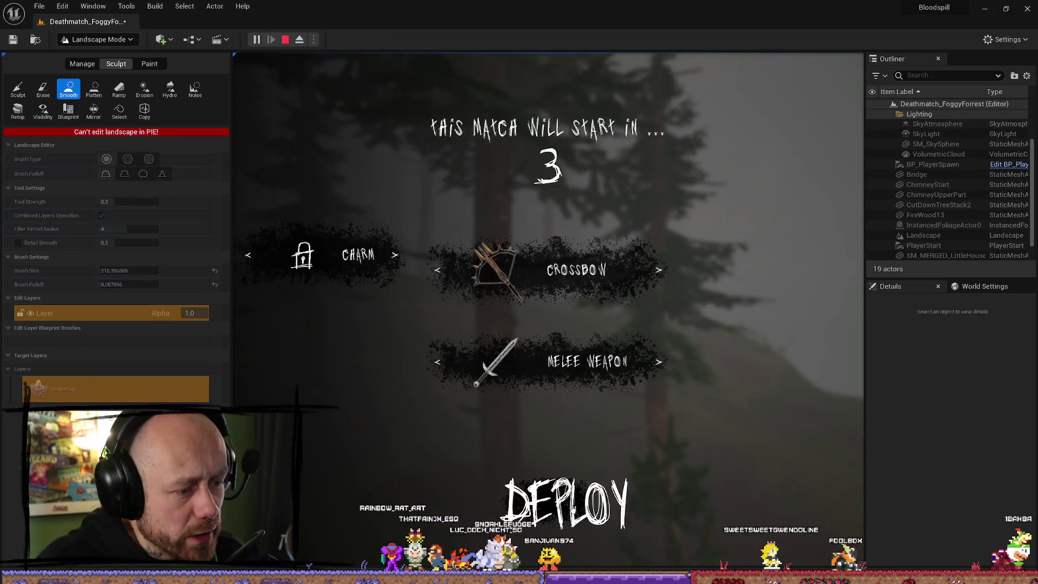
# Go fullscreen with F11, fire and reload the crossbow, then stop and restore the layout
pyautogui.press('F11')
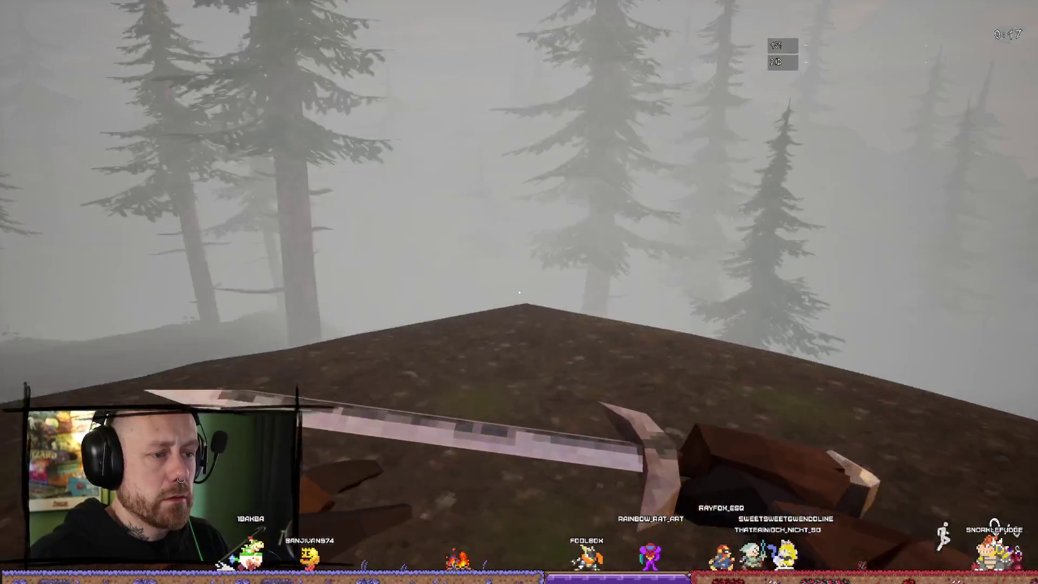
pyautogui.press('2')
pyautogui.press('r')
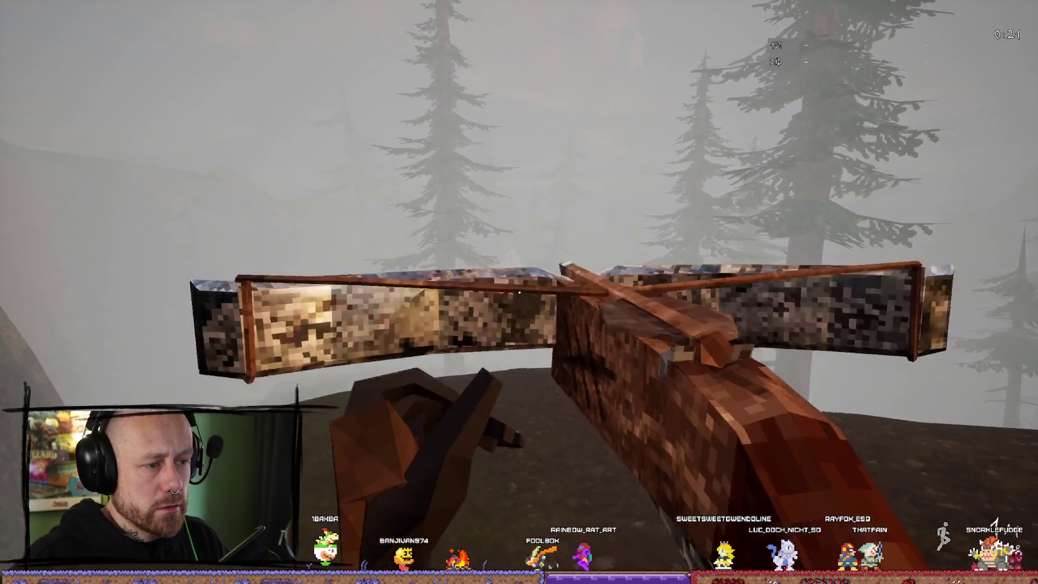
pyautogui.click(519, 293)
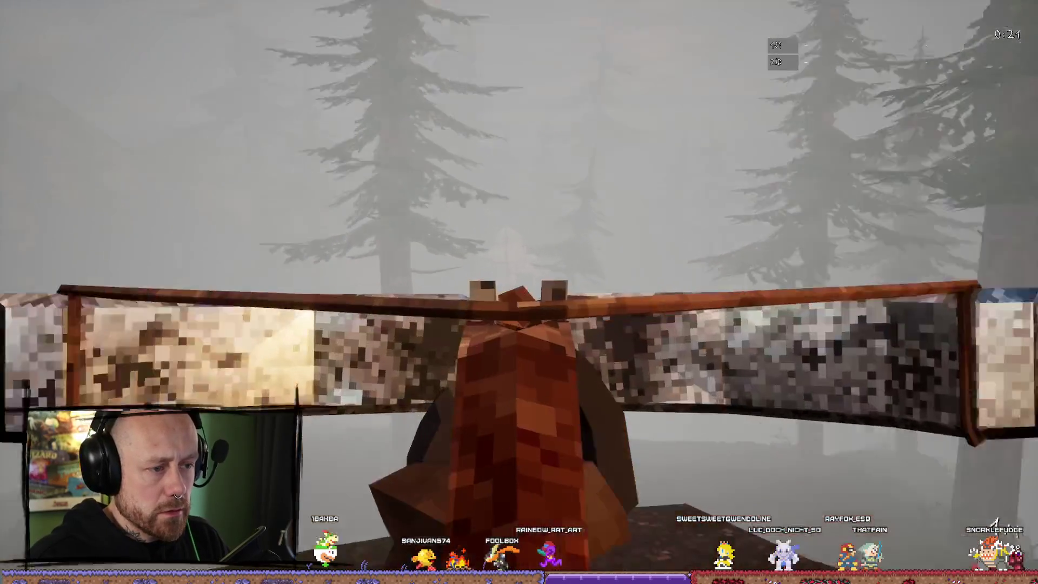
pyautogui.press('r')
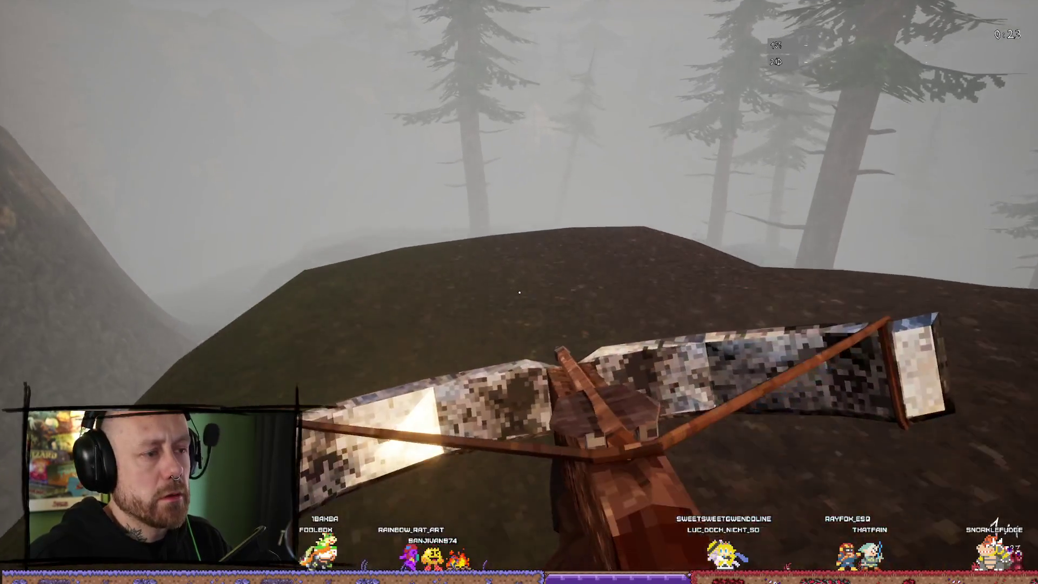
pyautogui.press('Escape')
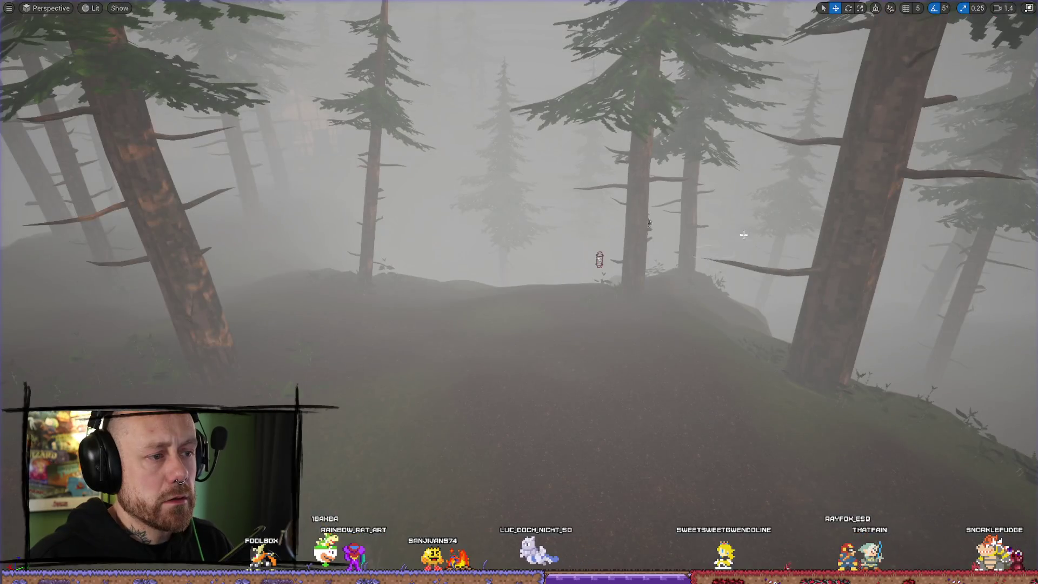
pyautogui.click(1029, 9)
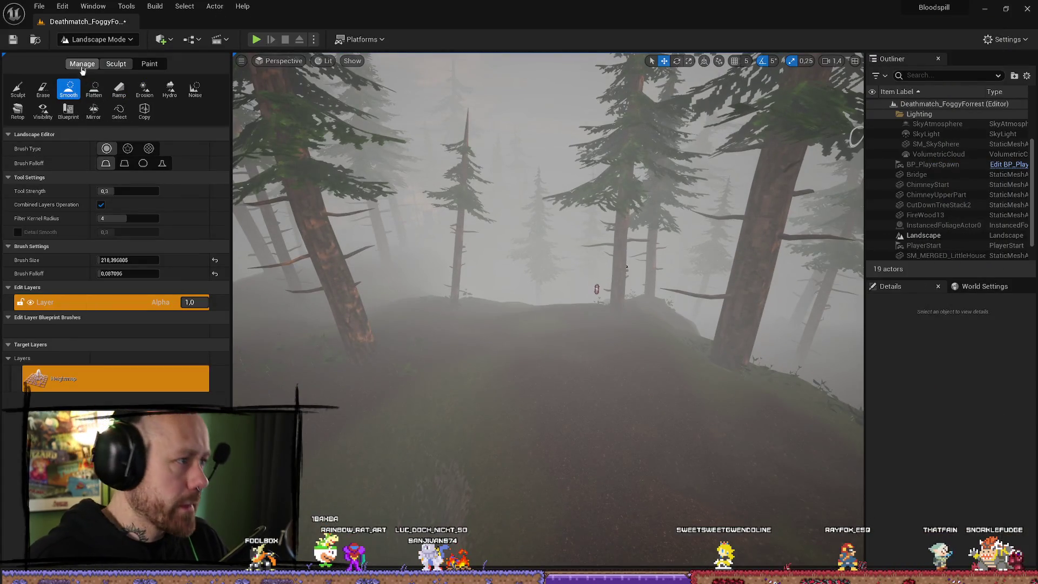
# Return the editor to Selection Mode and save all unsaved changes
pyautogui.click(101, 40)
pyautogui.click(97, 56)
pyautogui.click(39, 6)
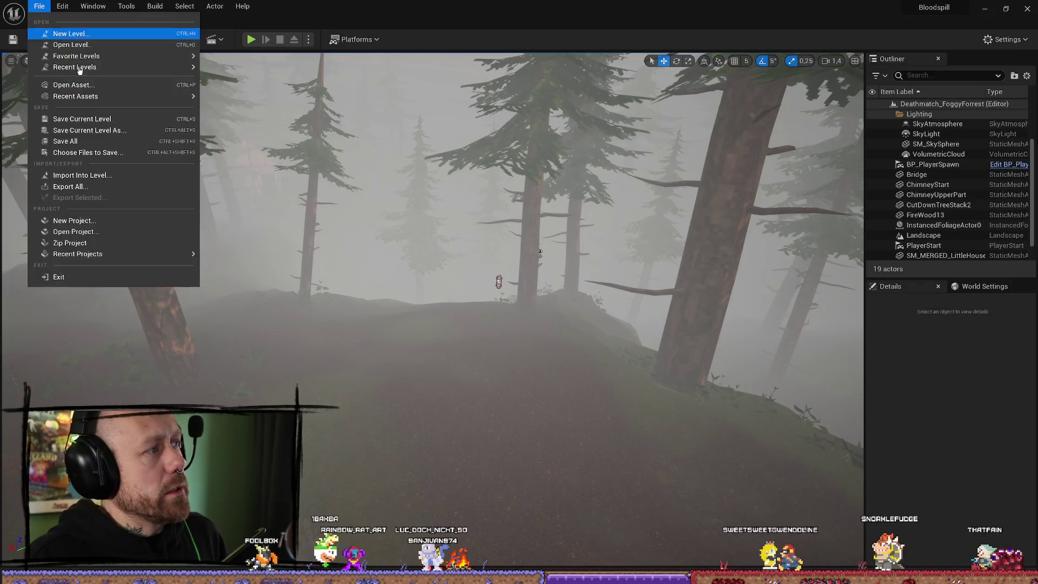
pyautogui.click(54, 139)
# Filter the Outliner for 'nav', confirming no navigation actors exist yet
pyautogui.moveTo(382, 125); pyautogui.dragTo(299, 84)
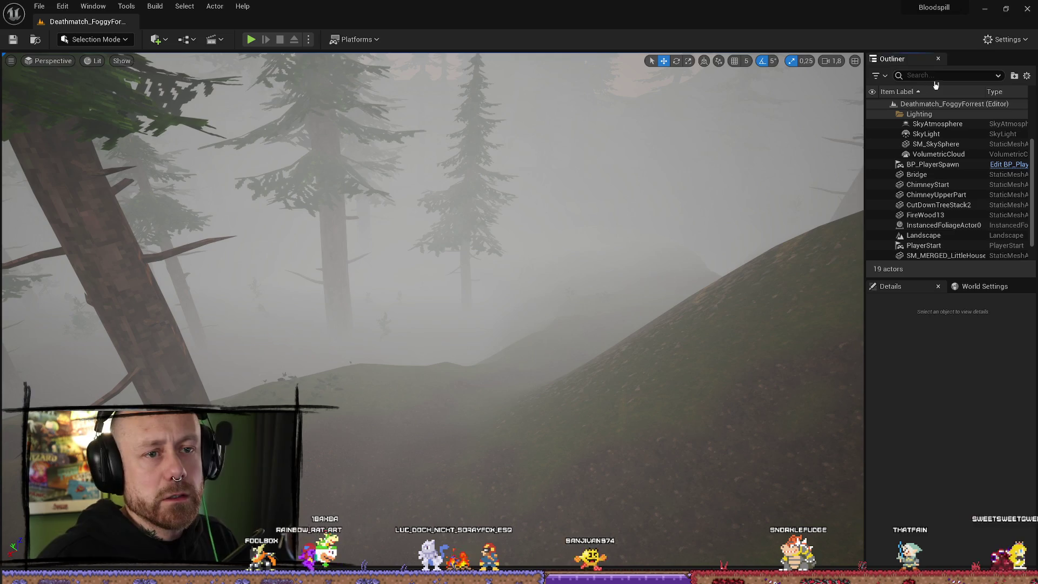
pyautogui.write('nav')
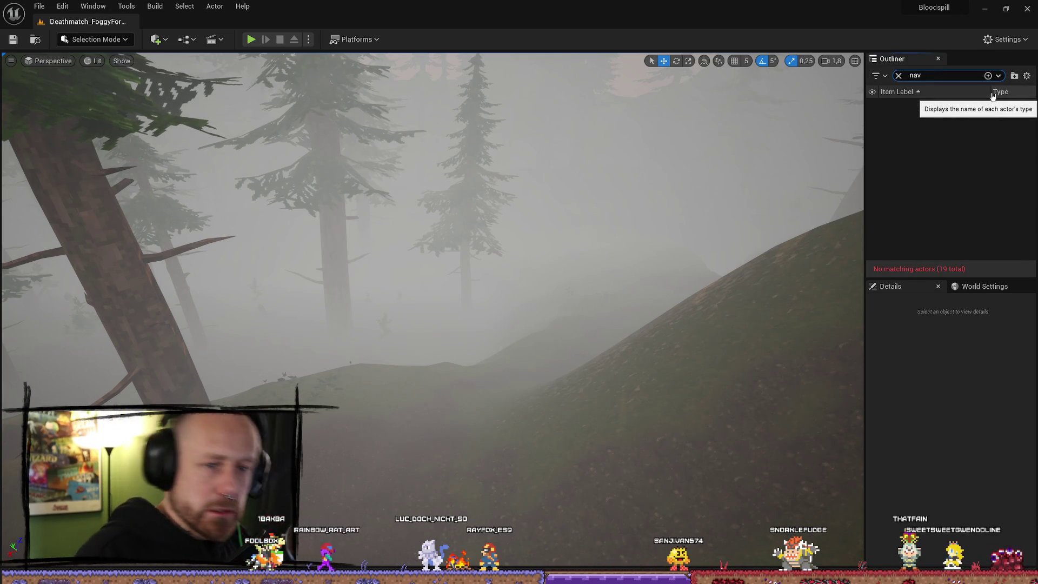
pyautogui.click(167, 36)
# Add a NavMeshBoundsVolume from Quick Add and scale it up
pyautogui.write('na')
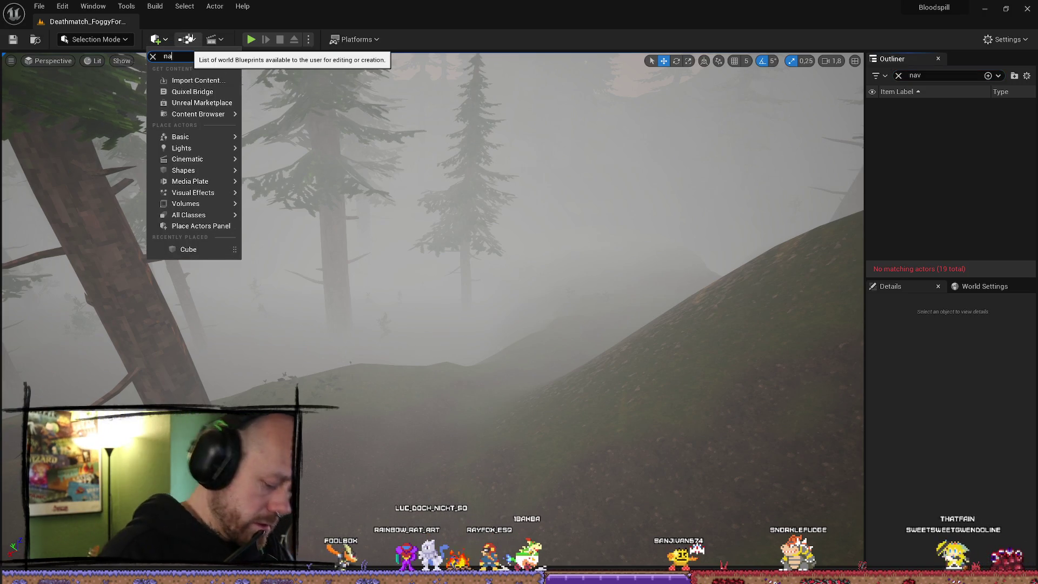
pyautogui.write('v')
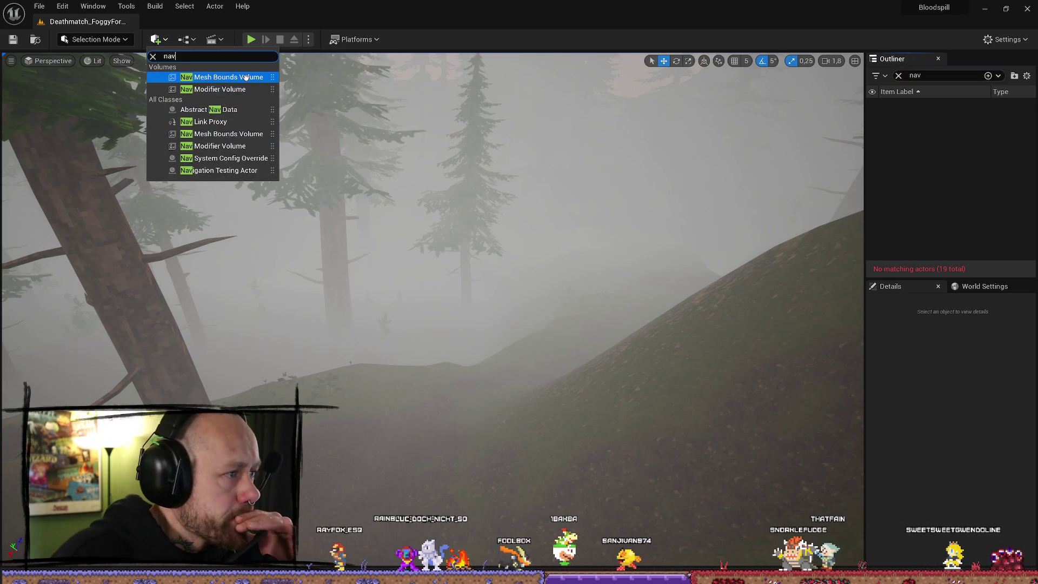
pyautogui.click(246, 77)
pyautogui.moveTo(515, 310)
pyautogui.mouseDown()
pyautogui.moveTo(503, 259)
pyautogui.moveTo(516, 311)
pyautogui.mouseUp()
pyautogui.press('e')
pyautogui.press('r')
pyautogui.moveTo(502, 250)
pyautogui.mouseDown()
pyautogui.moveTo(519, 232)
pyautogui.moveTo(510, 219)
pyautogui.moveTo(507, 295)
pyautogui.moveTo(507, 281)
pyautogui.mouseUp()
# Lower the volume onto the terrain and shift it over the forest to about 74.7 × 58.6 × 24.2
pyautogui.press('w')
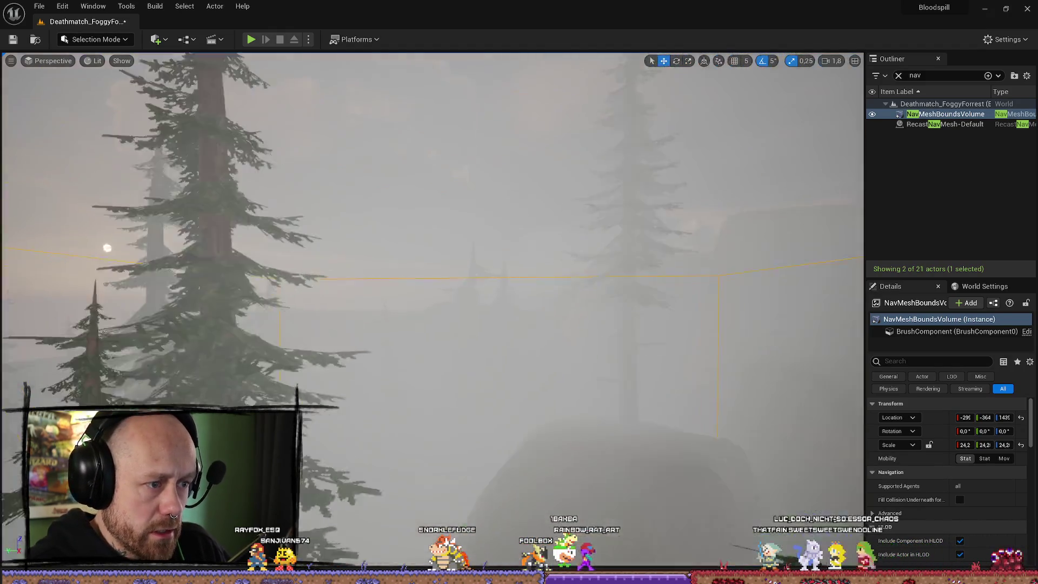
pyautogui.scroll(-3, 443, 183)
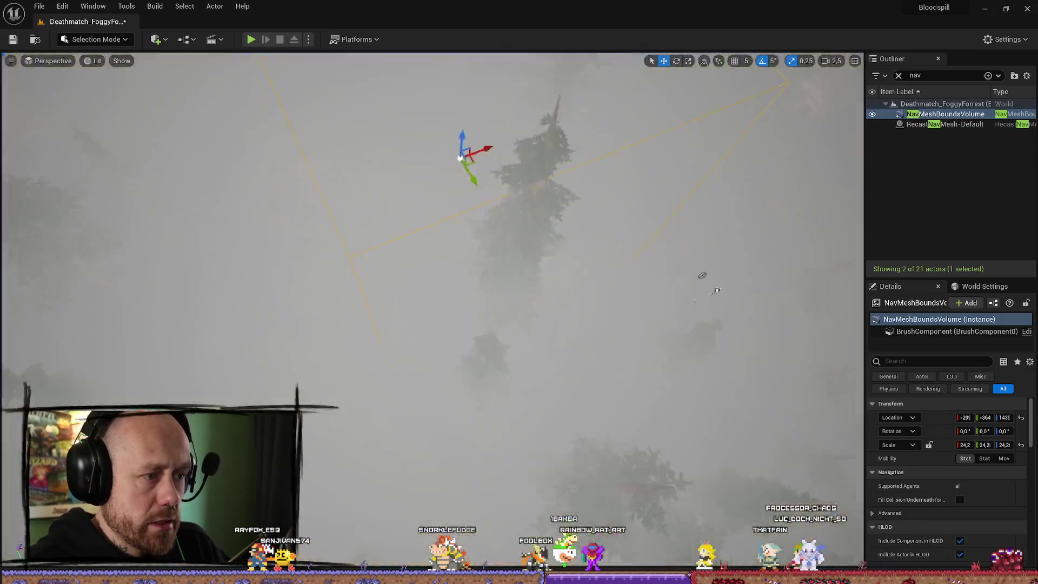
pyautogui.moveTo(438, 163); pyautogui.dragTo(439, 188)
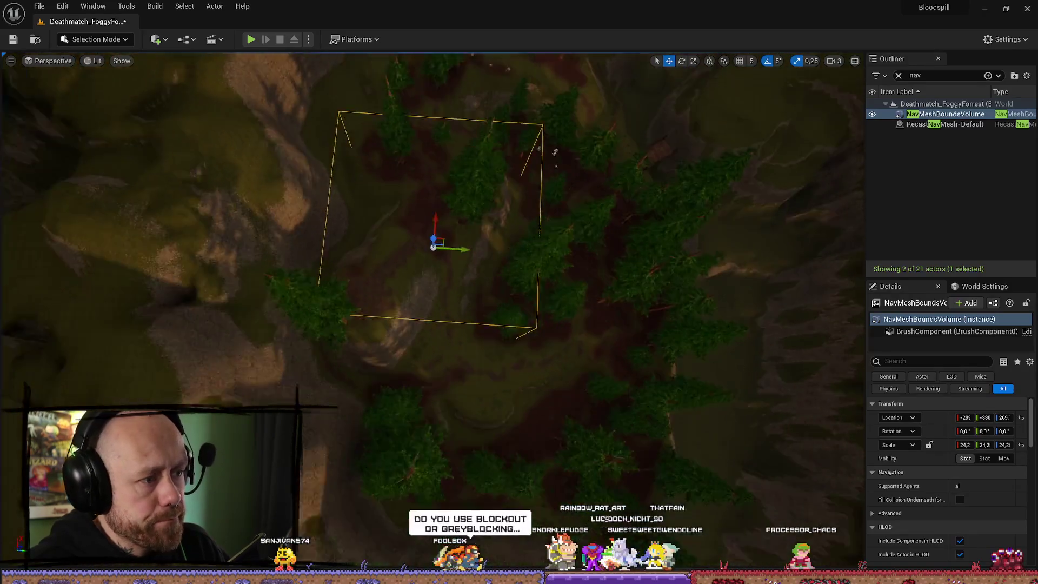
pyautogui.press('r')
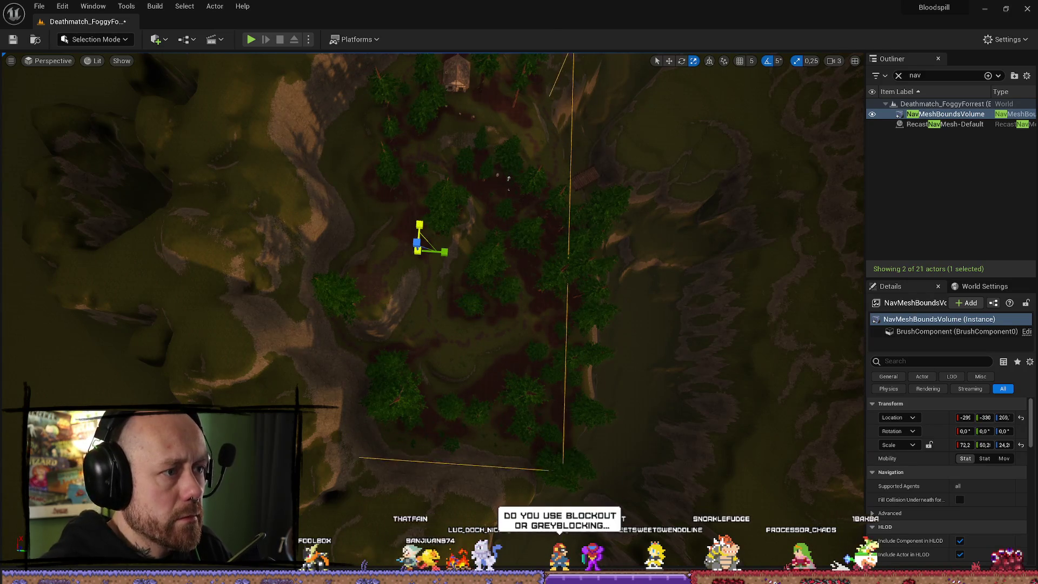
pyautogui.press('w')
pyautogui.moveTo(542, 256); pyautogui.dragTo(488, 261)
pyautogui.press('w')
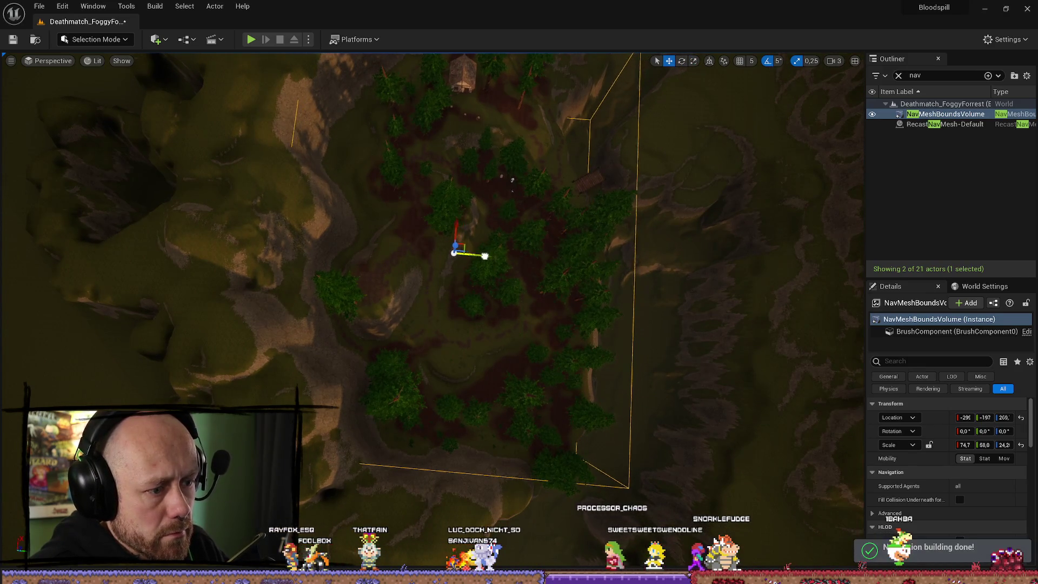
# Show the navmesh overlay and widen the bounds volume to Scale X 85.5 over the clearing
pyautogui.press('p')
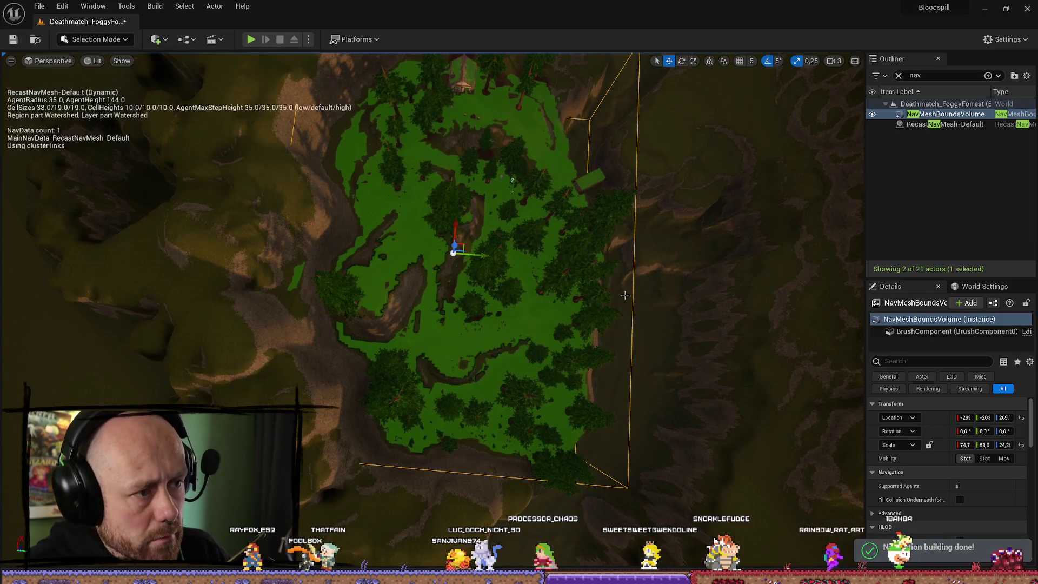
pyautogui.moveTo(574, 286)
pyautogui.mouseDown()
pyautogui.moveTo(571, 235)
pyautogui.moveTo(575, 277)
pyautogui.mouseUp()
pyautogui.press('e')
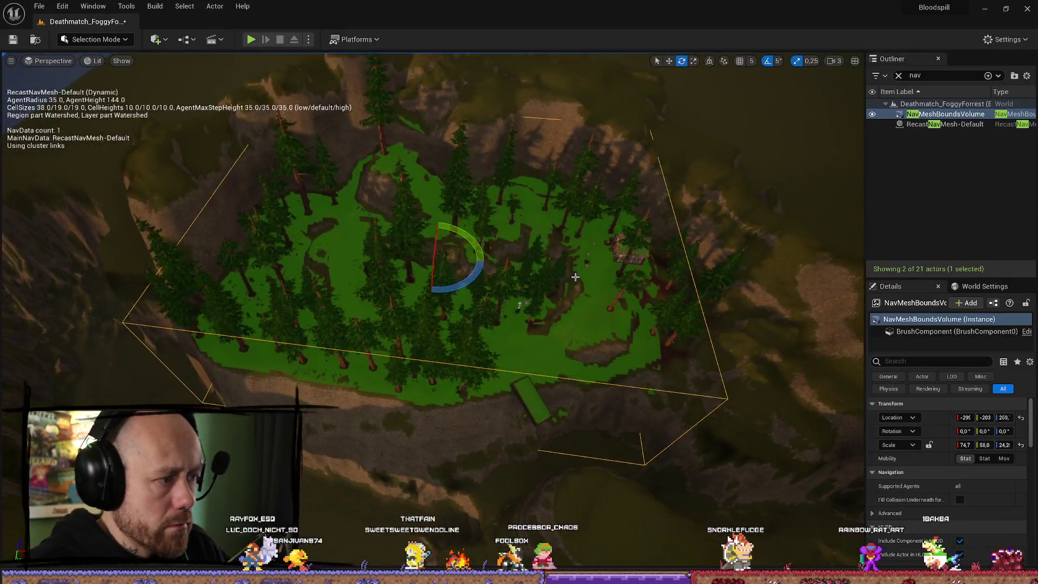
pyautogui.moveTo(464, 260); pyautogui.dragTo(476, 264)
pyautogui.press('w')
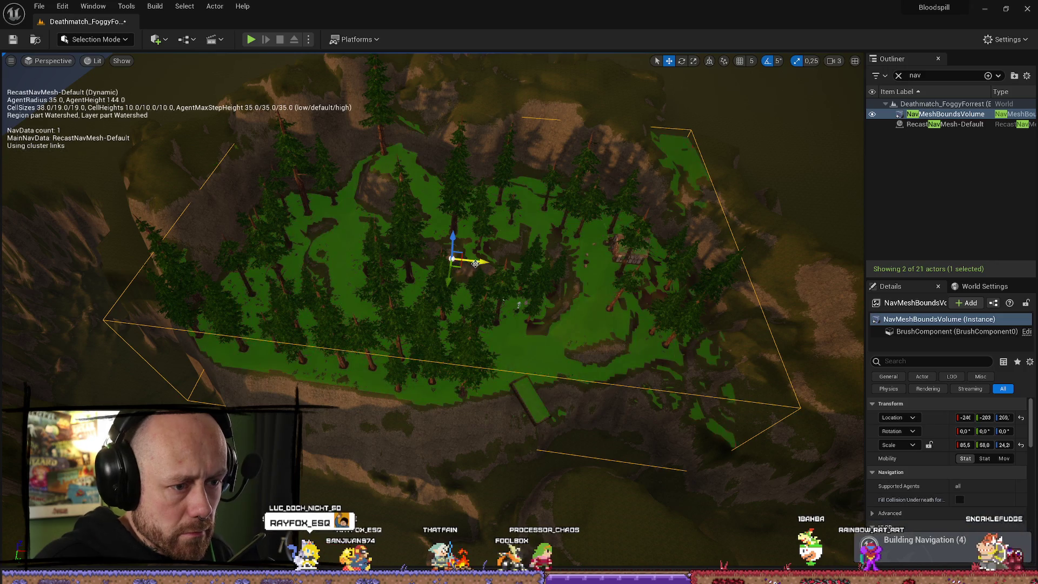
pyautogui.scroll(-5, 475, 265)
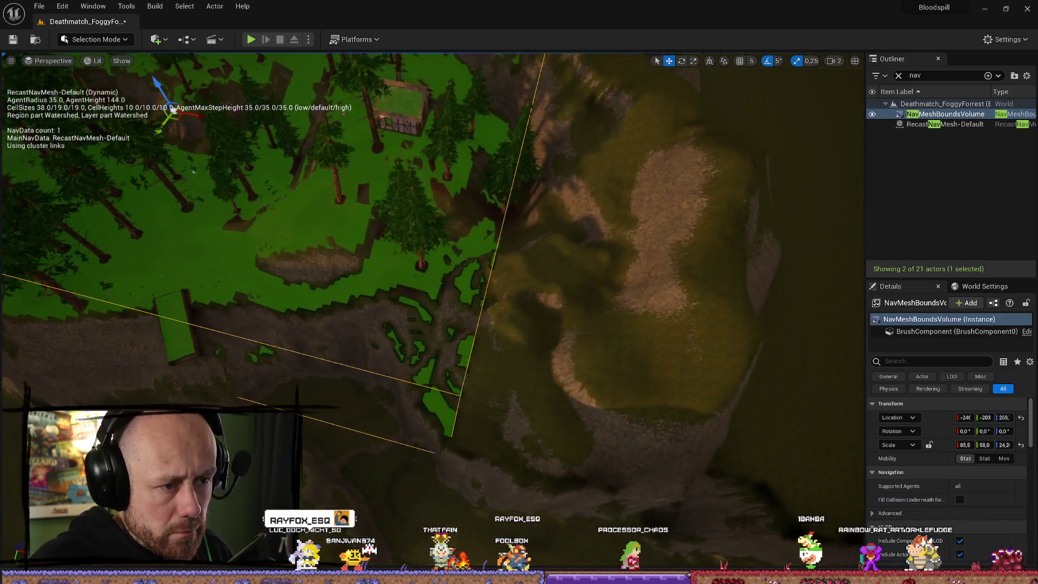
pyautogui.scroll(4, 386, 225)
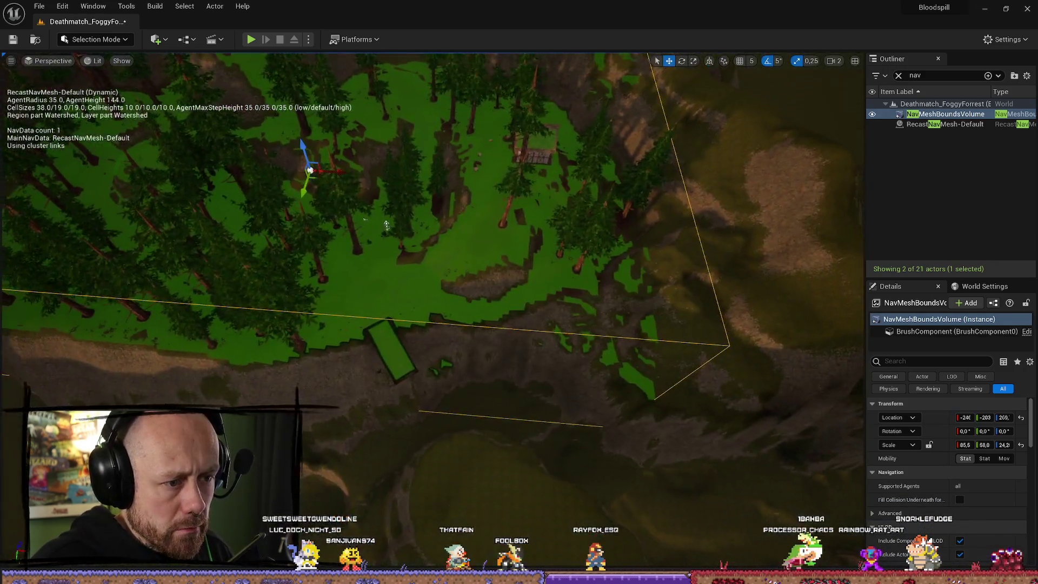
pyautogui.moveTo(386, 225)
pyautogui.mouseDown()
pyautogui.moveTo(349, 216)
pyautogui.moveTo(341, 162)
pyautogui.mouseUp()
pyautogui.moveTo(659, 281)
pyautogui.mouseDown()
pyautogui.moveTo(659, 346)
pyautogui.moveTo(659, 281)
pyautogui.mouseUp()
pyautogui.moveTo(420, 235)
pyautogui.mouseDown()
pyautogui.moveTo(427, 254)
pyautogui.moveTo(420, 216)
pyautogui.moveTo(423, 237)
pyautogui.mouseUp()
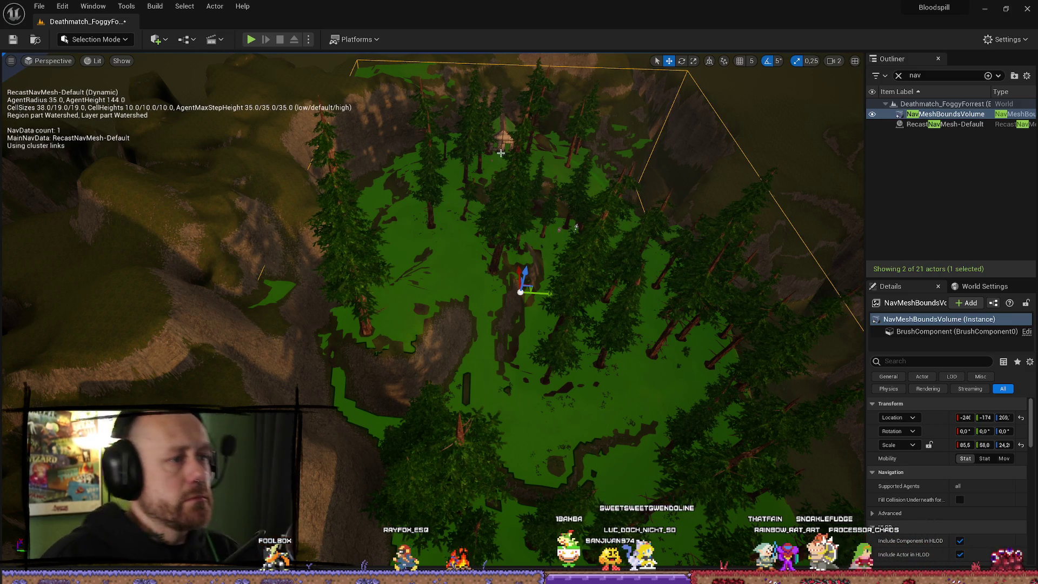
# Fly around the cabin, pines and rock cliff to inspect the green navmesh coverage
pyautogui.scroll(1, 537, 377)
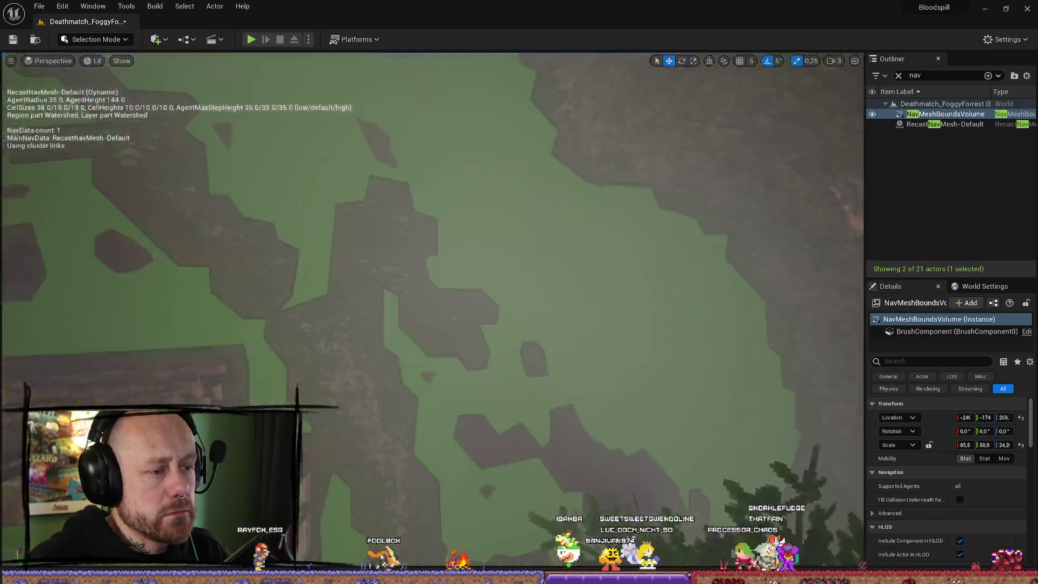
pyautogui.press('s')
pyautogui.press('w')
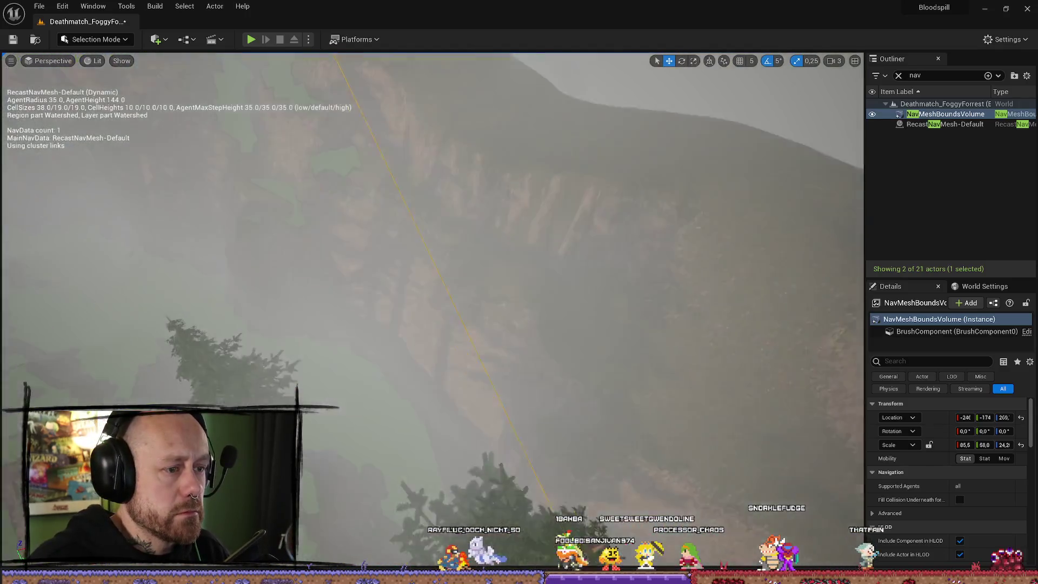
pyautogui.press('s')
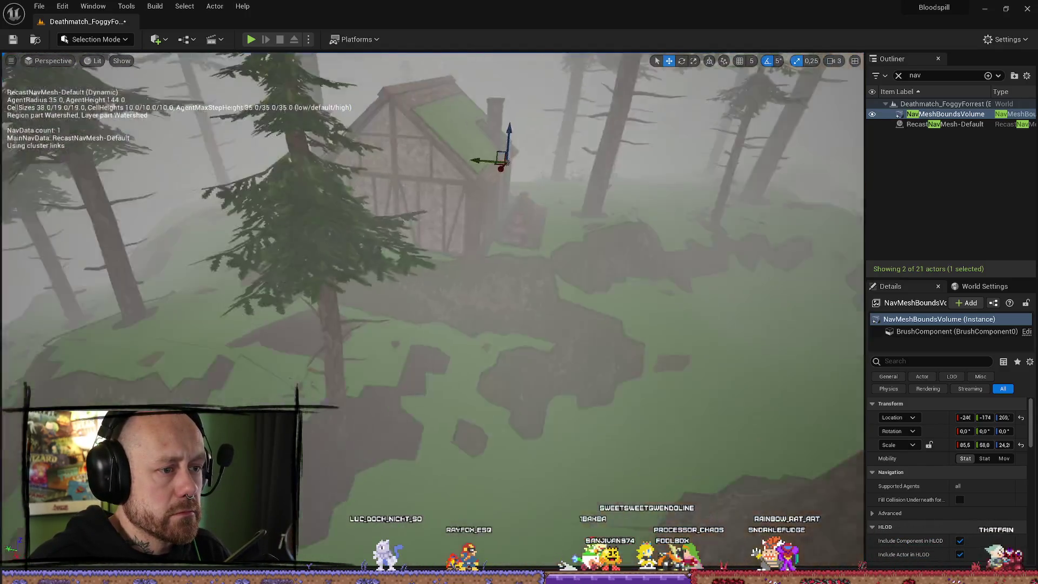
pyautogui.press('w')
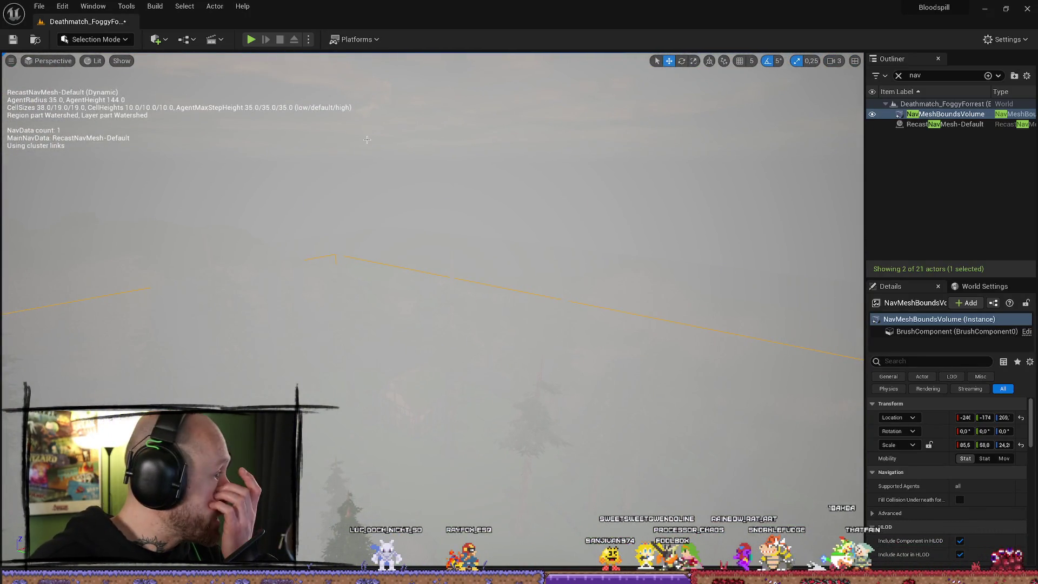
pyautogui.press('s')
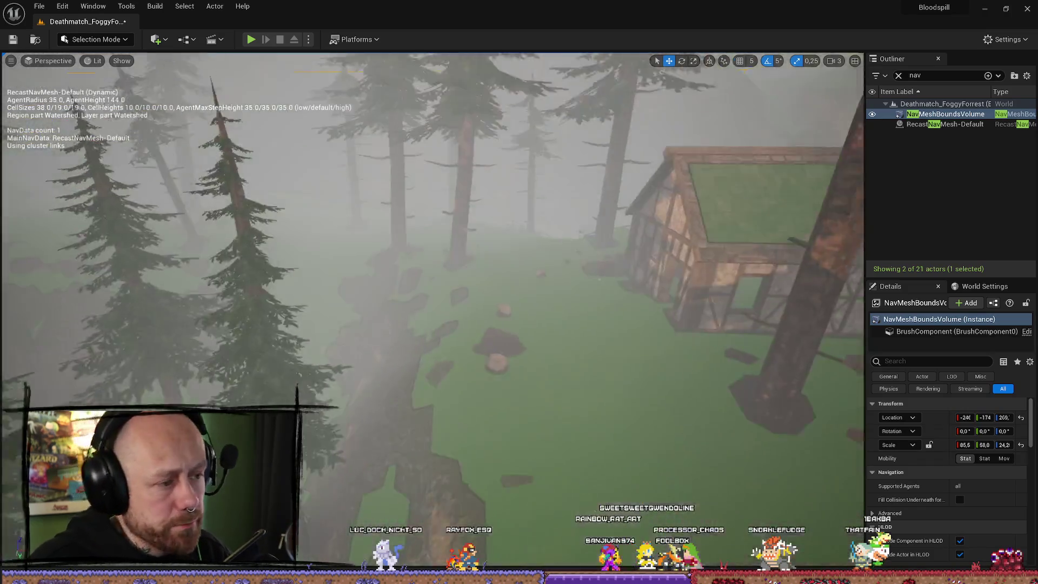
pyautogui.press('w')
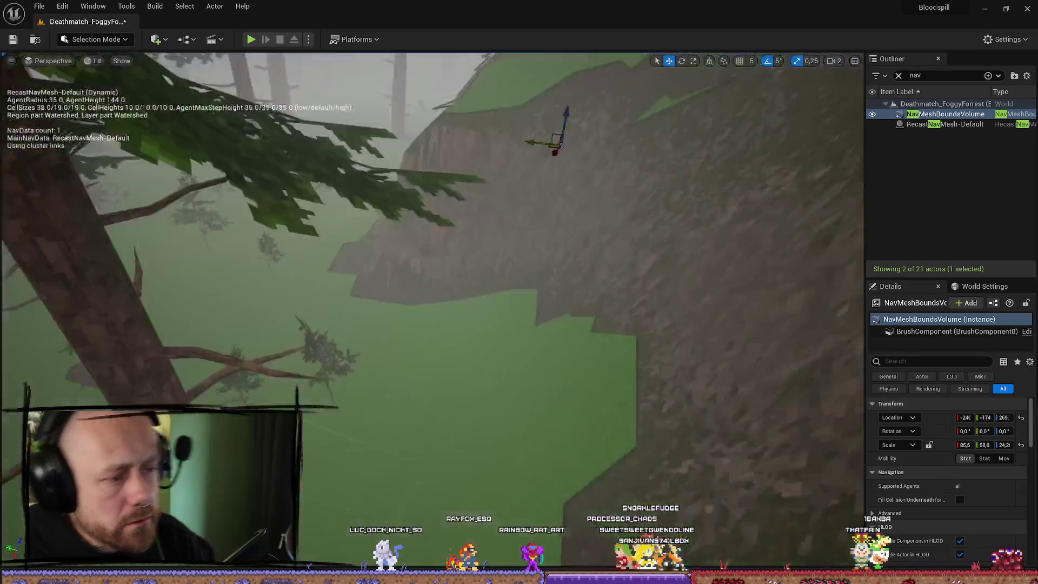
pyautogui.press('w')
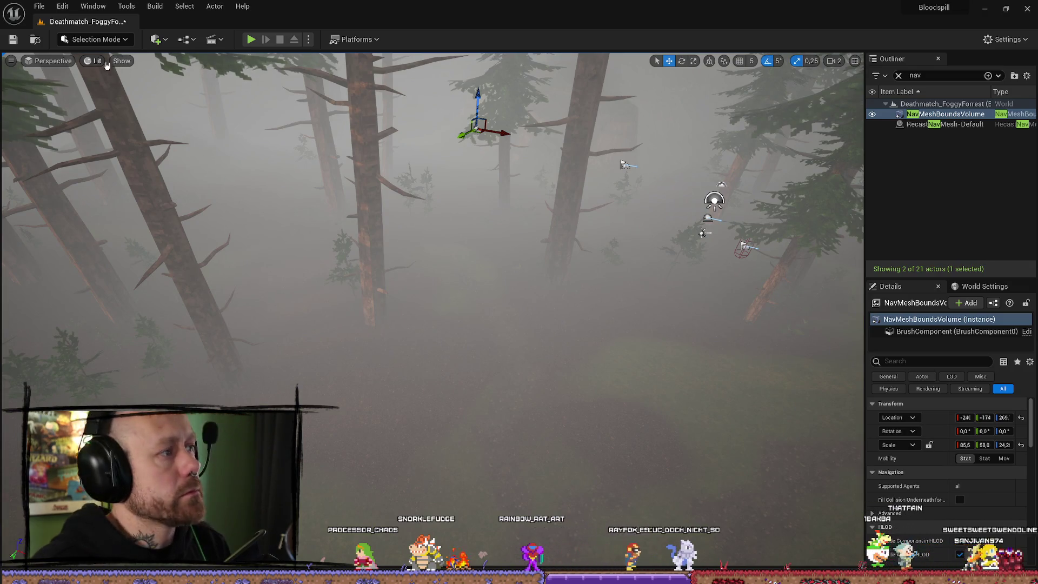
pyautogui.click(163, 47)
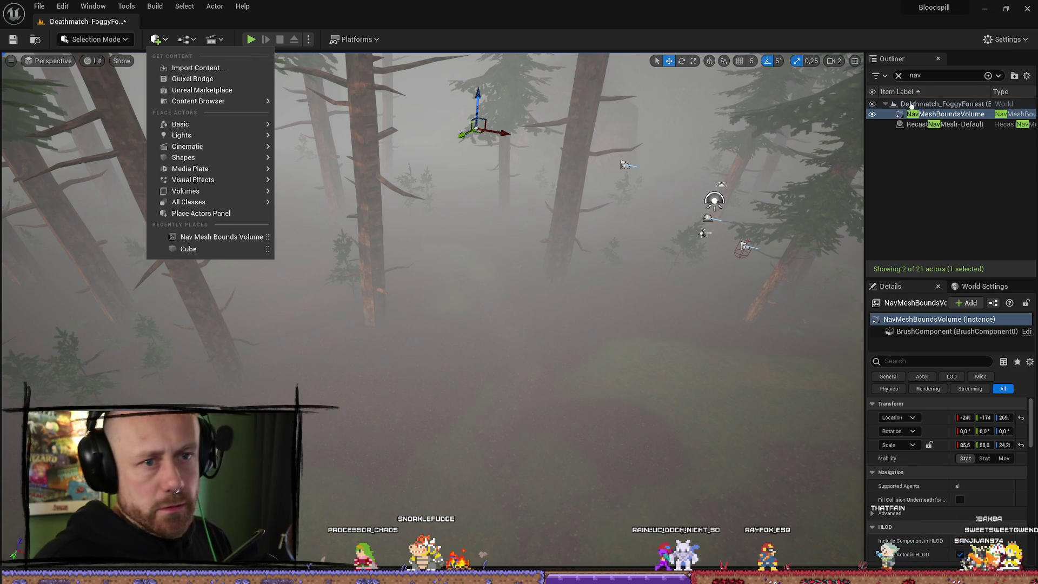
# Search the Outliner for 'player' and focus the view on BP_PlayerSpawn
pyautogui.click(938, 75)
pyautogui.click(901, 77)
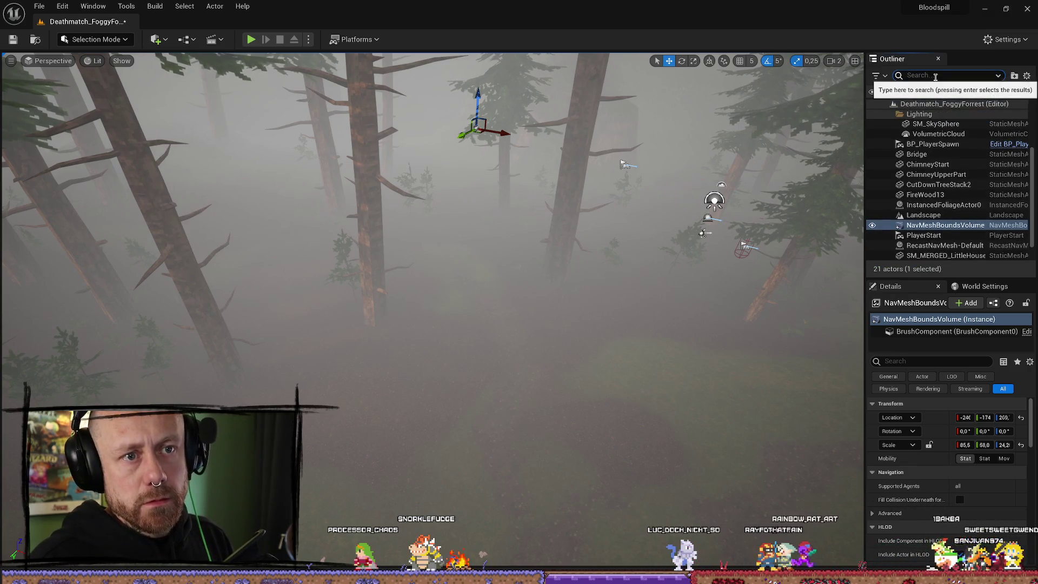
pyautogui.write('player')
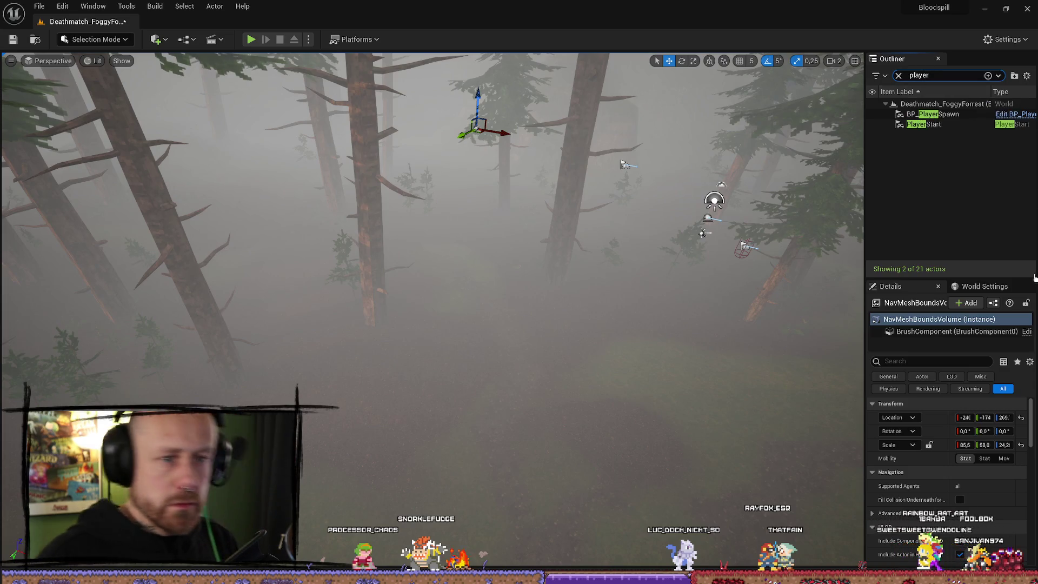
pyautogui.click(951, 126)
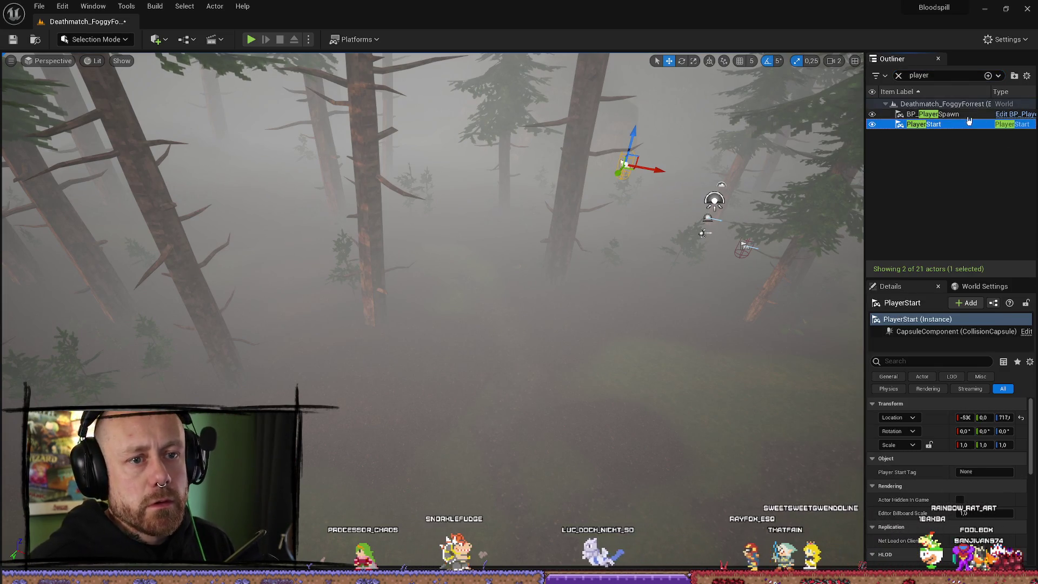
pyautogui.doubleClick(968, 115)
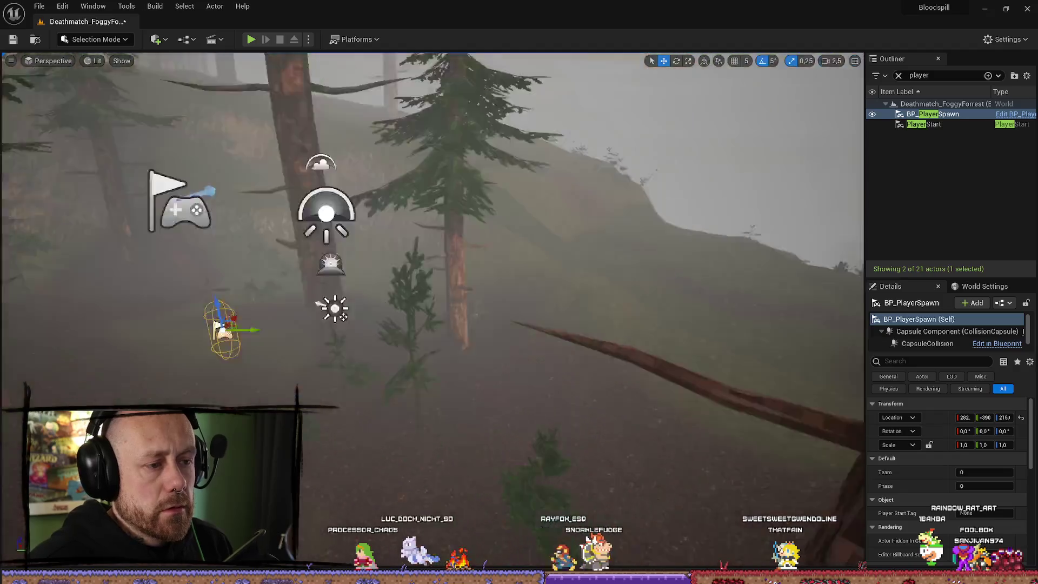
pyautogui.press('f')
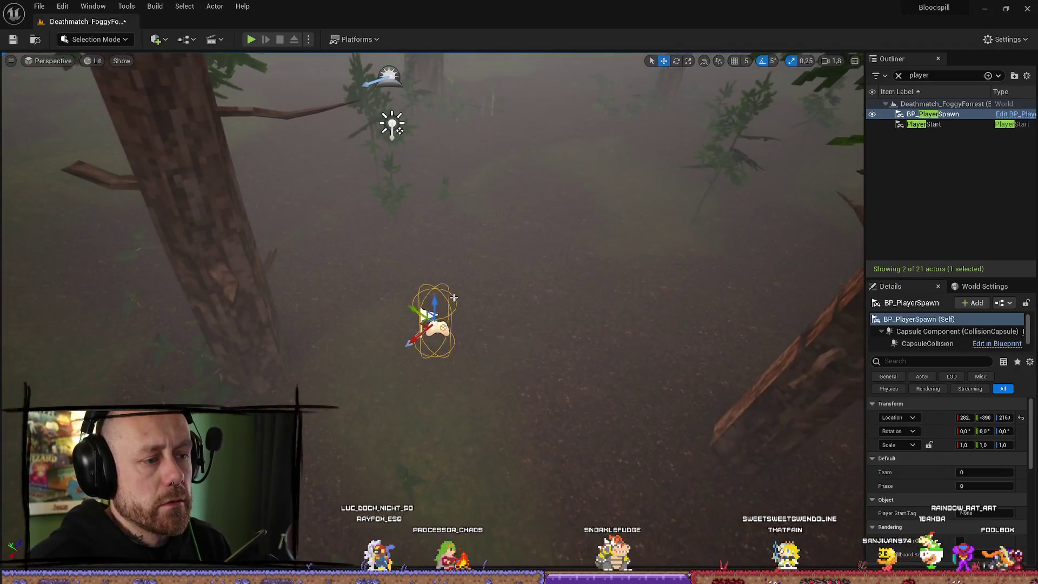
# Rotate BP_PlayerSpawn to a new facing and raise it slightly above the ground
pyautogui.press('e')
pyautogui.moveTo(453, 296); pyautogui.dragTo(394, 329)
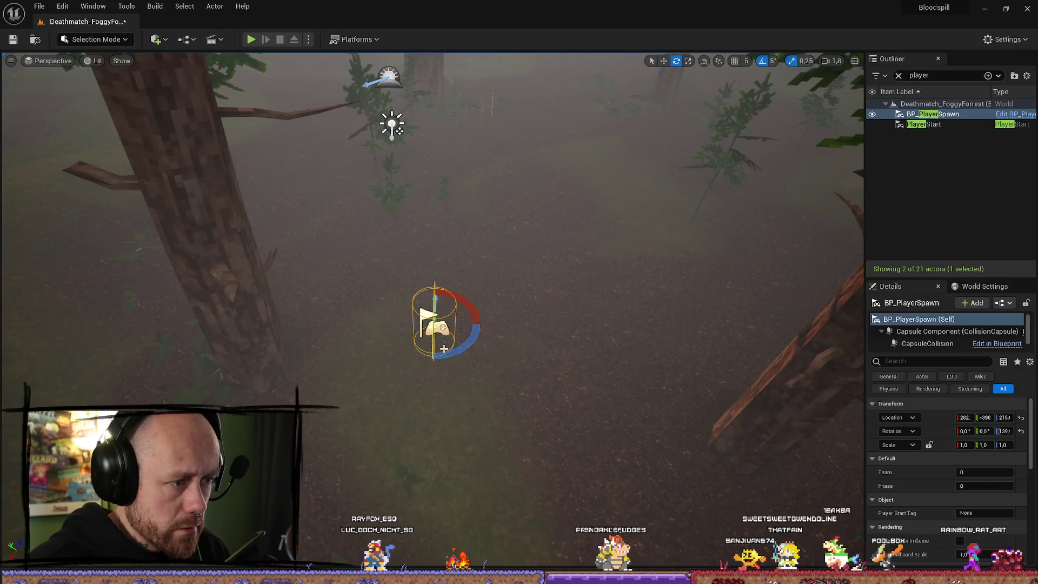
pyautogui.press('w')
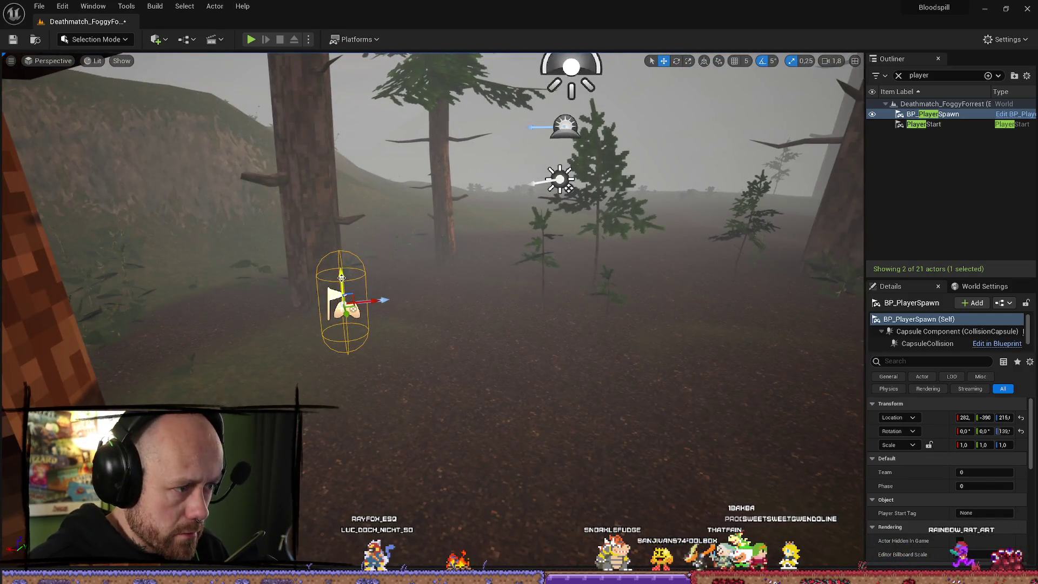
pyautogui.moveTo(351, 287); pyautogui.dragTo(354, 298)
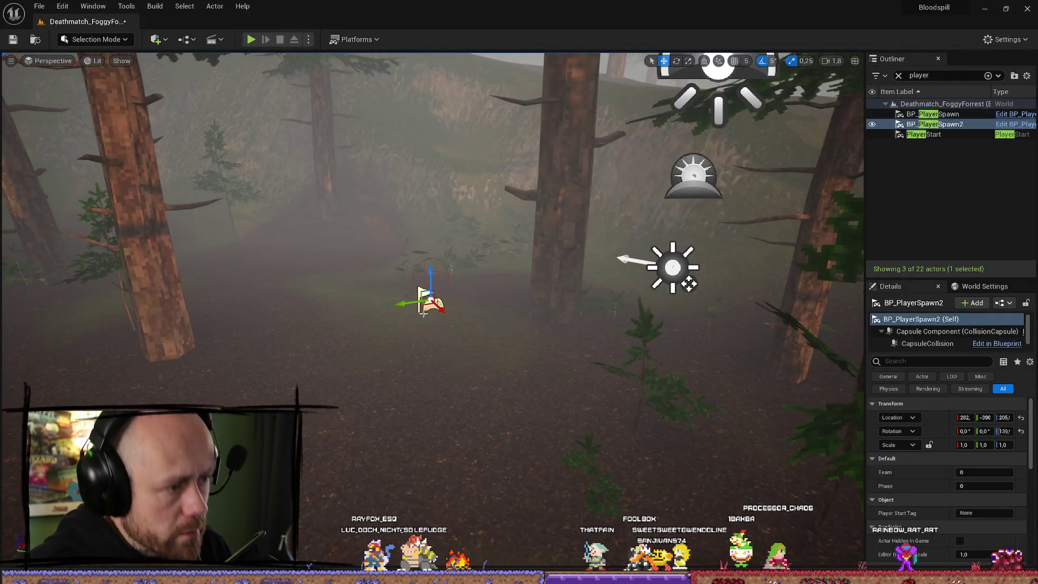
# Place BP_PlayerSpawn2 on the meadow beside the timber house
pyautogui.scroll(2, 441, 112)
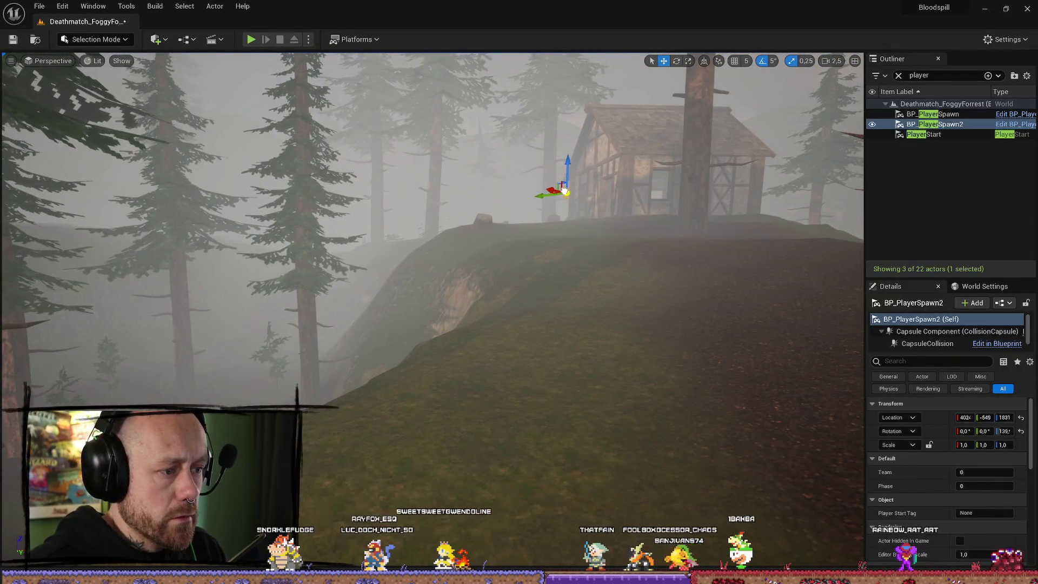
pyautogui.moveTo(564, 191)
pyautogui.mouseDown()
pyautogui.moveTo(546, 254)
pyautogui.moveTo(741, 349)
pyautogui.moveTo(379, 162)
pyautogui.moveTo(325, 122)
pyautogui.moveTo(431, 229)
pyautogui.mouseUp()
pyautogui.moveTo(352, 165)
pyautogui.mouseDown()
pyautogui.moveTo(632, 387)
pyautogui.moveTo(506, 305)
pyautogui.moveTo(468, 294)
pyautogui.mouseUp()
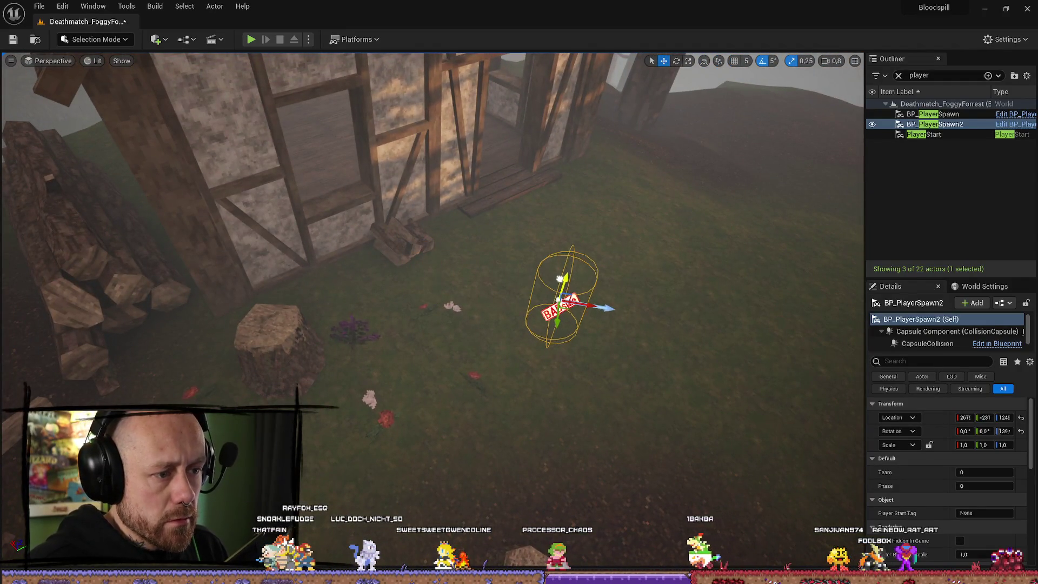
pyautogui.moveTo(571, 338)
pyautogui.mouseDown()
pyautogui.moveTo(411, 281)
pyautogui.moveTo(432, 324)
pyautogui.moveTo(583, 335)
pyautogui.mouseUp()
# Duplicate the spawn as BP_PlayerSpawn3 and move it onto the forest hilltop
pyautogui.hotkey('ctrl', 'd')
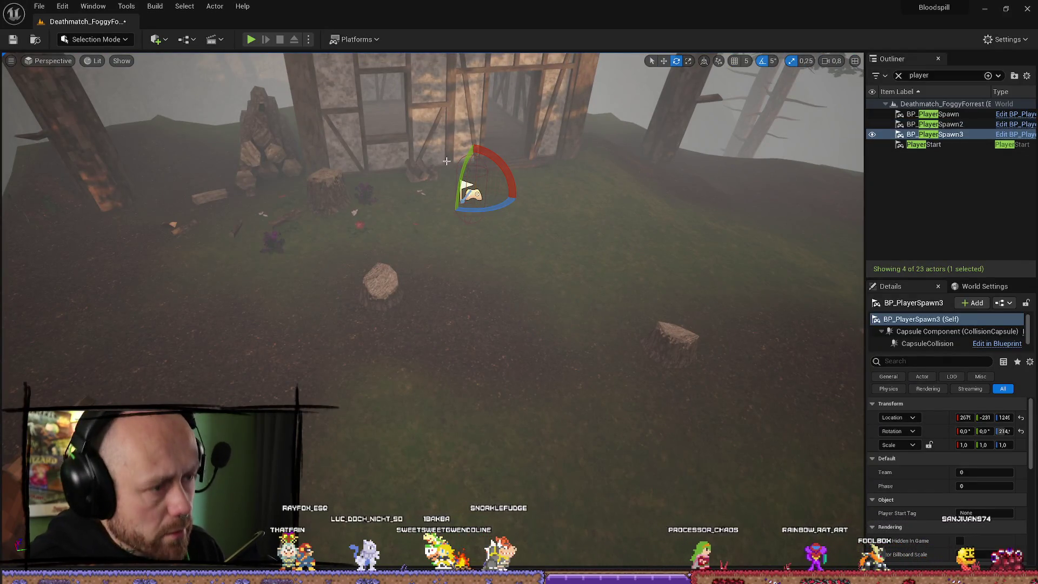
pyautogui.moveTo(513, 186)
pyautogui.mouseDown()
pyautogui.moveTo(487, 243)
pyautogui.moveTo(572, 211)
pyautogui.moveTo(555, 225)
pyautogui.moveTo(573, 194)
pyautogui.moveTo(570, 228)
pyautogui.moveTo(389, 293)
pyautogui.mouseUp()
pyautogui.press('w')
pyautogui.moveTo(593, 125)
pyautogui.mouseDown()
pyautogui.moveTo(450, 300)
pyautogui.moveTo(495, 316)
pyautogui.moveTo(437, 313)
pyautogui.mouseUp()
pyautogui.moveTo(540, 313); pyautogui.dragTo(546, 318)
pyautogui.scroll(1, 543, 315)
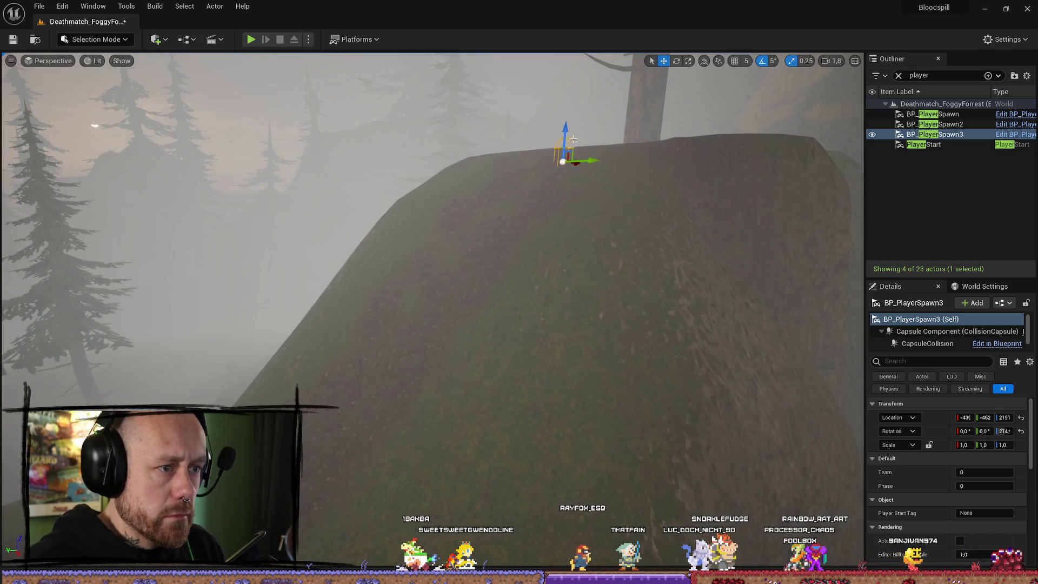
# Frame BP_PlayerSpawn3 and fine-tune its position and facing on the hilltop
pyautogui.press('f')
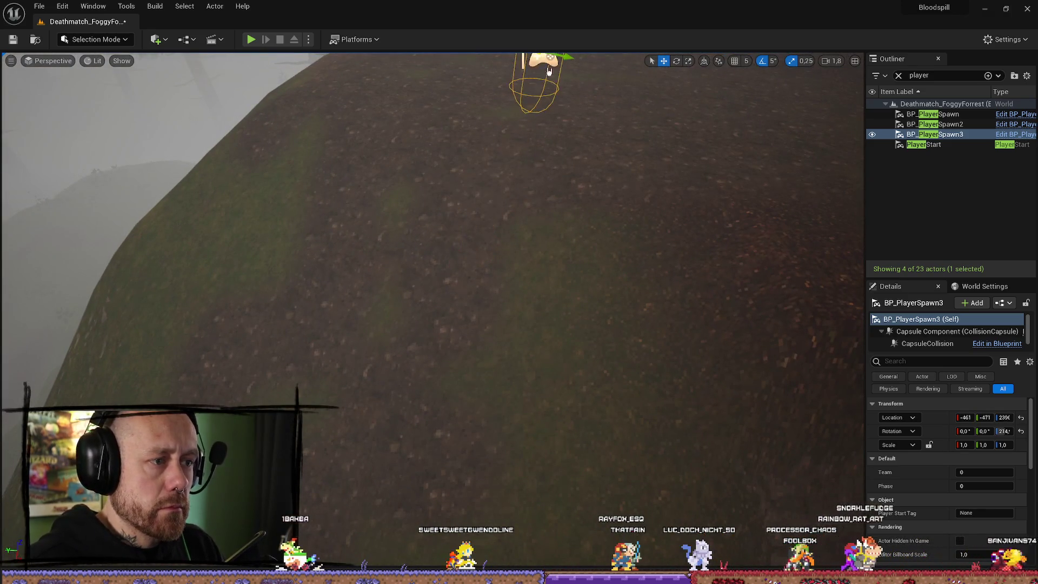
pyautogui.press('f')
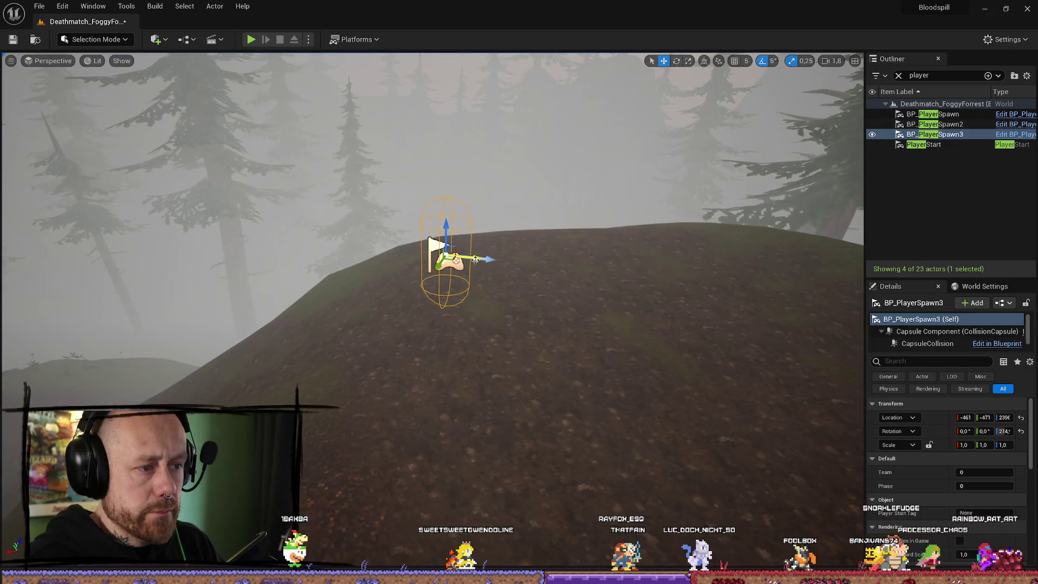
pyautogui.moveTo(475, 260)
pyautogui.mouseDown()
pyautogui.moveTo(695, 289)
pyautogui.moveTo(619, 297)
pyautogui.moveTo(588, 232)
pyautogui.mouseUp()
pyautogui.press('w')
pyautogui.press('f')
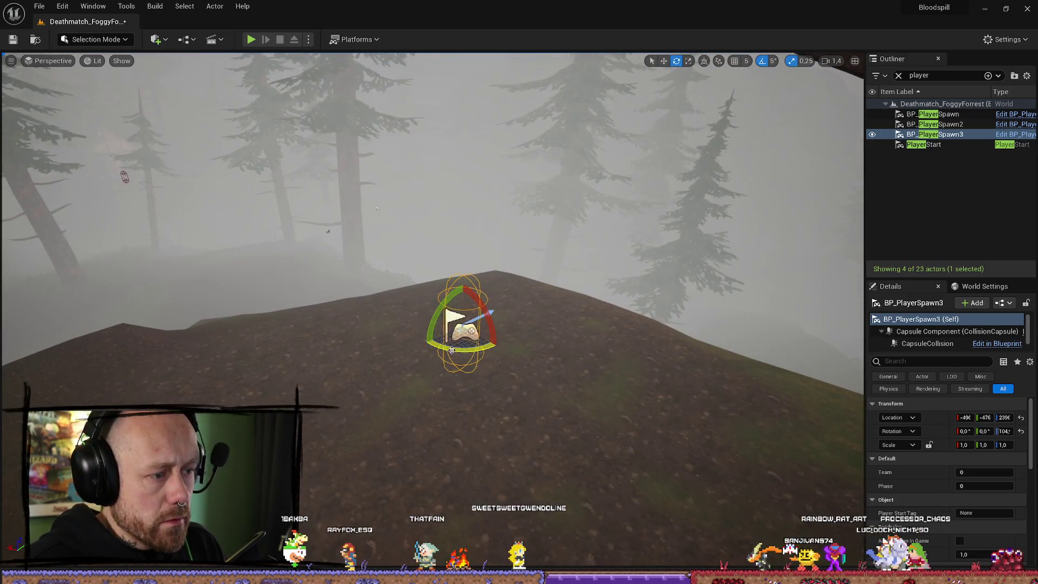
pyautogui.moveTo(485, 327); pyautogui.dragTo(481, 325)
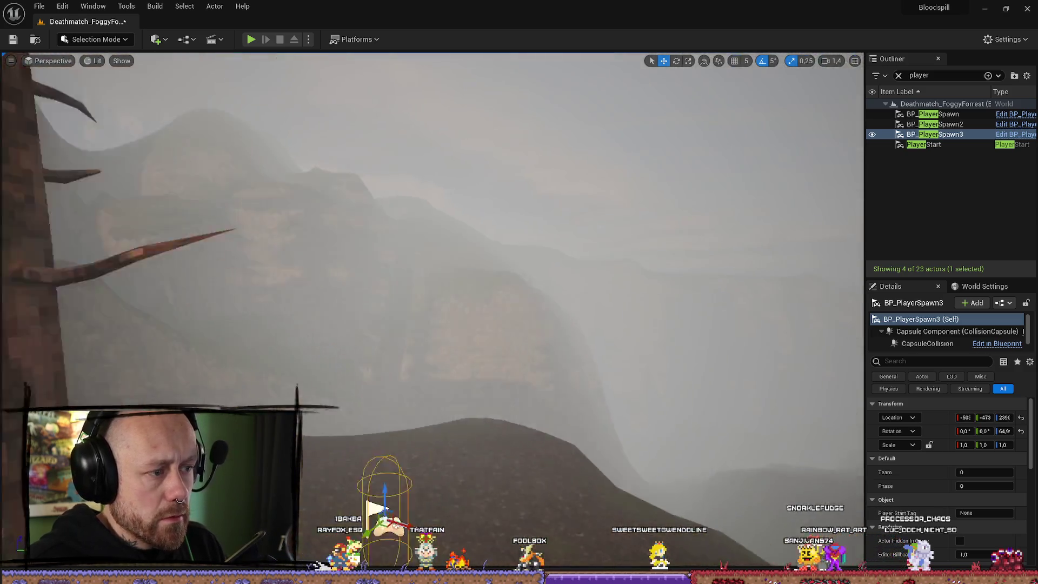
pyautogui.moveTo(577, 327); pyautogui.dragTo(577, 326)
# Duplicate the hilltop spawn as BP_PlayerSpawn4 and move it to a new spot
pyautogui.hotkey('ctrl', 'd')
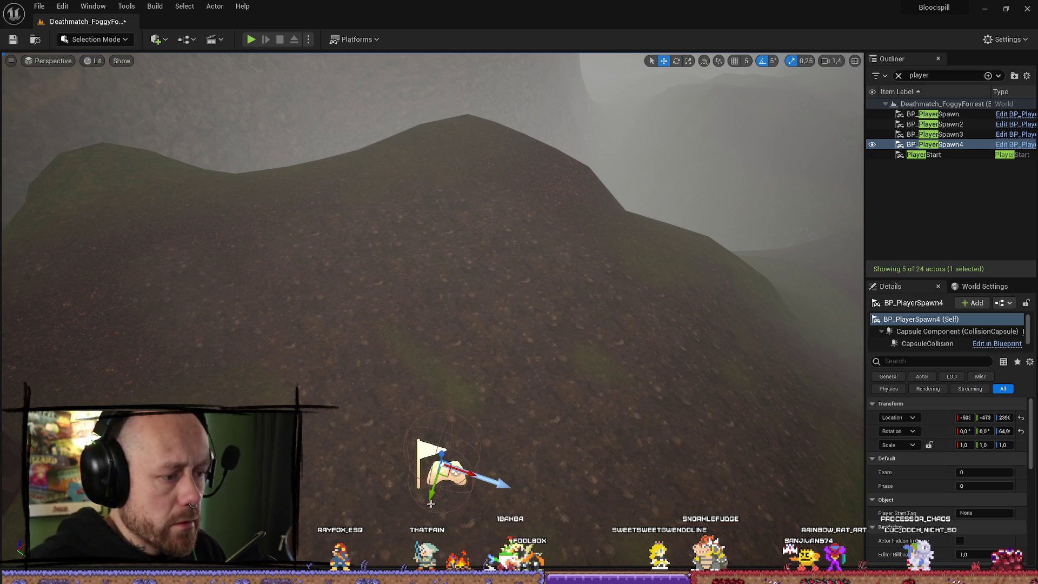
pyautogui.moveTo(696, 131); pyautogui.dragTo(544, 148)
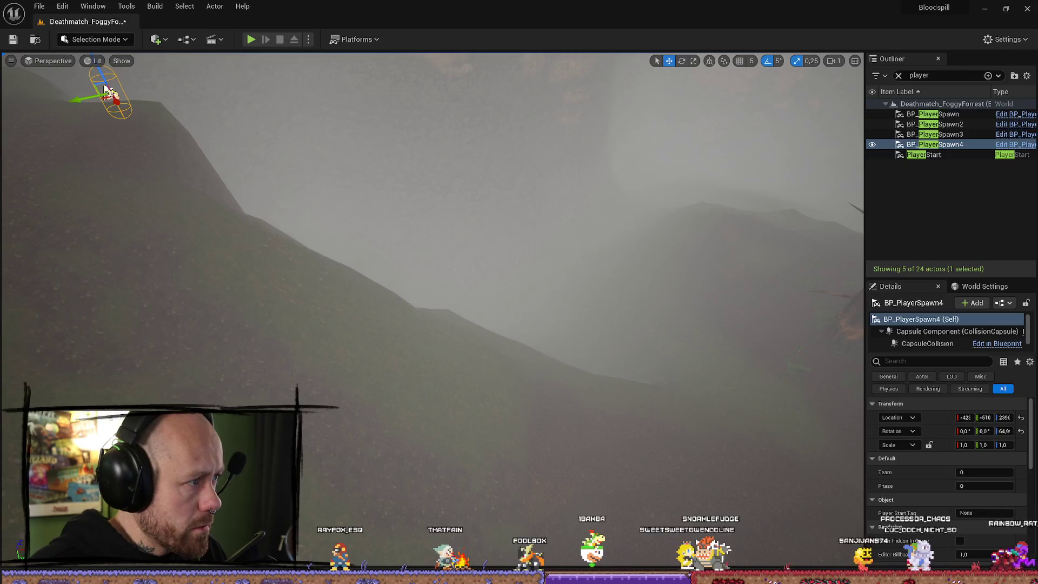
pyautogui.moveTo(682, 209)
pyautogui.mouseDown()
pyautogui.moveTo(481, 259)
pyautogui.moveTo(593, 335)
pyautogui.moveTo(278, 301)
pyautogui.moveTo(419, 298)
pyautogui.moveTo(411, 301)
pyautogui.moveTo(463, 331)
pyautogui.moveTo(635, 394)
pyautogui.moveTo(330, 303)
pyautogui.moveTo(351, 312)
pyautogui.mouseUp()
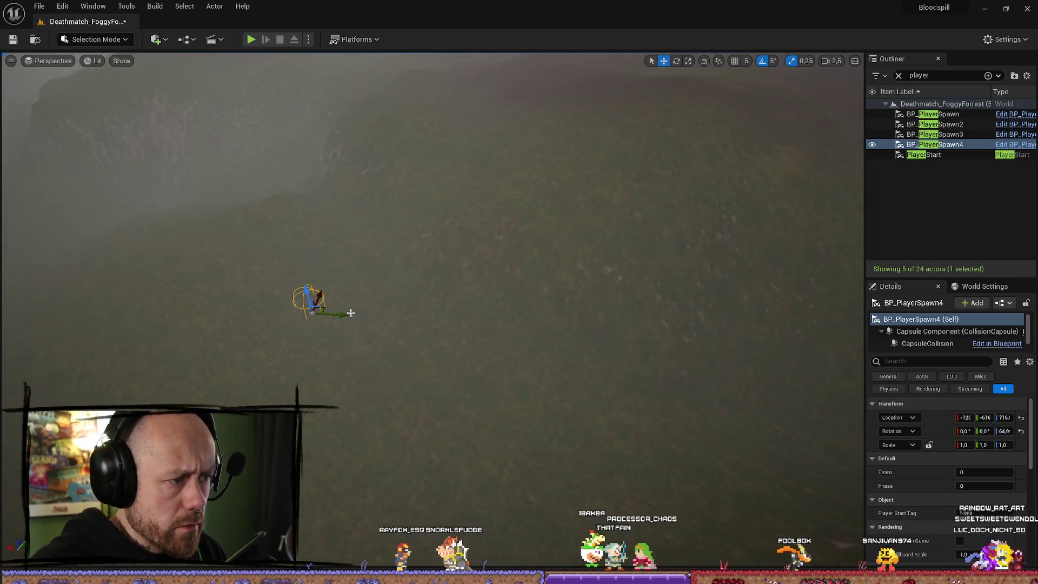
pyautogui.moveTo(223, 299)
pyautogui.mouseDown()
pyautogui.moveTo(638, 433)
pyautogui.moveTo(432, 308)
pyautogui.moveTo(438, 419)
pyautogui.moveTo(301, 325)
pyautogui.mouseUp()
pyautogui.click(450, 281)
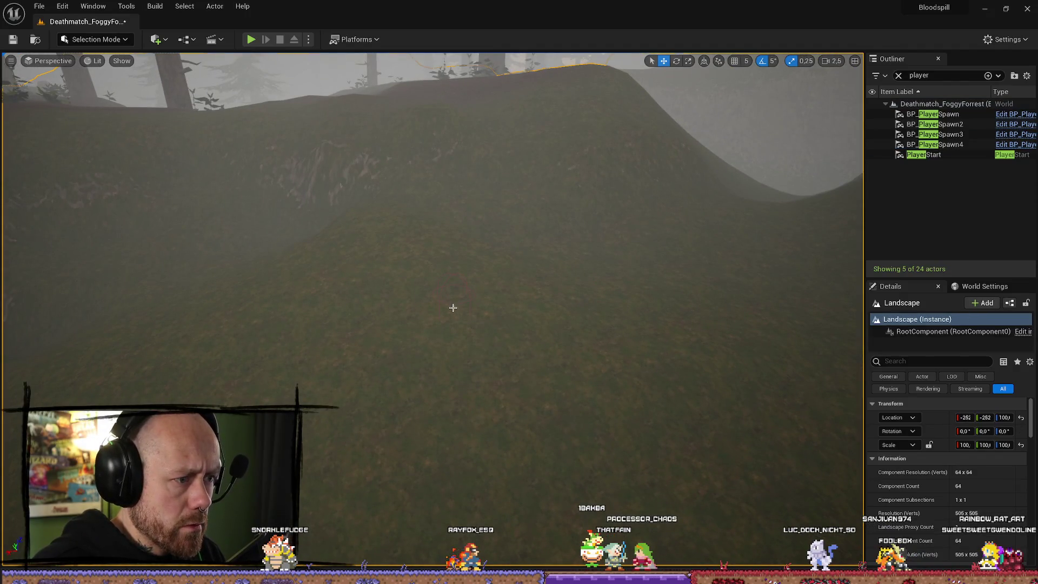
pyautogui.click(958, 146)
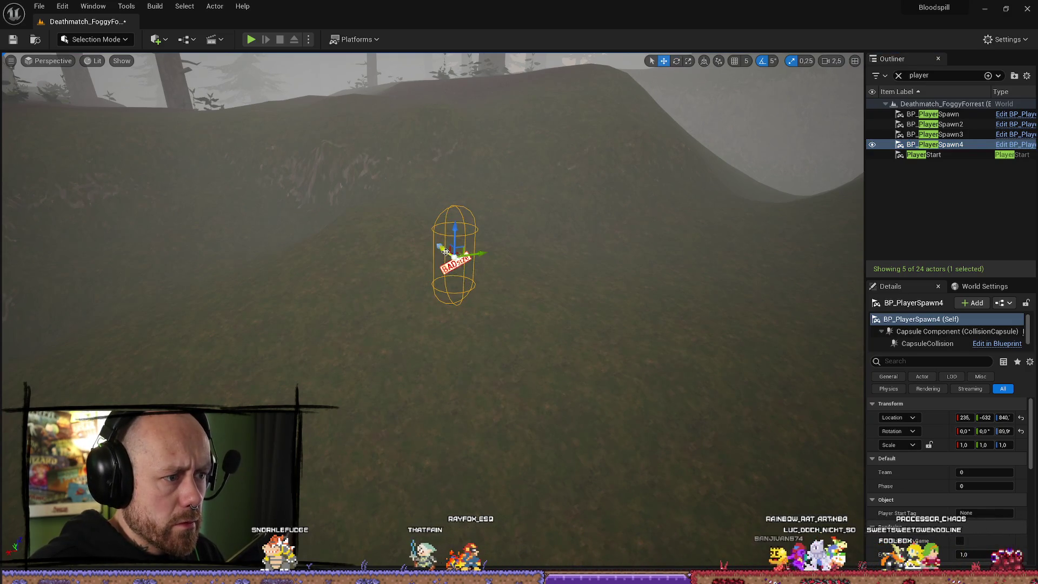
pyautogui.moveTo(481, 229)
pyautogui.mouseDown()
pyautogui.moveTo(858, 117)
pyautogui.moveTo(702, 205)
pyautogui.moveTo(430, 326)
pyautogui.moveTo(379, 378)
pyautogui.mouseUp()
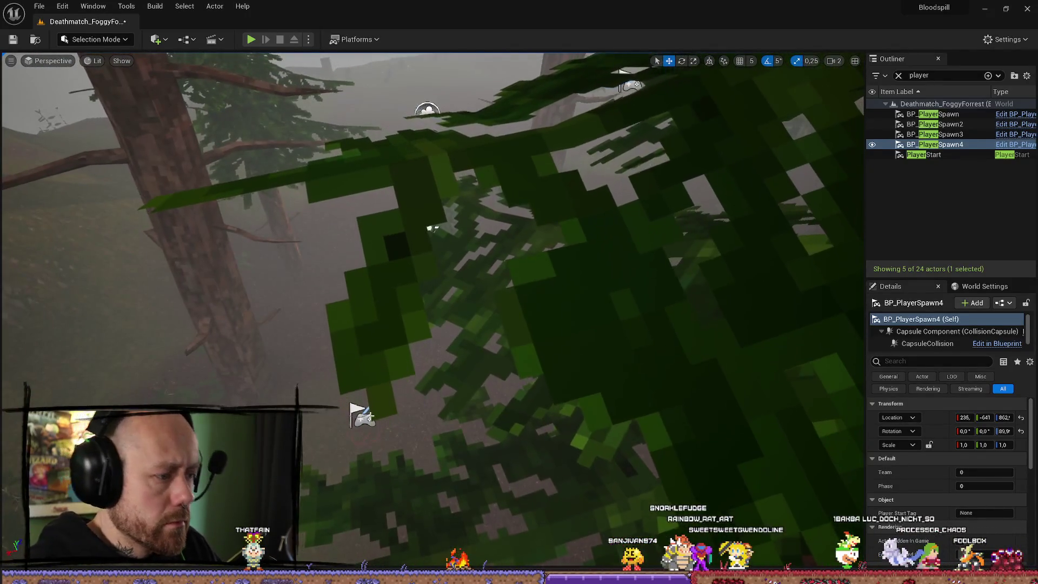
# Duplicate the spawn near the tree as BP_PlayerSpawn5 by the wooden bridge and turn it
pyautogui.click(361, 417)
pyautogui.hotkey('ctrl', 'd')
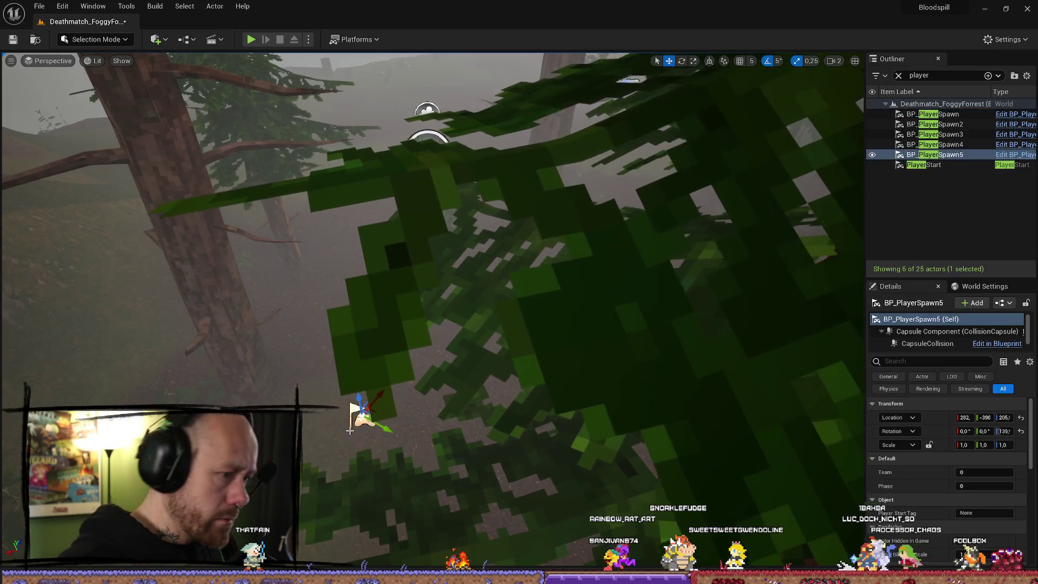
pyautogui.moveTo(429, 228); pyautogui.dragTo(593, 238)
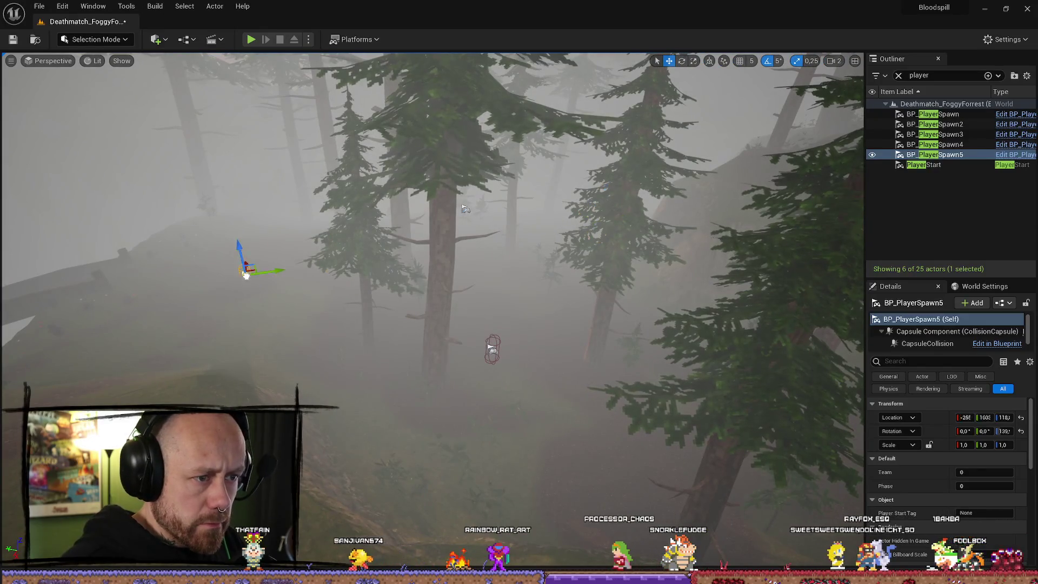
pyautogui.press('f')
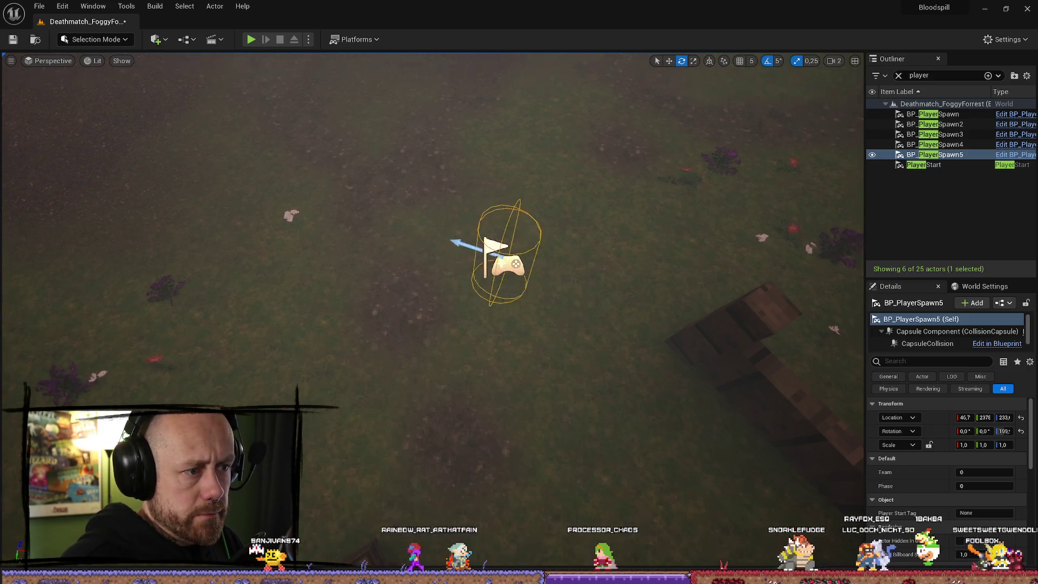
pyautogui.hotkey('ctrl', 'shift', 'p')
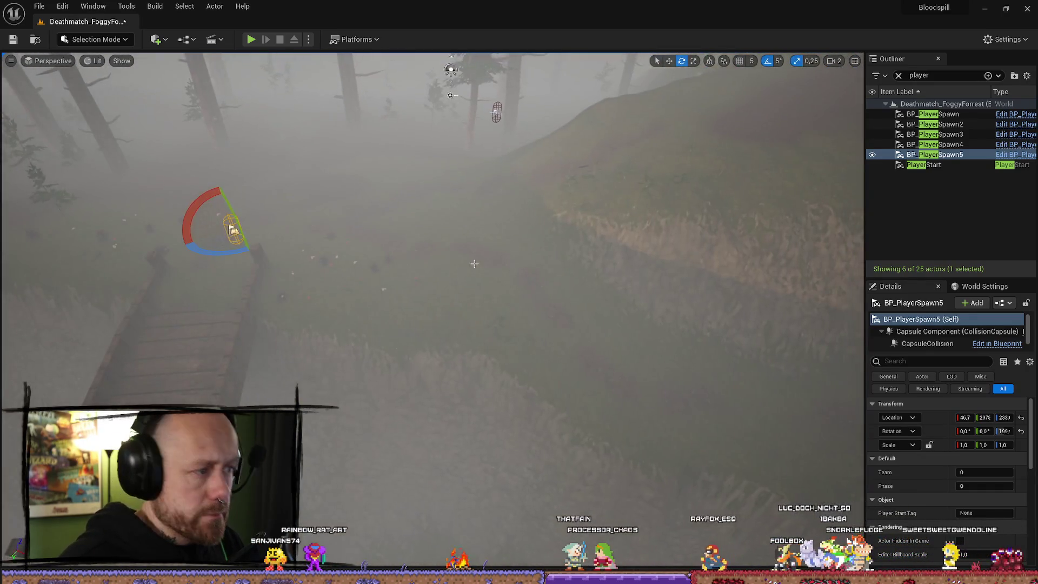
# Duplicate BP_PlayerSpawn6, move it among the tree trunks and drop it onto the ground
pyautogui.hotkey('ctrl', 'd')
pyautogui.moveTo(443, 304)
pyautogui.mouseDown()
pyautogui.moveTo(741, 382)
pyautogui.moveTo(382, 354)
pyautogui.moveTo(379, 366)
pyautogui.mouseUp()
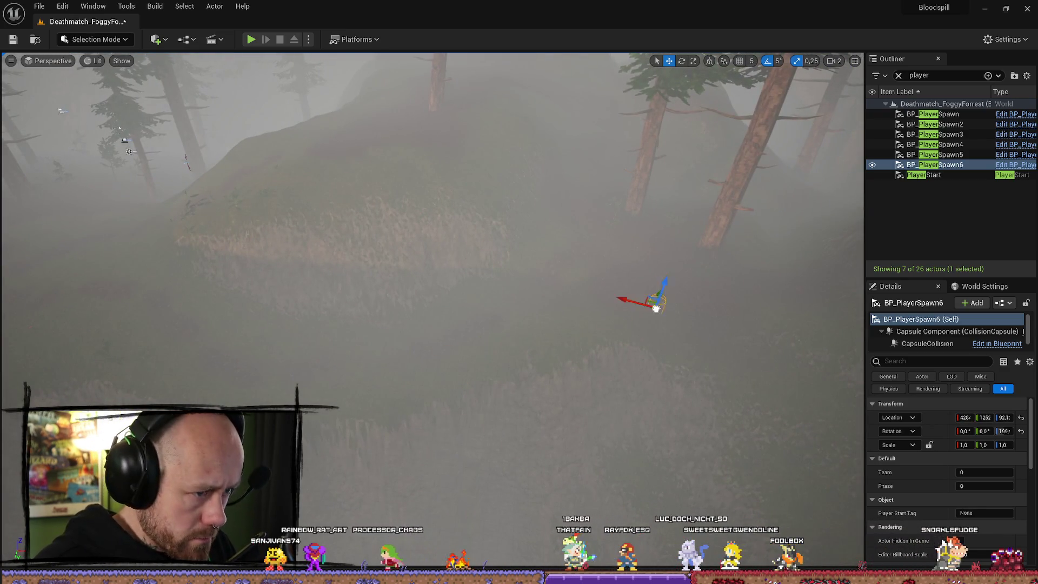
pyautogui.press('f')
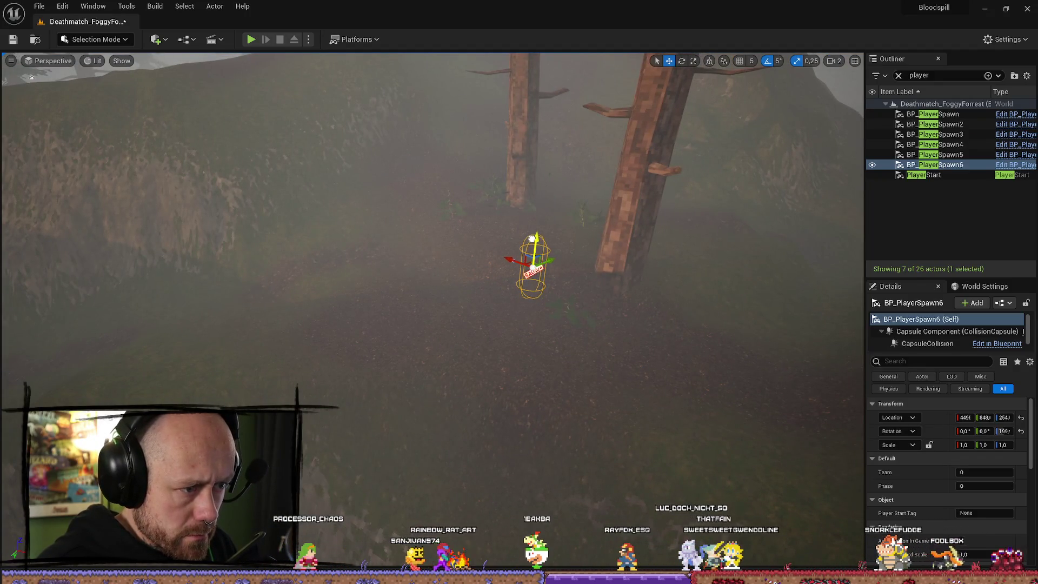
pyautogui.press('f')
pyautogui.moveTo(406, 282)
pyautogui.mouseDown()
pyautogui.moveTo(410, 259)
pyautogui.moveTo(364, 192)
pyautogui.moveTo(322, 354)
pyautogui.moveTo(322, 297)
pyautogui.mouseUp()
pyautogui.click(441, 408)
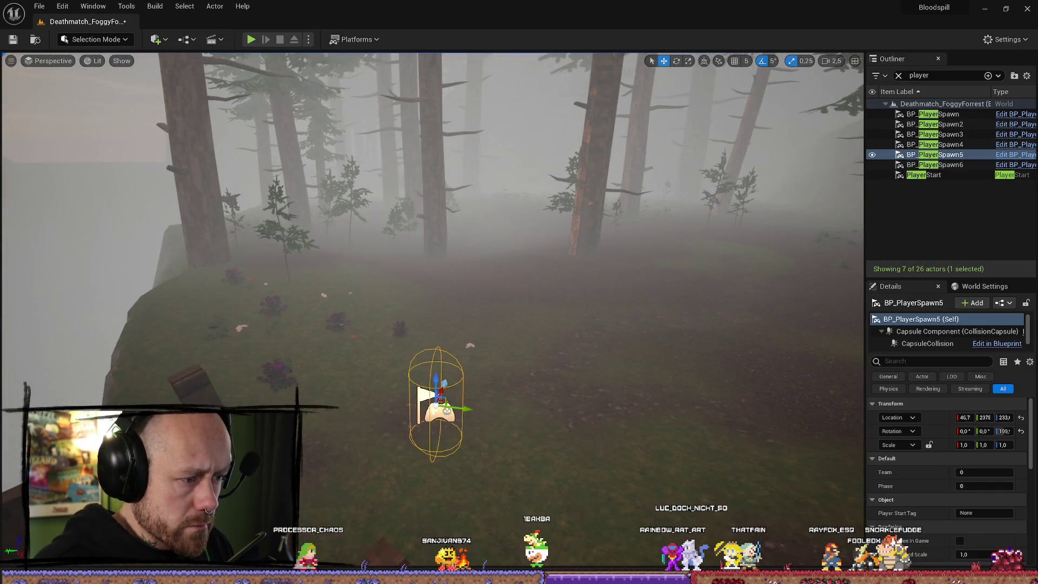
# Duplicate BP_PlayerSpawn7, undo a bad move, and reposition it among the trees
pyautogui.hotkey('ctrl', 'd')
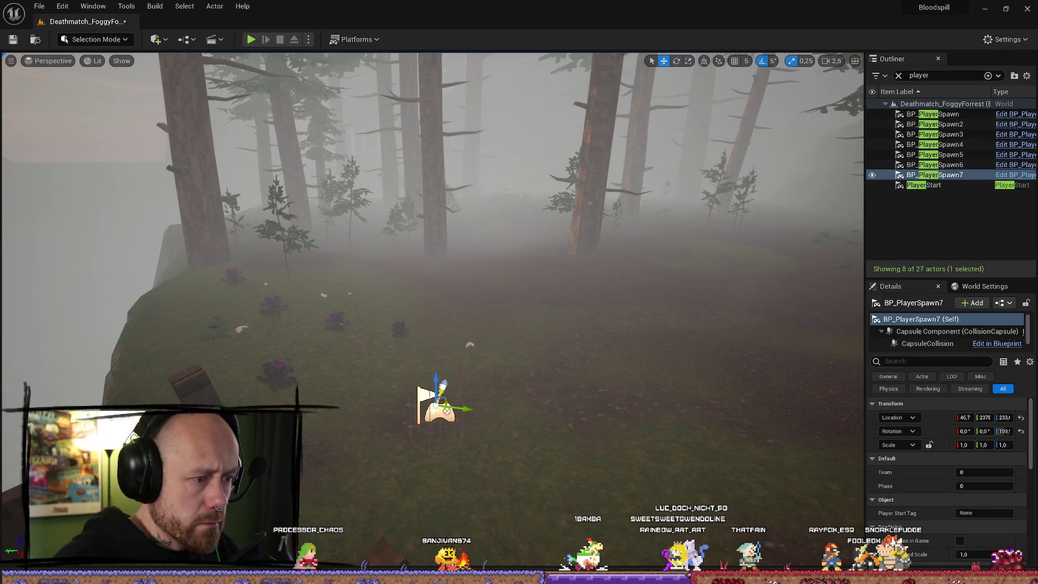
pyautogui.moveTo(480, 219)
pyautogui.mouseDown()
pyautogui.moveTo(480, 195)
pyautogui.moveTo(481, 233)
pyautogui.moveTo(476, 173)
pyautogui.mouseUp()
pyautogui.scroll(-1, 481, 194)
pyautogui.scroll(-1, 433, 270)
pyautogui.moveTo(454, 237)
pyautogui.mouseDown()
pyautogui.moveTo(290, 225)
pyautogui.moveTo(292, 236)
pyautogui.mouseUp()
pyautogui.hotkey('ctrl', 'z')
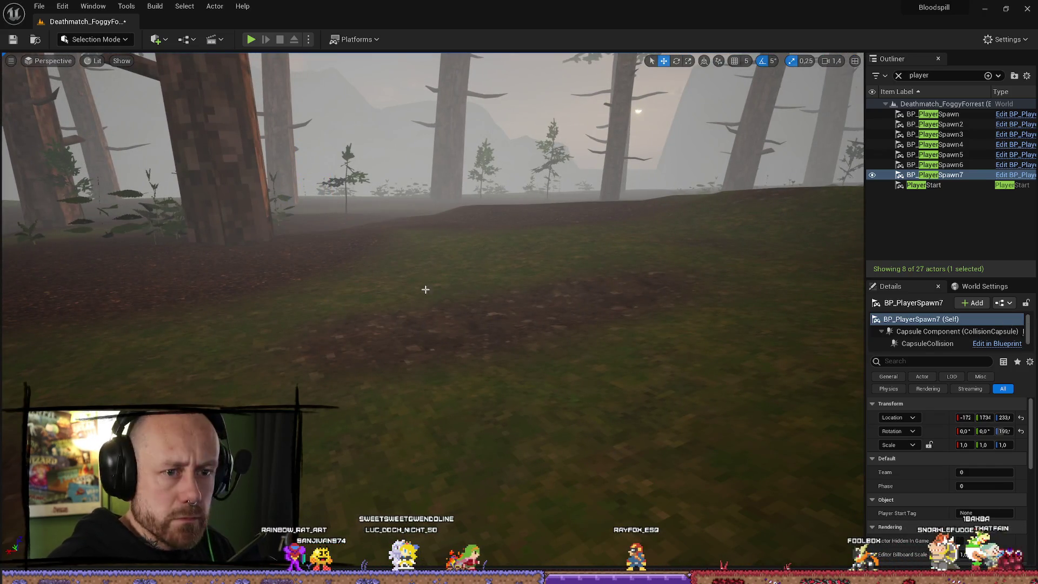
pyautogui.moveTo(425, 289)
pyautogui.mouseDown()
pyautogui.moveTo(182, 233)
pyautogui.moveTo(207, 317)
pyautogui.mouseUp()
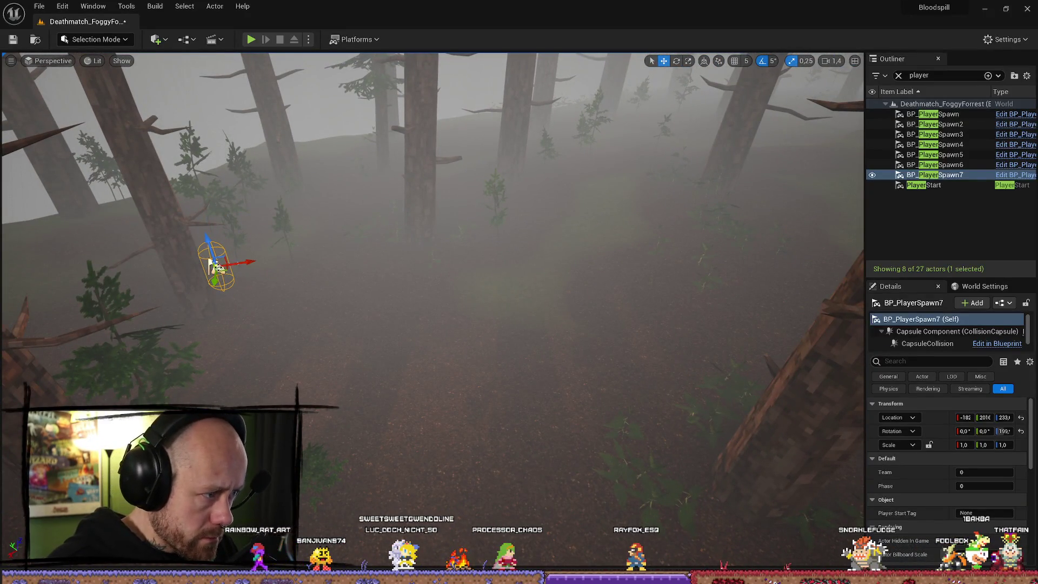
pyautogui.moveTo(613, 145); pyautogui.dragTo(583, 177)
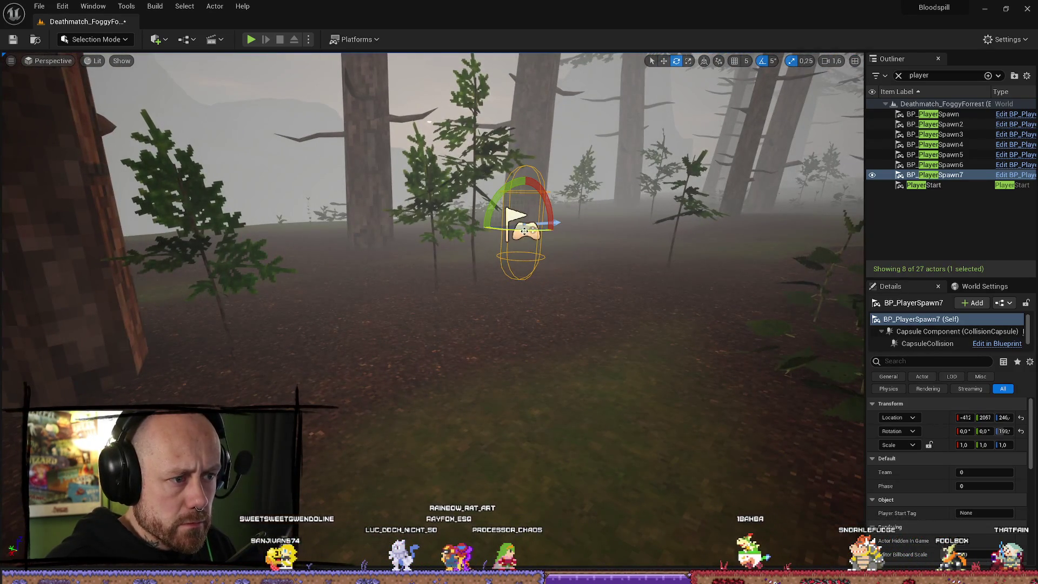
pyautogui.moveTo(529, 226); pyautogui.dragTo(529, 226)
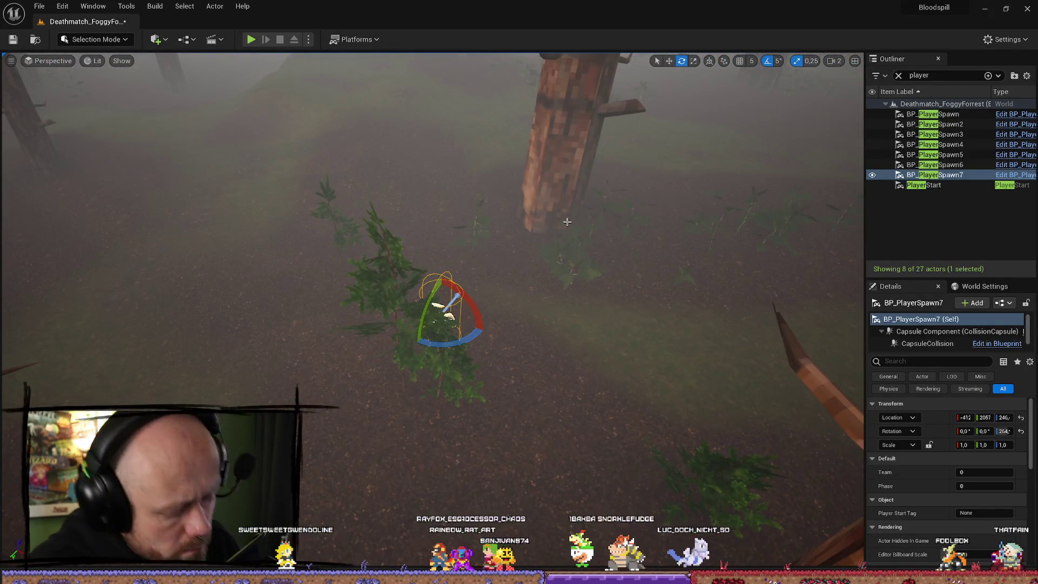
# Duplicate BP_PlayerSpawn8 and BP_PlayerSpawn9 and move each to new forest spots
pyautogui.hotkey('ctrl', 'd')
pyautogui.press('w')
pyautogui.moveTo(369, 332); pyautogui.dragTo(369, 332)
pyautogui.moveTo(449, 399)
pyautogui.mouseDown()
pyautogui.moveTo(359, 276)
pyautogui.moveTo(222, 158)
pyautogui.moveTo(398, 233)
pyautogui.moveTo(325, 441)
pyautogui.moveTo(290, 239)
pyautogui.moveTo(504, 381)
pyautogui.moveTo(393, 352)
pyautogui.moveTo(408, 351)
pyautogui.moveTo(414, 395)
pyautogui.mouseUp()
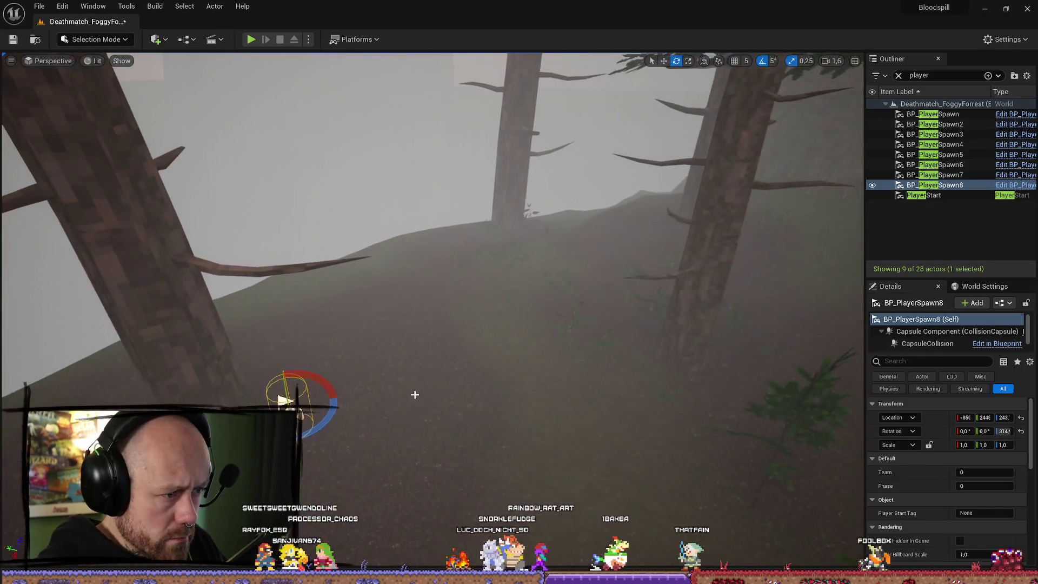
pyautogui.hotkey('ctrl', 'd')
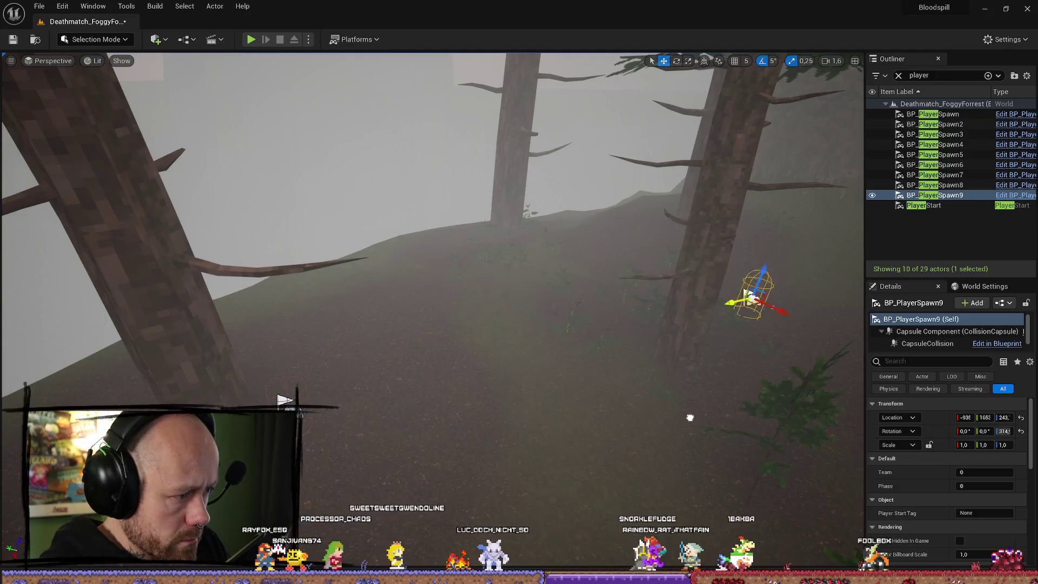
pyautogui.moveTo(699, 420)
pyautogui.mouseDown()
pyautogui.moveTo(578, 357)
pyautogui.moveTo(504, 307)
pyautogui.moveTo(519, 292)
pyautogui.moveTo(493, 282)
pyautogui.moveTo(732, 370)
pyautogui.moveTo(753, 394)
pyautogui.moveTo(621, 379)
pyautogui.moveTo(702, 373)
pyautogui.mouseUp()
pyautogui.press('w')
pyautogui.moveTo(563, 278)
pyautogui.mouseDown()
pyautogui.moveTo(595, 286)
pyautogui.moveTo(564, 277)
pyautogui.mouseUp()
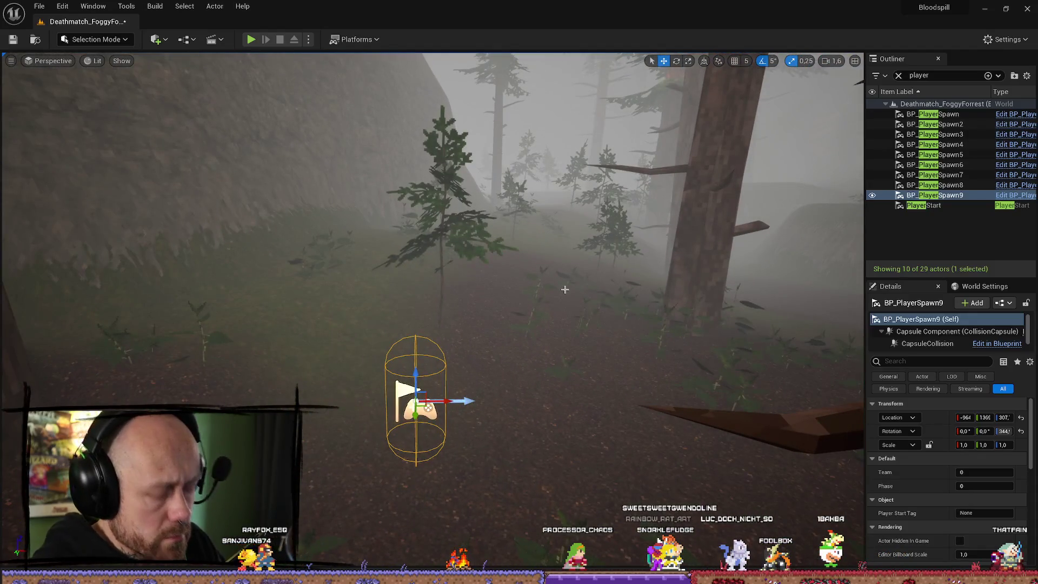
# Place BP_PlayerSpawn10 far along the Y axis and rotate BP_PlayerSpawn11 to a new facing
pyautogui.hotkey('ctrl', 'w')
pyautogui.moveTo(497, 354); pyautogui.dragTo(531, 262)
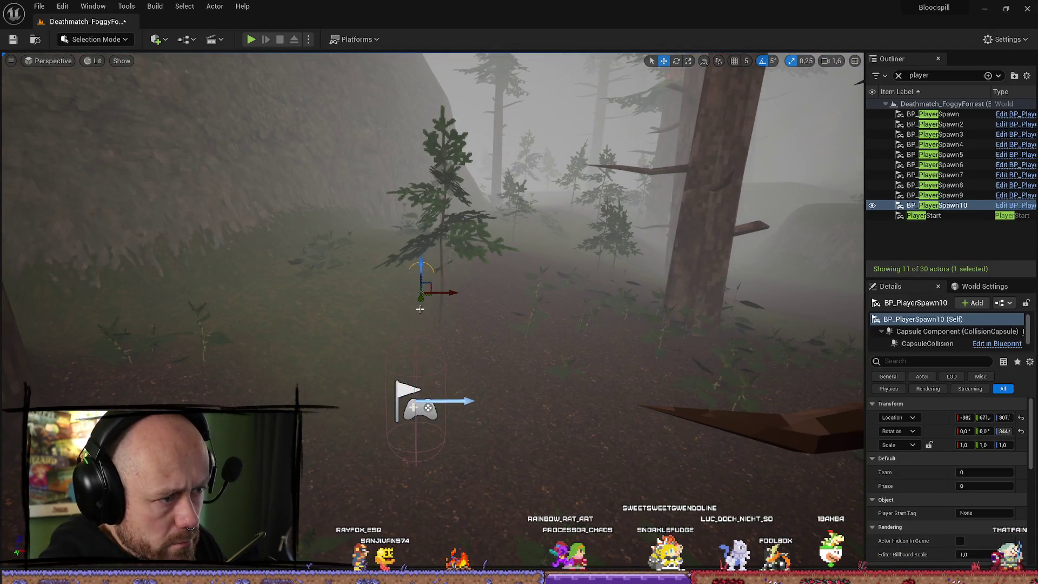
pyautogui.moveTo(537, 219)
pyautogui.mouseDown()
pyautogui.moveTo(522, 348)
pyautogui.moveTo(460, 324)
pyautogui.moveTo(389, 371)
pyautogui.moveTo(390, 311)
pyautogui.moveTo(378, 294)
pyautogui.moveTo(422, 299)
pyautogui.moveTo(419, 398)
pyautogui.moveTo(432, 378)
pyautogui.moveTo(466, 481)
pyautogui.moveTo(428, 382)
pyautogui.moveTo(440, 347)
pyautogui.moveTo(562, 185)
pyautogui.moveTo(660, 157)
pyautogui.mouseUp()
pyautogui.press('f')
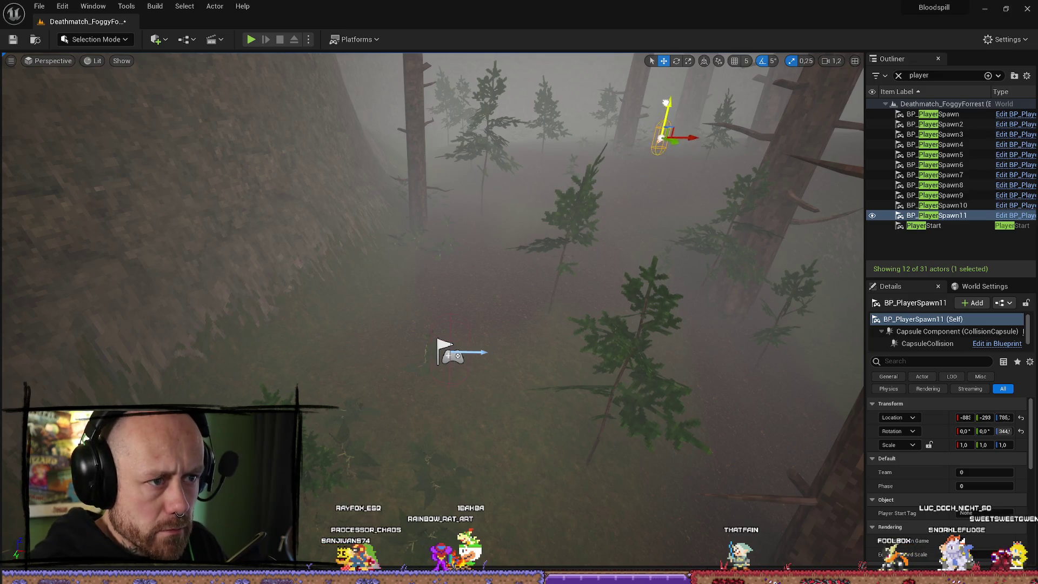
pyautogui.moveTo(665, 151)
pyautogui.mouseDown()
pyautogui.moveTo(595, 270)
pyautogui.moveTo(598, 299)
pyautogui.mouseUp()
pyautogui.press('e')
pyautogui.moveTo(484, 345)
pyautogui.mouseDown()
pyautogui.moveTo(508, 342)
pyautogui.moveTo(500, 346)
pyautogui.mouseUp()
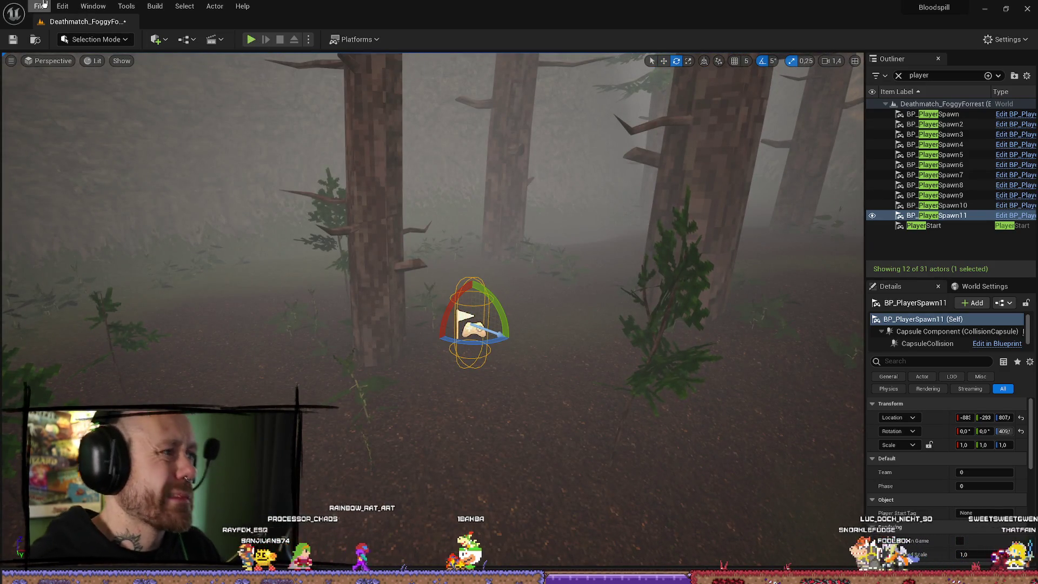
# Save all changes to the level with File > Save All
pyautogui.click(42, 6)
pyautogui.click(59, 144)
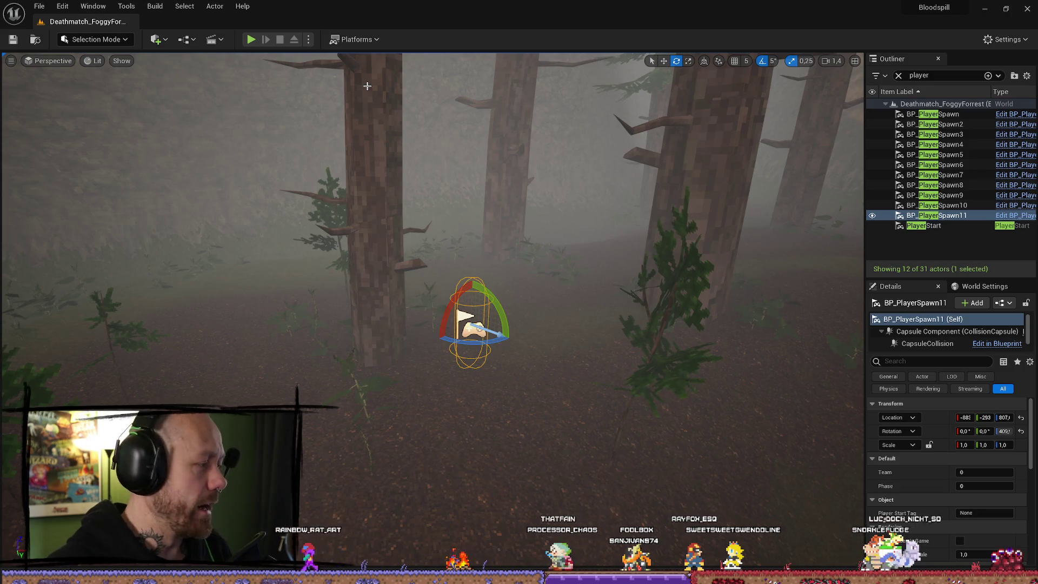
pyautogui.moveTo(626, 225)
pyautogui.mouseDown()
pyautogui.moveTo(651, 214)
pyautogui.moveTo(308, 186)
pyautogui.moveTo(422, 251)
pyautogui.mouseUp()
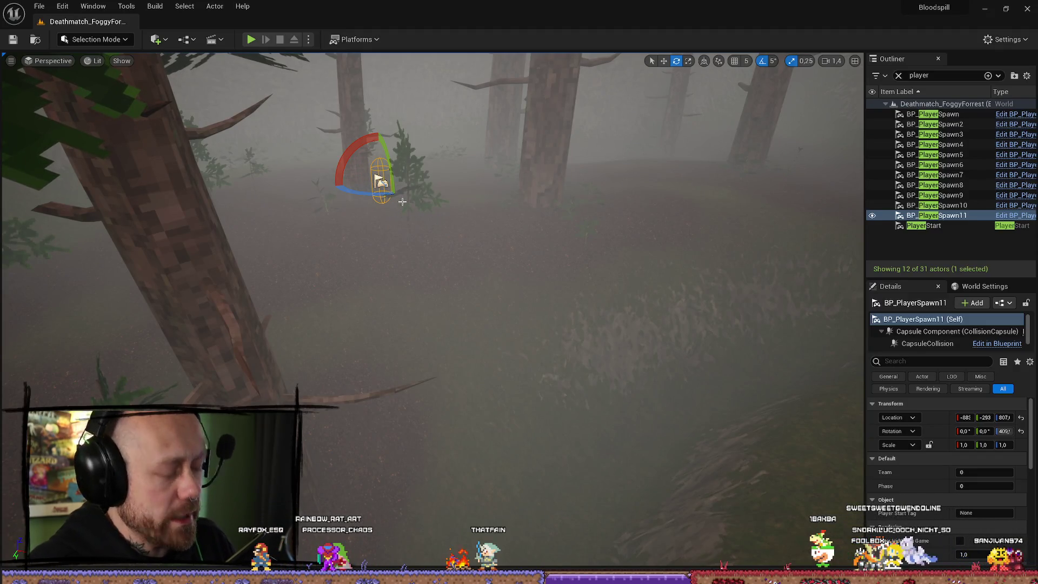
# Duplicate the spawn as BP_PlayerSpawn12, move it on the foggy hillside and rotate it
pyautogui.hotkey('ctrl', 'd')
pyautogui.moveTo(674, 349)
pyautogui.mouseDown()
pyautogui.moveTo(779, 423)
pyautogui.moveTo(703, 378)
pyautogui.moveTo(540, 325)
pyautogui.moveTo(796, 425)
pyautogui.mouseUp()
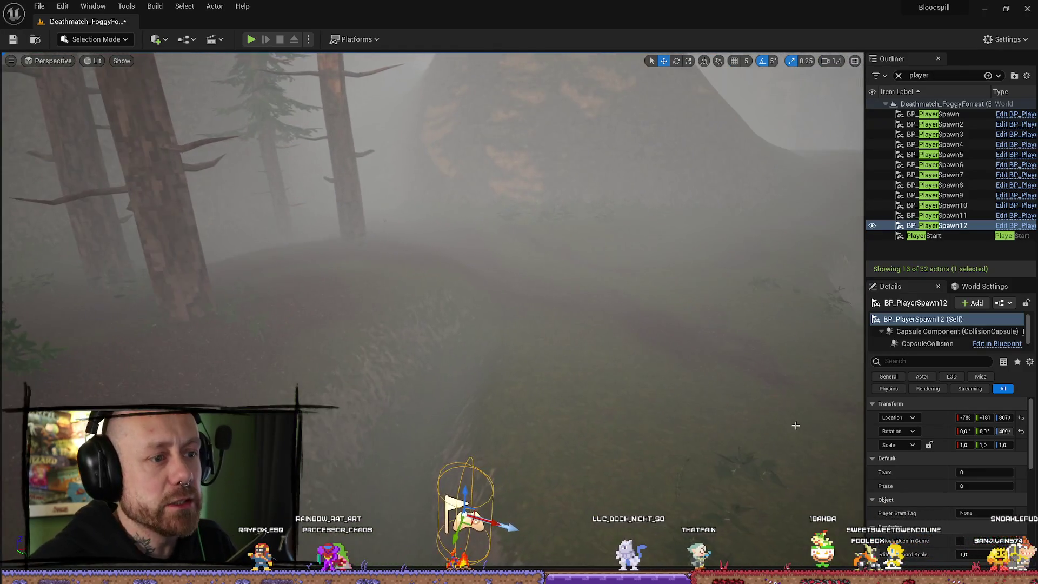
pyautogui.moveTo(680, 390); pyautogui.dragTo(602, 381)
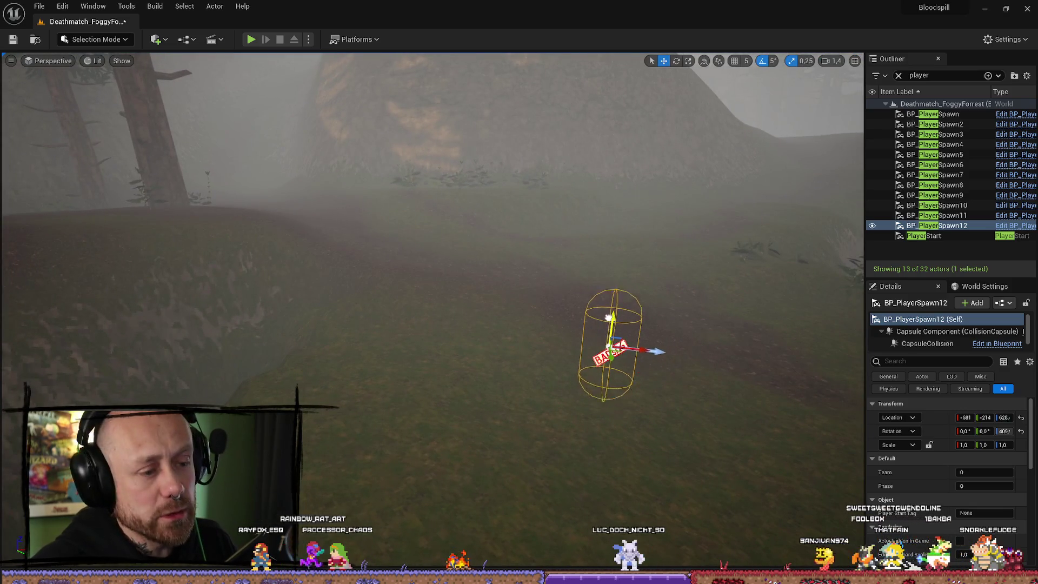
pyautogui.press('e')
pyautogui.moveTo(621, 324)
pyautogui.mouseDown()
pyautogui.moveTo(670, 355)
pyautogui.moveTo(648, 357)
pyautogui.moveTo(595, 243)
pyautogui.mouseUp()
pyautogui.moveTo(432, 298)
pyautogui.mouseDown()
pyautogui.moveTo(411, 308)
pyautogui.moveTo(427, 281)
pyautogui.mouseUp()
pyautogui.moveTo(618, 359)
pyautogui.mouseDown()
pyautogui.moveTo(606, 368)
pyautogui.moveTo(617, 358)
pyautogui.mouseUp()
# Place and rotate BP_PlayerSpawn13 on the grassy hill, then save the level
pyautogui.hotkey('ctrl', 'd')
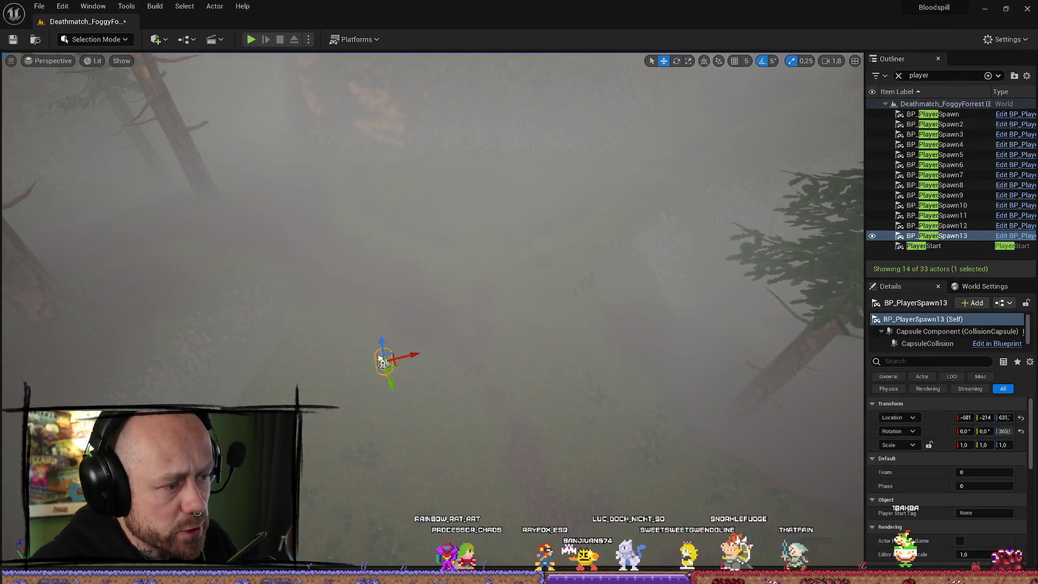
pyautogui.moveTo(514, 369); pyautogui.dragTo(514, 369)
pyautogui.moveTo(500, 217)
pyautogui.mouseDown()
pyautogui.moveTo(539, 233)
pyautogui.moveTo(448, 299)
pyautogui.mouseUp()
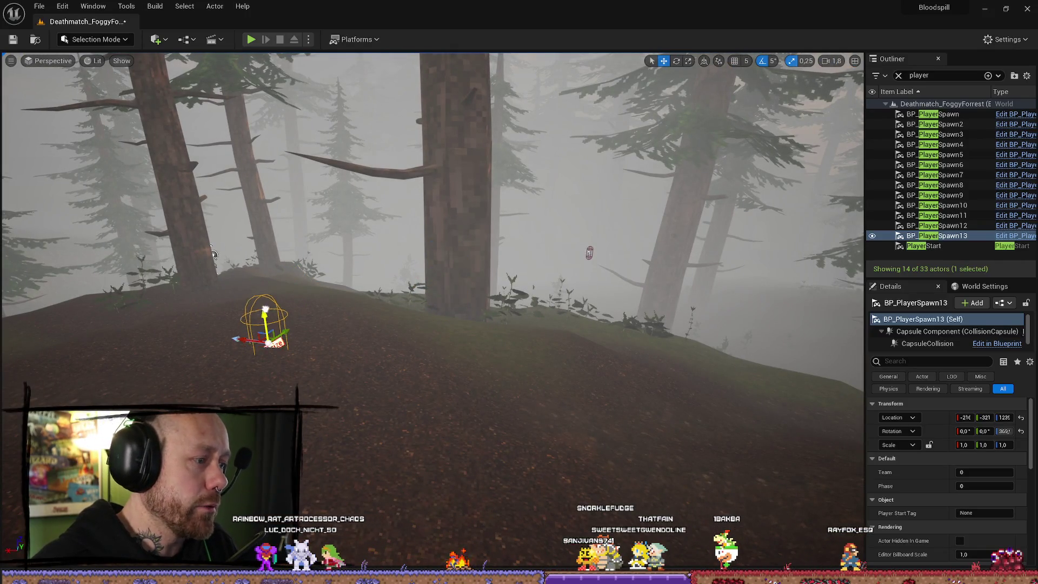
pyautogui.moveTo(261, 264)
pyautogui.mouseDown()
pyautogui.moveTo(362, 289)
pyautogui.moveTo(379, 314)
pyautogui.moveTo(422, 321)
pyautogui.moveTo(411, 302)
pyautogui.moveTo(389, 314)
pyautogui.moveTo(316, 385)
pyautogui.moveTo(324, 378)
pyautogui.mouseUp()
pyautogui.press('e')
pyautogui.moveTo(557, 326)
pyautogui.mouseDown()
pyautogui.moveTo(548, 324)
pyautogui.moveTo(582, 338)
pyautogui.moveTo(560, 332)
pyautogui.moveTo(563, 350)
pyautogui.moveTo(544, 361)
pyautogui.moveTo(519, 333)
pyautogui.moveTo(562, 330)
pyautogui.moveTo(493, 323)
pyautogui.moveTo(584, 320)
pyautogui.moveTo(560, 309)
pyautogui.mouseUp()
pyautogui.press('w')
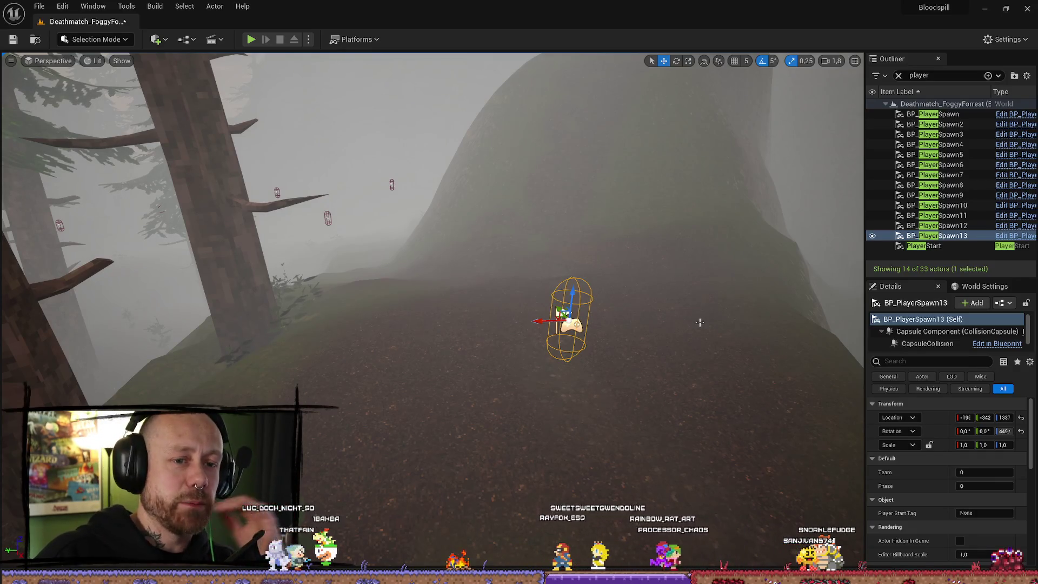
pyautogui.hotkey('ctrl', 's')
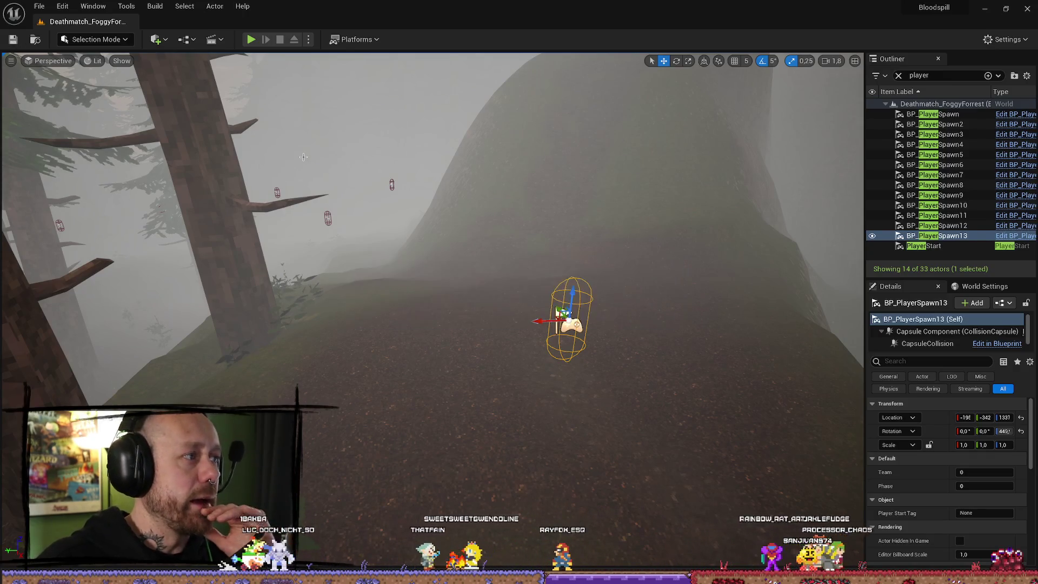
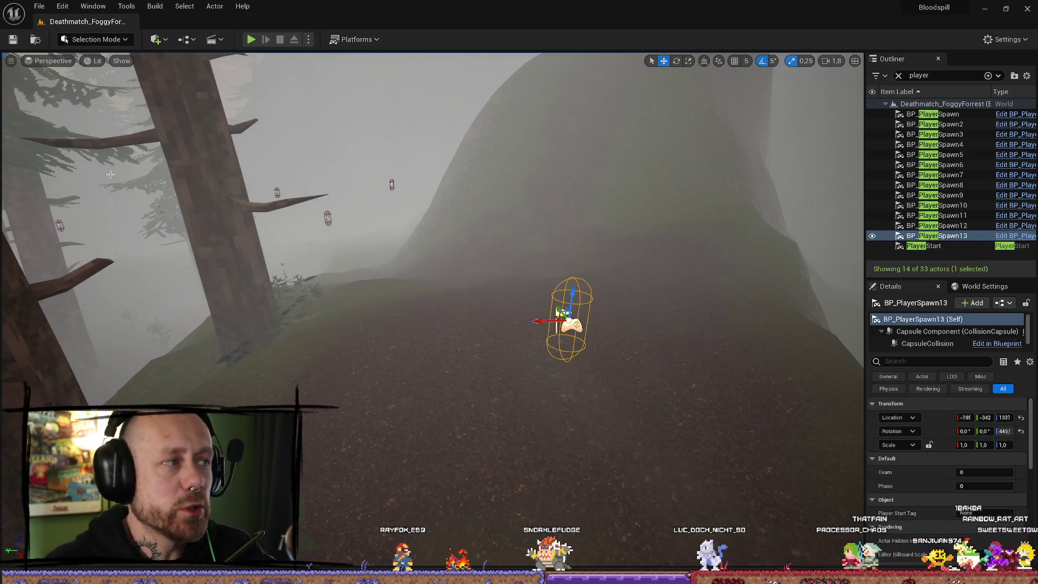
# Navigate the viewport through the foggy forest to the hillside near the spawn
pyautogui.press('1')
pyautogui.press('2')
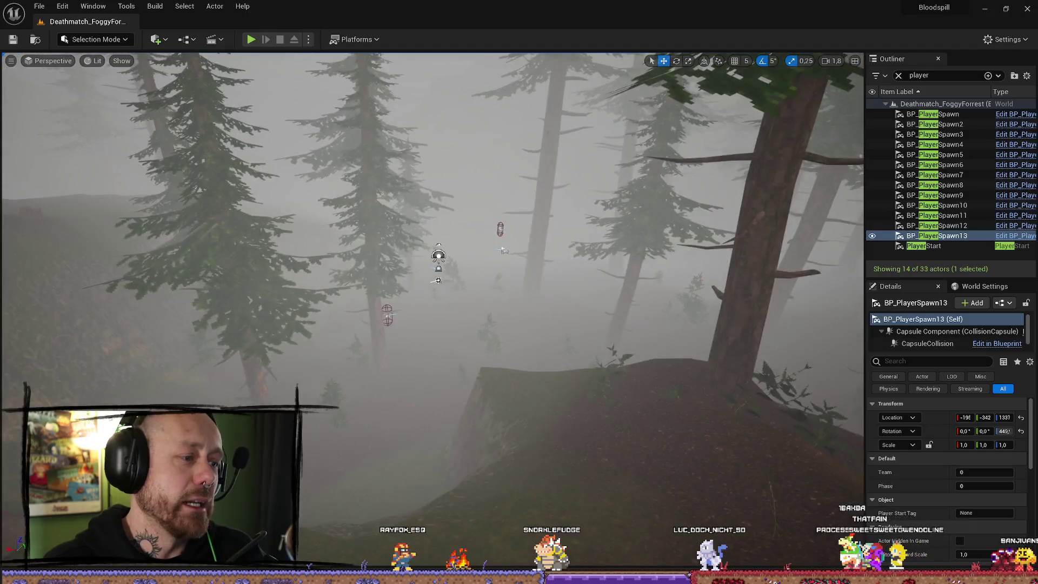
pyautogui.scroll(2, 432, 311)
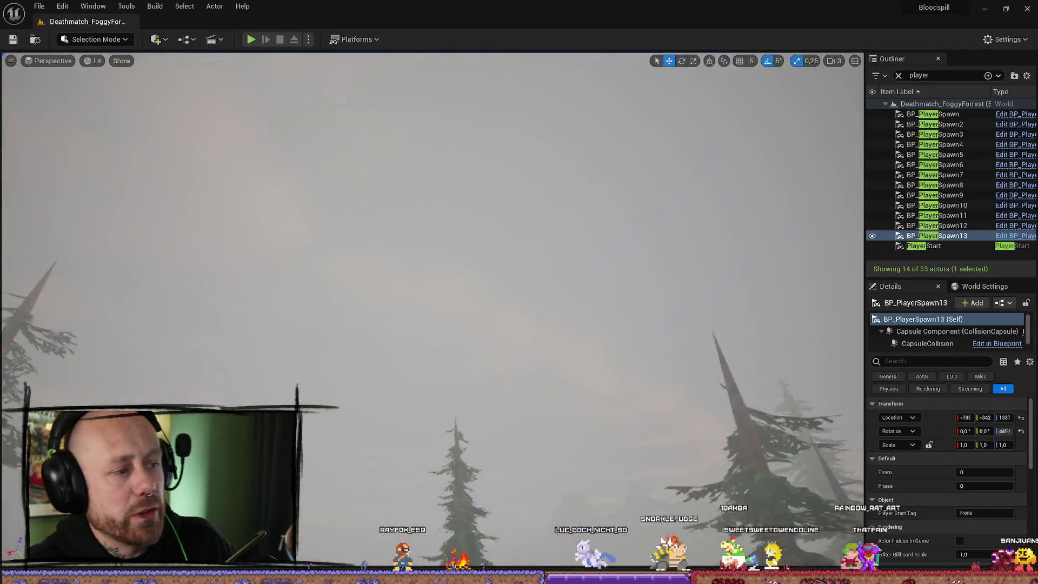
pyautogui.scroll(-2, 455, 361)
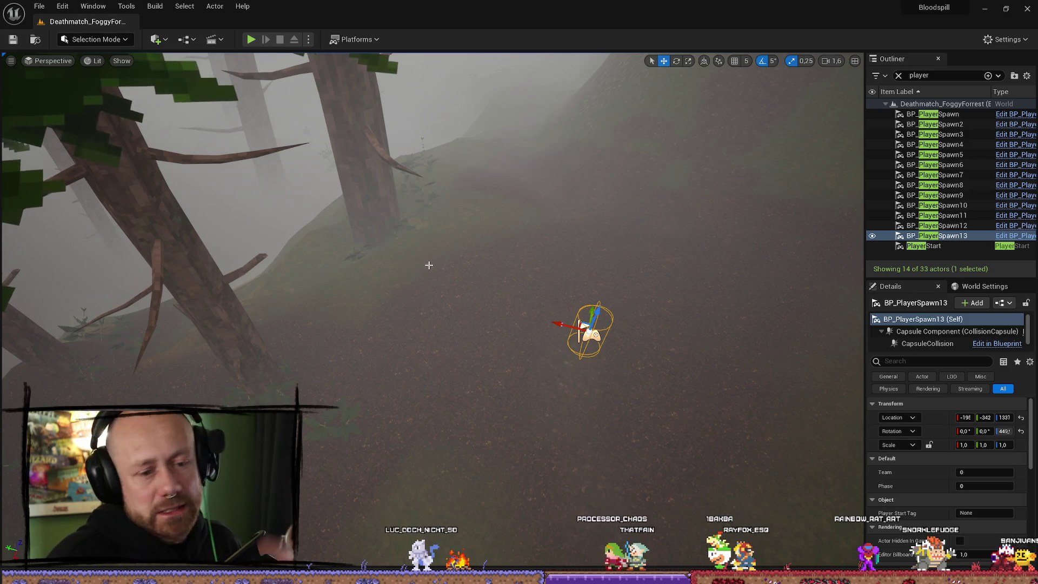
pyautogui.moveTo(432, 264); pyautogui.dragTo(422, 232)
pyautogui.moveTo(546, 234); pyautogui.dragTo(524, 234)
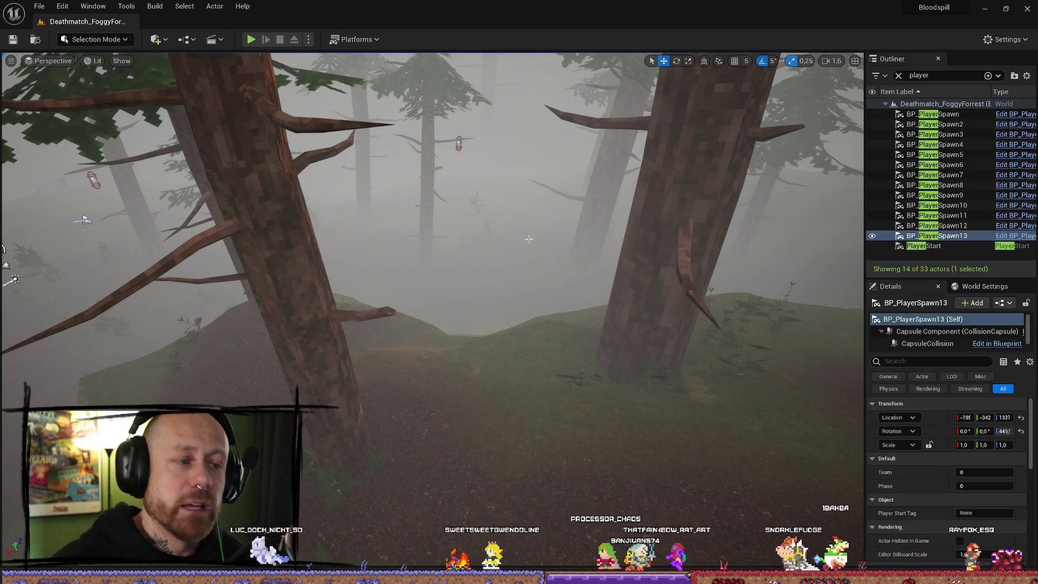
pyautogui.moveTo(510, 250); pyautogui.dragTo(517, 268)
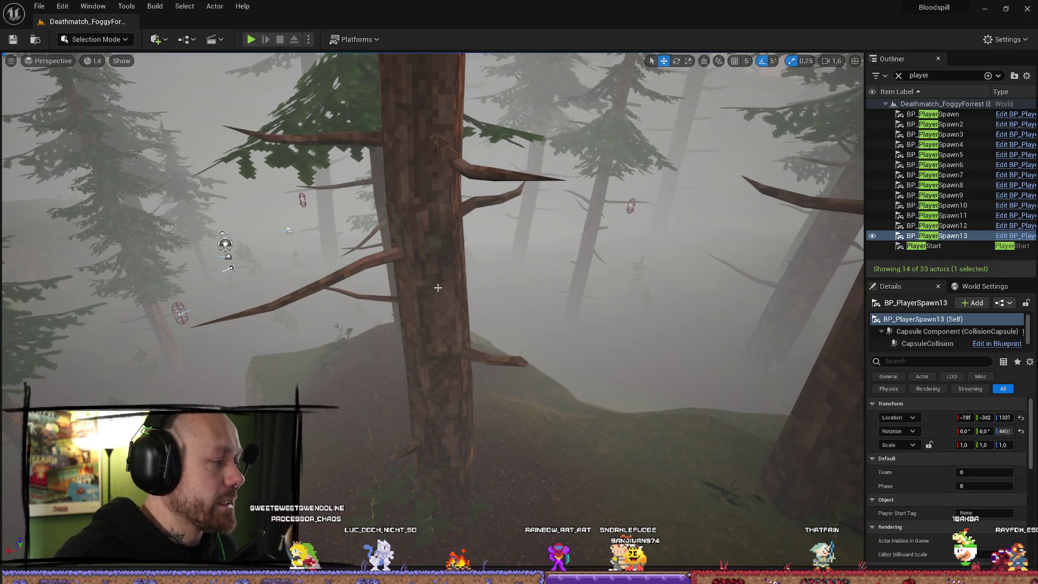
pyautogui.moveTo(655, 315); pyautogui.dragTo(595, 511)
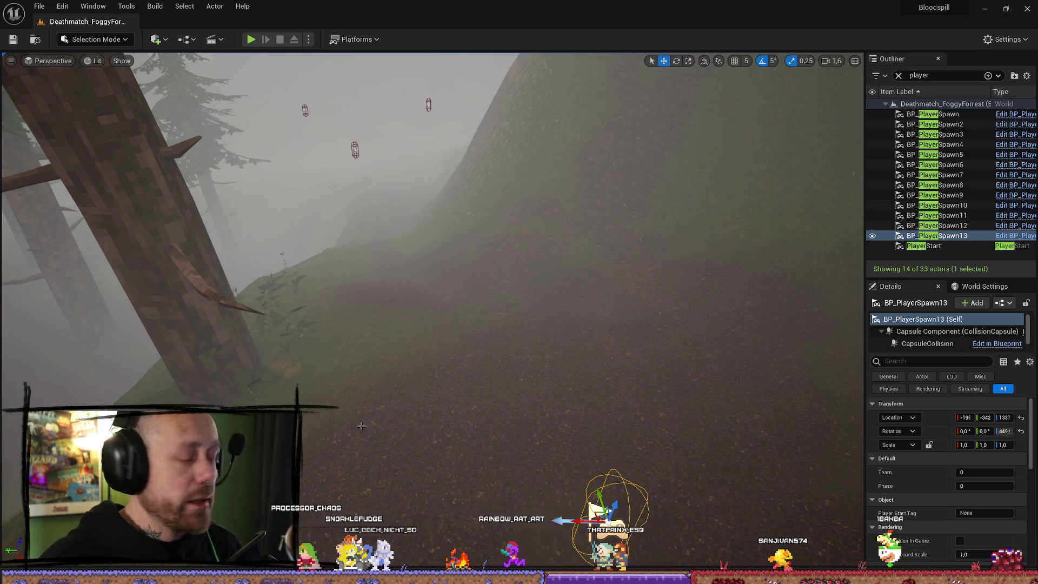
pyautogui.moveTo(362, 439); pyautogui.dragTo(346, 389)
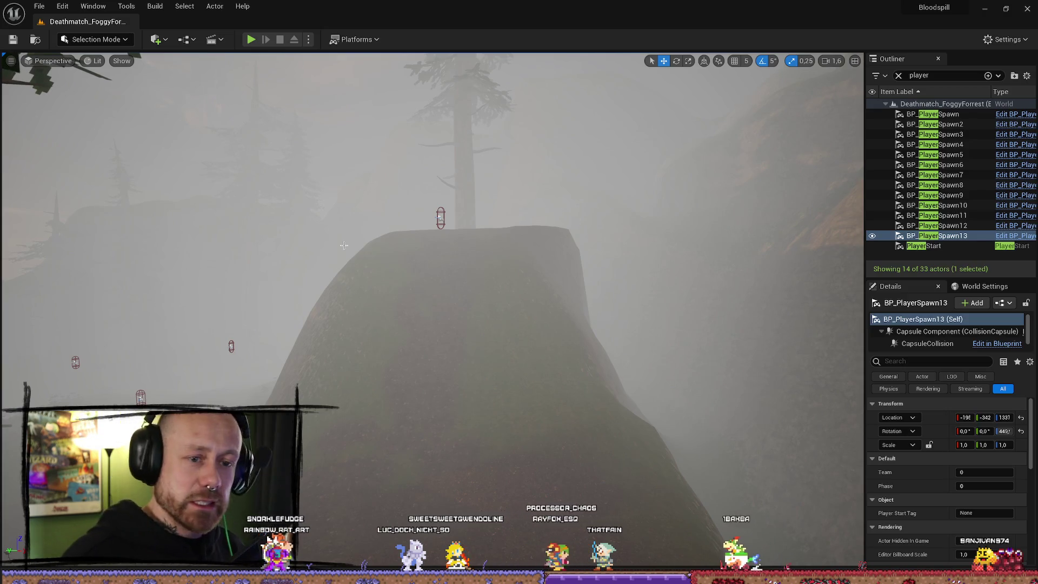
pyautogui.moveTo(343, 245); pyautogui.dragTo(389, 254)
pyautogui.moveTo(531, 314); pyautogui.dragTo(531, 313)
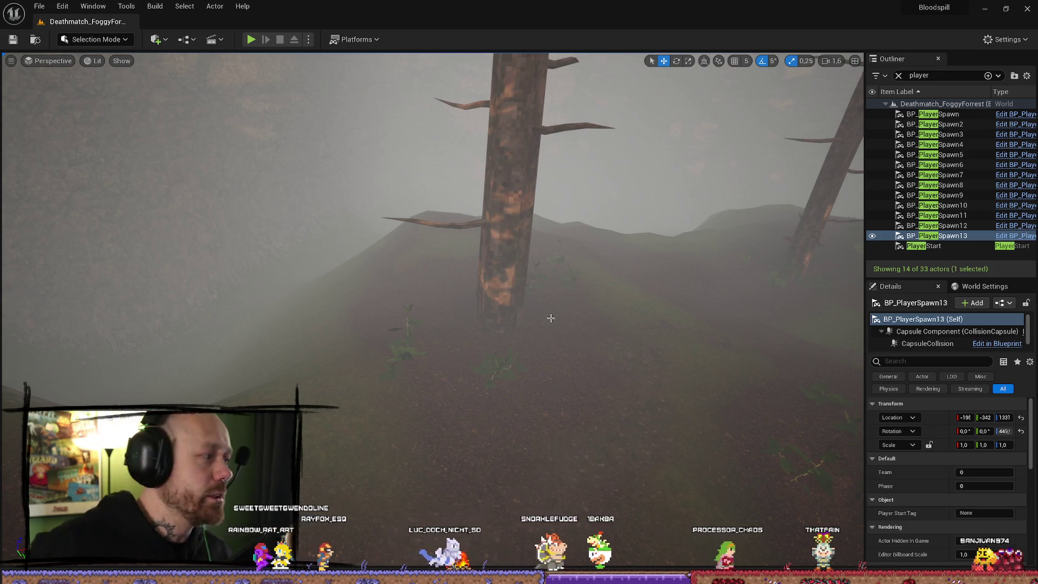
pyautogui.moveTo(551, 318)
pyautogui.mouseDown()
pyautogui.moveTo(432, 324)
pyautogui.moveTo(226, 399)
pyautogui.mouseUp()
# Lower BP_PlayerSpawn onto the ground beside the cliff, at Z about 204, and show the editor modes
pyautogui.doubleClick(933, 114)
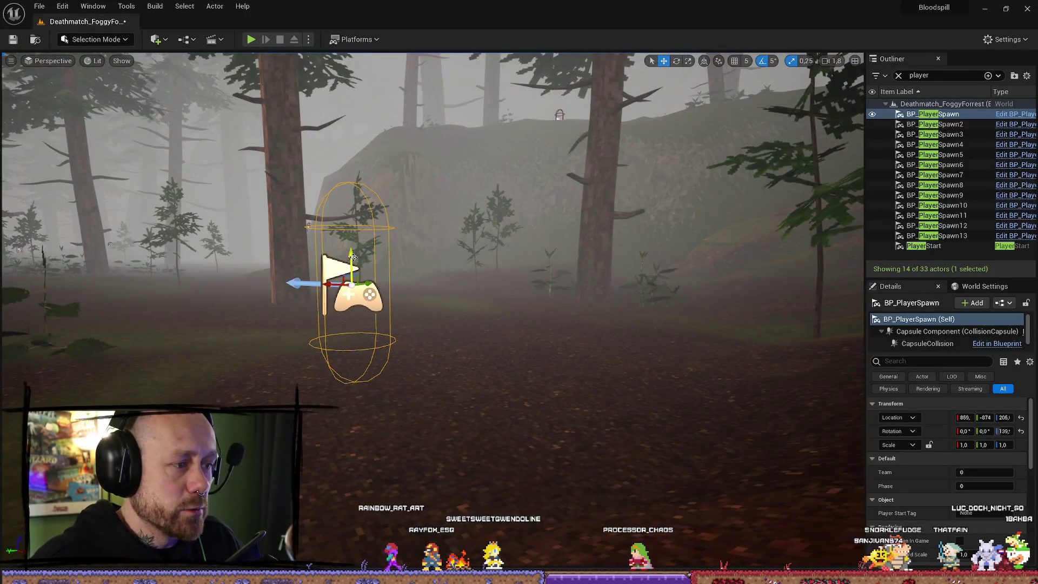
pyautogui.scroll(-2, 338, 303)
pyautogui.moveTo(335, 285); pyautogui.dragTo(340, 335)
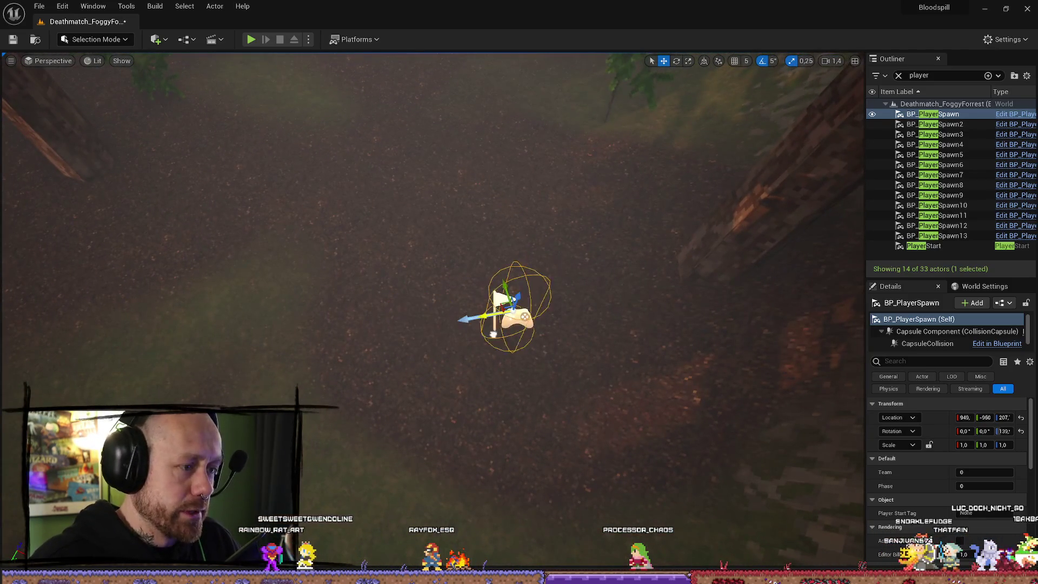
pyautogui.moveTo(341, 335)
pyautogui.mouseDown()
pyautogui.moveTo(346, 292)
pyautogui.moveTo(351, 367)
pyautogui.moveTo(500, 369)
pyautogui.mouseUp()
pyautogui.moveTo(473, 336); pyautogui.dragTo(469, 355)
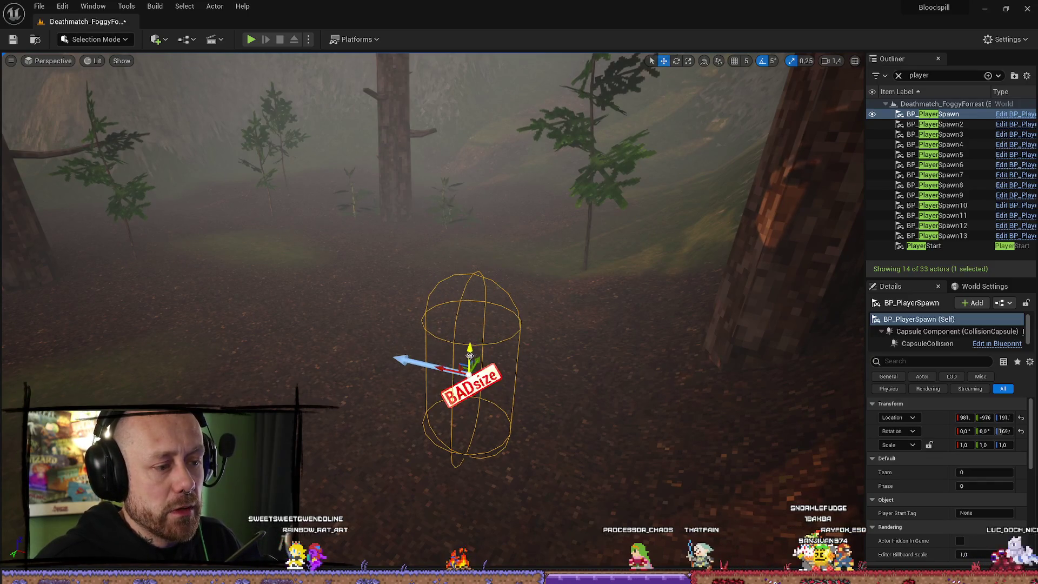
pyautogui.click(411, 411)
pyautogui.click(465, 368)
pyautogui.moveTo(465, 367)
pyautogui.mouseDown()
pyautogui.moveTo(335, 313)
pyautogui.moveTo(389, 303)
pyautogui.moveTo(432, 270)
pyautogui.moveTo(448, 331)
pyautogui.mouseUp()
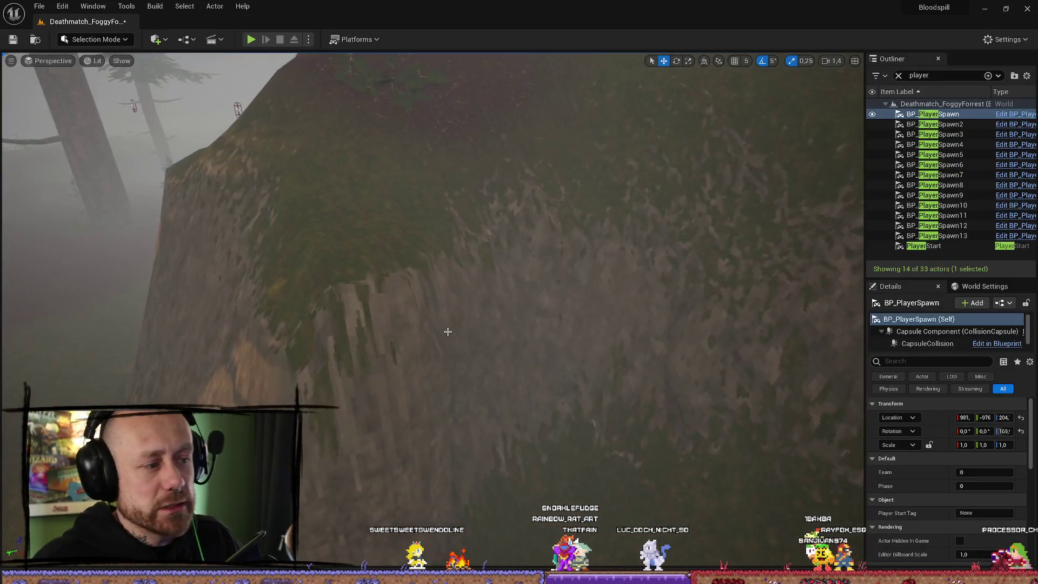
pyautogui.click(96, 39)
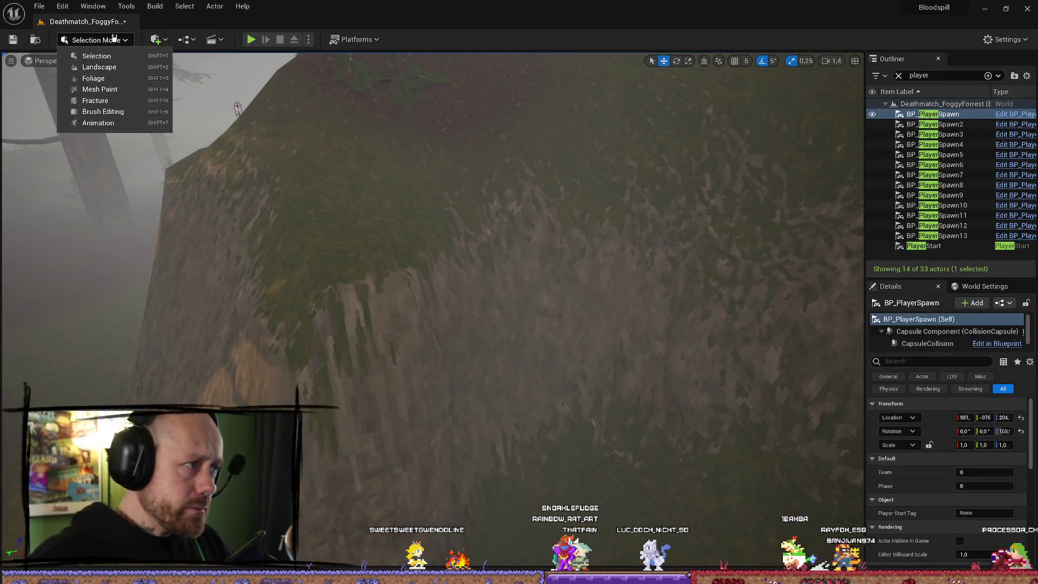
# Smooth the blocky cliff face with the Landscape Smooth sculpt brush, then return to Selection Mode
pyautogui.click(113, 67)
pyautogui.moveTo(353, 262)
pyautogui.mouseDown()
pyautogui.moveTo(458, 359)
pyautogui.moveTo(475, 348)
pyautogui.moveTo(514, 389)
pyautogui.moveTo(682, 346)
pyautogui.mouseUp()
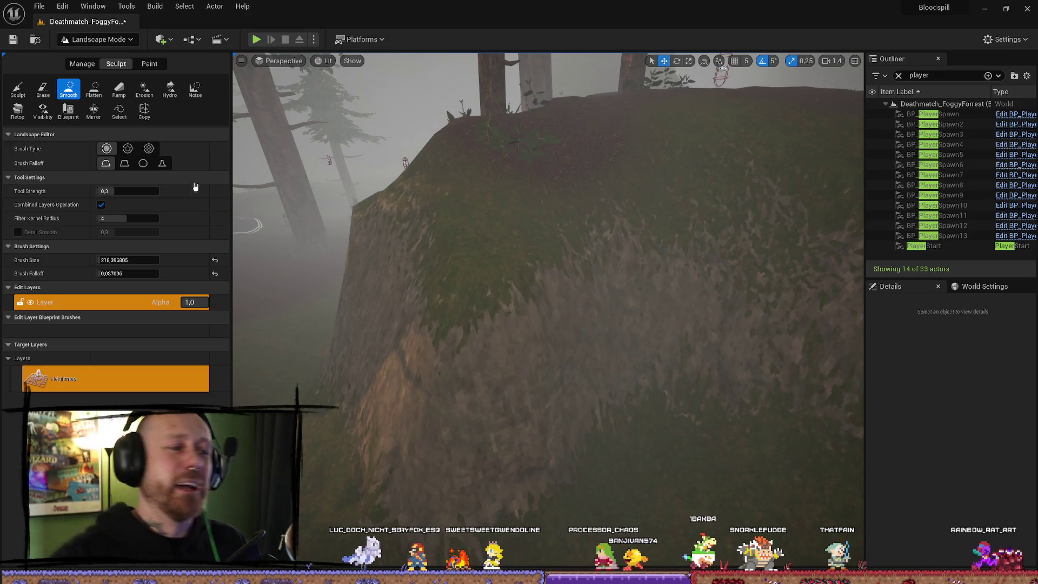
pyautogui.scroll(-10, 433, 314)
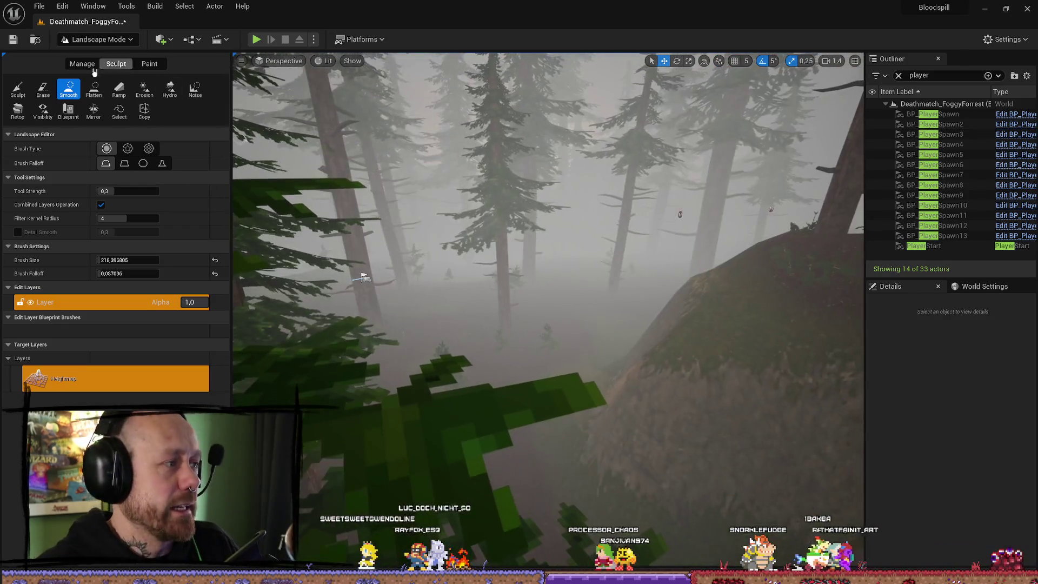
pyautogui.click(103, 40)
pyautogui.click(108, 55)
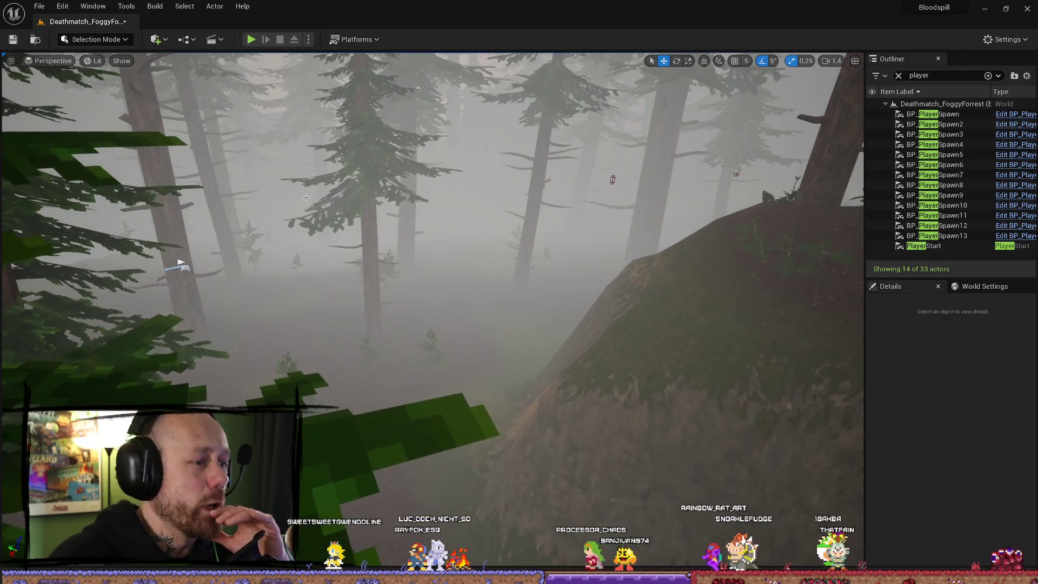
# Select the PlayerStart and move it into a wooded forest clearing near the hill
pyautogui.moveTo(487, 352); pyautogui.dragTo(513, 378)
pyautogui.click(449, 305)
pyautogui.moveTo(449, 305)
pyautogui.mouseDown()
pyautogui.moveTo(481, 305)
pyautogui.moveTo(482, 260)
pyautogui.moveTo(465, 232)
pyautogui.mouseUp()
pyautogui.moveTo(463, 373); pyautogui.dragTo(466, 360)
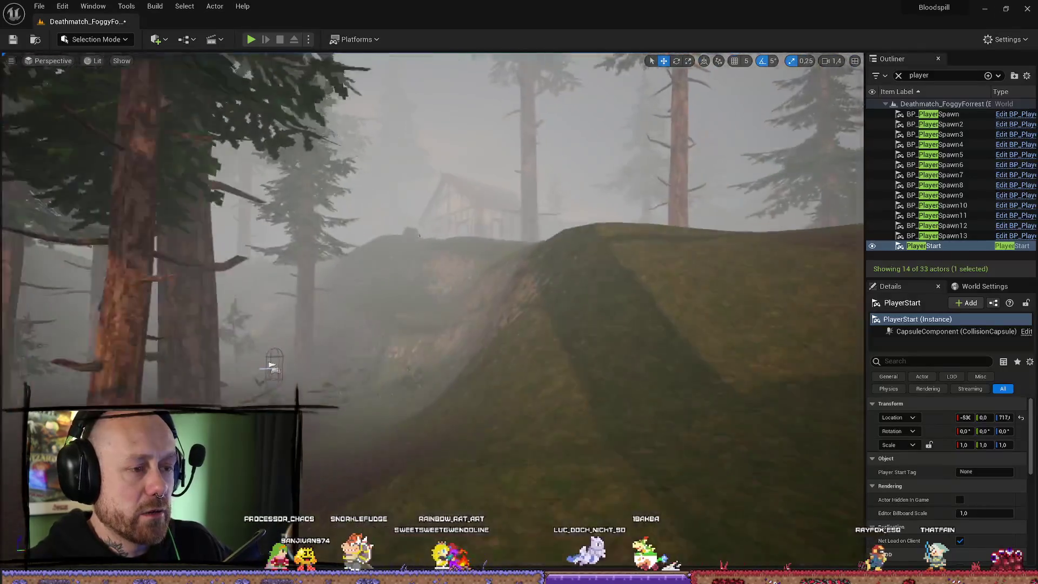
pyautogui.moveTo(419, 235)
pyautogui.mouseDown()
pyautogui.moveTo(395, 255)
pyautogui.moveTo(483, 319)
pyautogui.mouseUp()
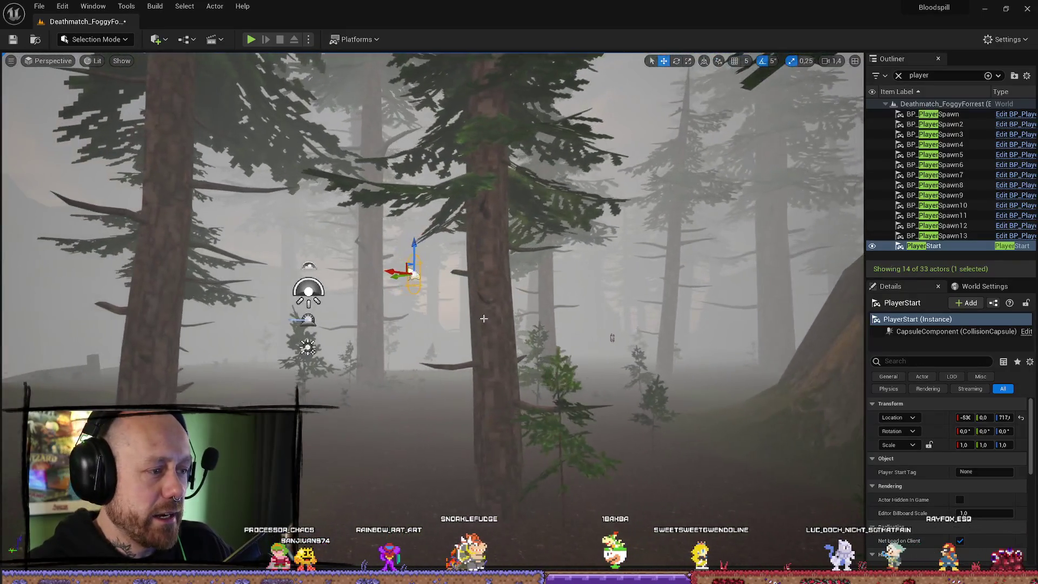
pyautogui.moveTo(695, 555); pyautogui.dragTo(565, 448)
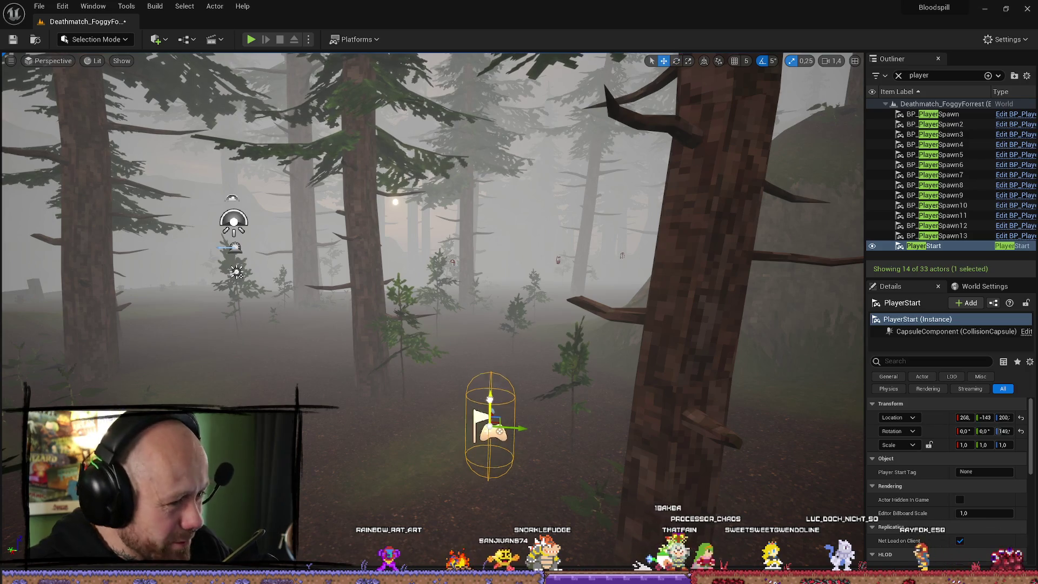
pyautogui.moveTo(489, 347)
pyautogui.mouseDown()
pyautogui.moveTo(301, 290)
pyautogui.moveTo(412, 308)
pyautogui.moveTo(453, 302)
pyautogui.moveTo(433, 343)
pyautogui.moveTo(459, 359)
pyautogui.moveTo(461, 280)
pyautogui.moveTo(535, 296)
pyautogui.moveTo(603, 424)
pyautogui.mouseUp()
pyautogui.press('w')
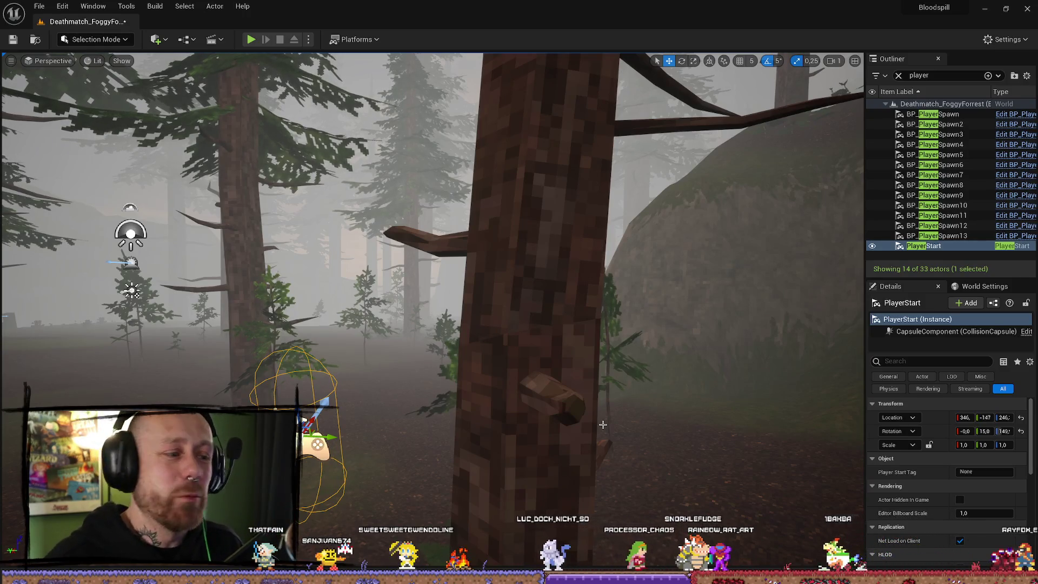
pyautogui.press('f')
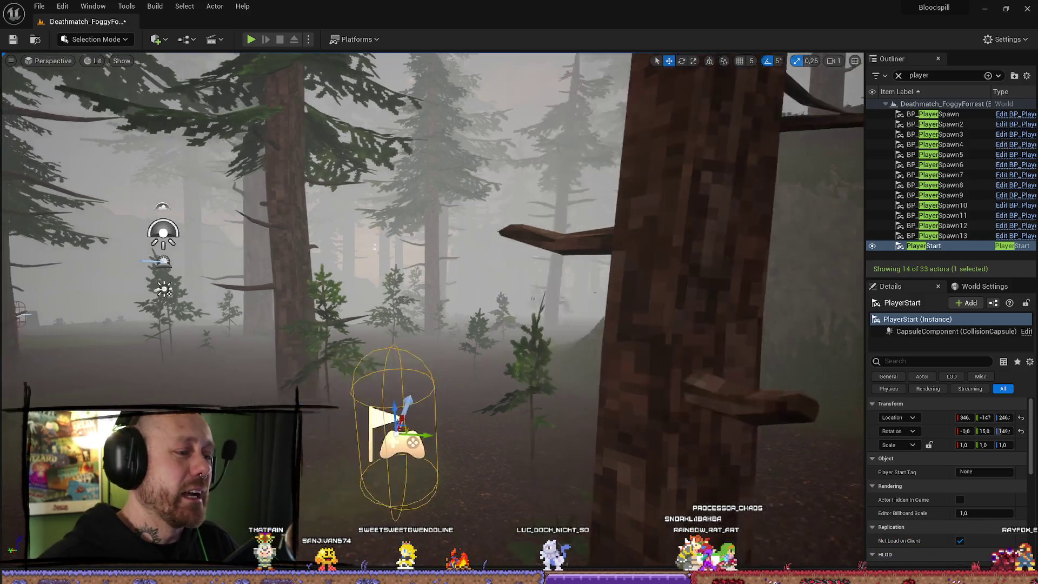
# Rotate the PlayerStart to a yaw of about 144° and start a play test
pyautogui.press('e')
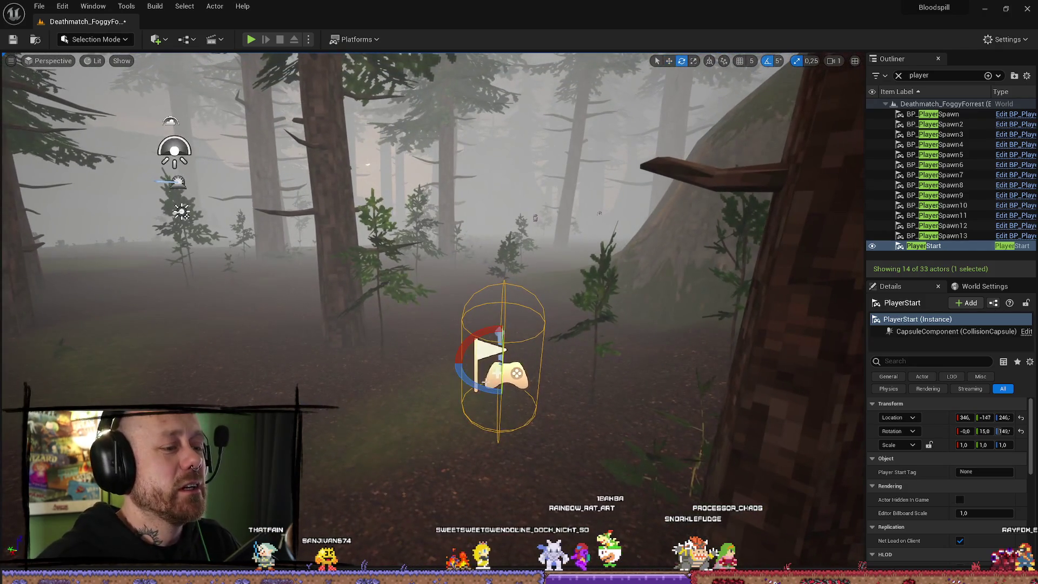
pyautogui.moveTo(477, 382); pyautogui.dragTo(479, 383)
pyautogui.moveTo(483, 349)
pyautogui.mouseDown()
pyautogui.moveTo(481, 378)
pyautogui.moveTo(466, 261)
pyautogui.mouseUp()
pyautogui.moveTo(532, 261)
pyautogui.mouseDown()
pyautogui.moveTo(544, 261)
pyautogui.moveTo(510, 274)
pyautogui.mouseUp()
pyautogui.click(252, 40)
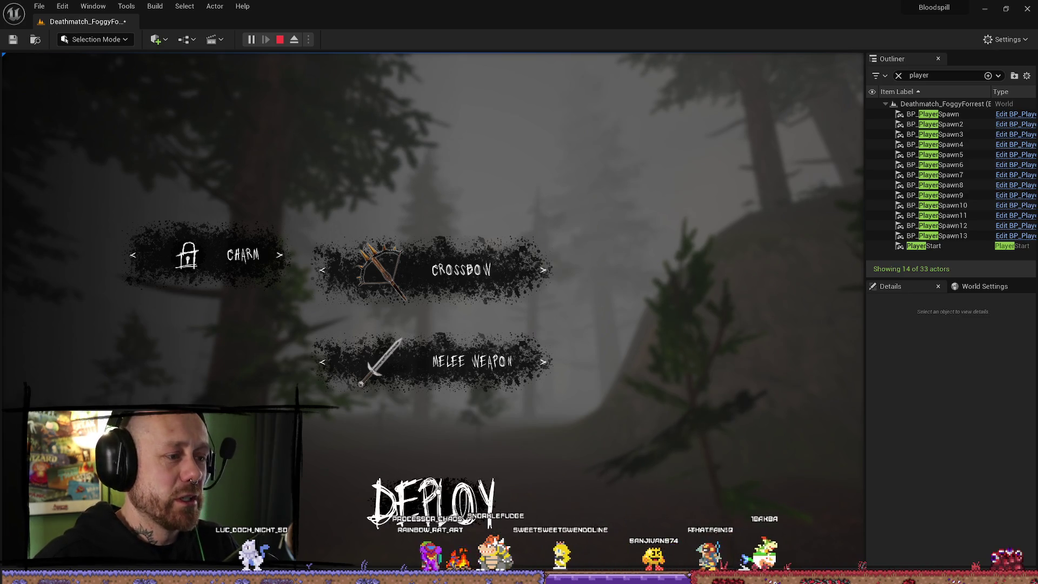
# Stop the play test and raise the PlayerStart up the hillside to Z about 643
pyautogui.press('Escape')
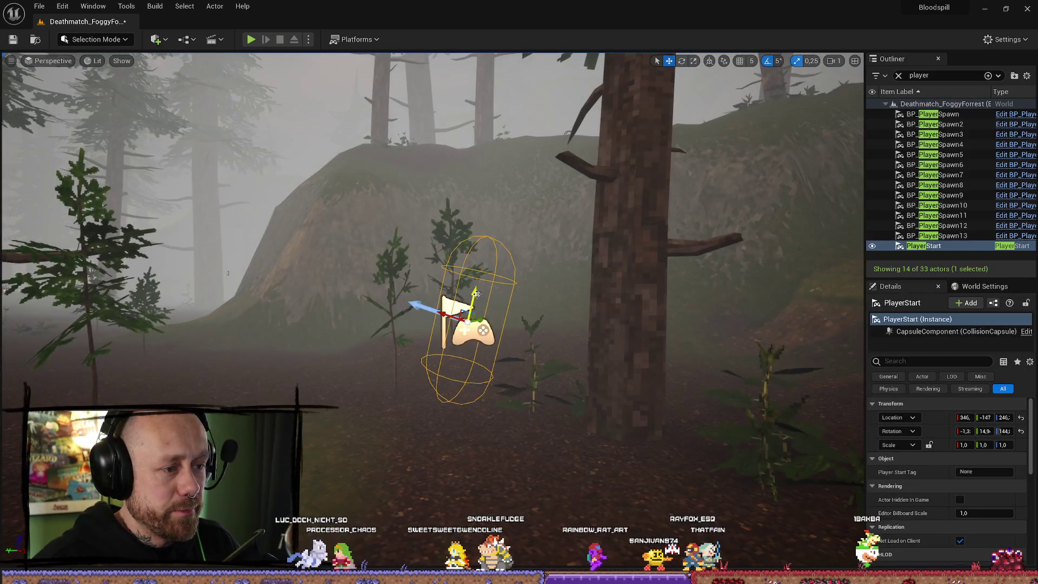
pyautogui.moveTo(476, 293); pyautogui.dragTo(481, 136)
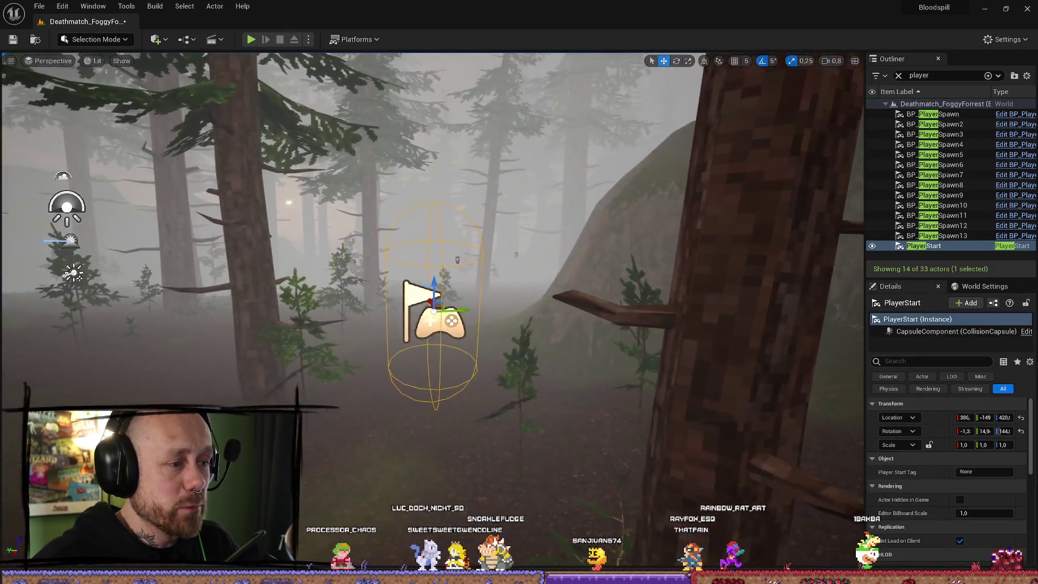
pyautogui.press('e')
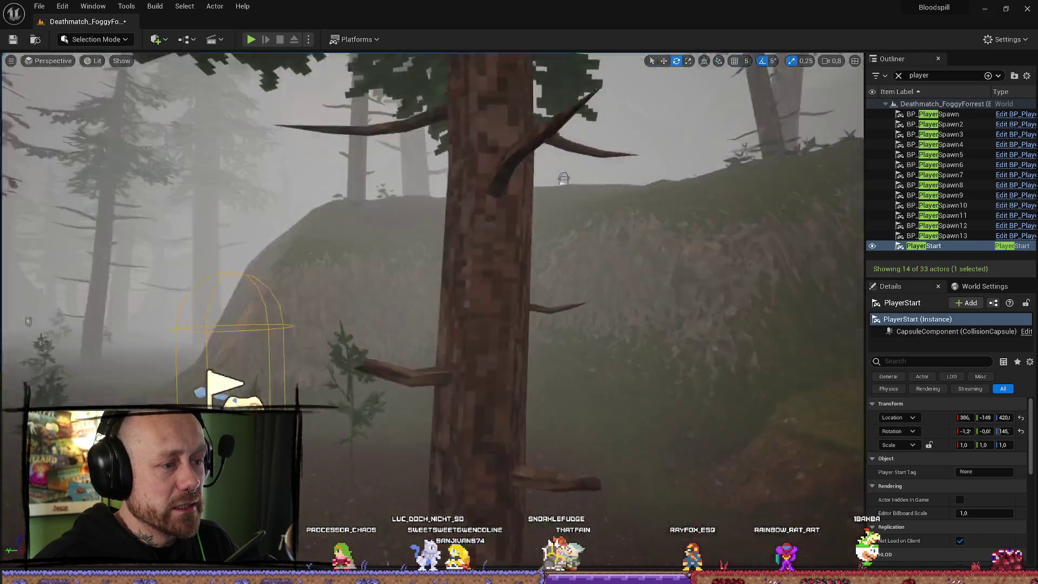
pyautogui.press('f')
pyautogui.press('w')
pyautogui.moveTo(514, 277); pyautogui.dragTo(511, 84)
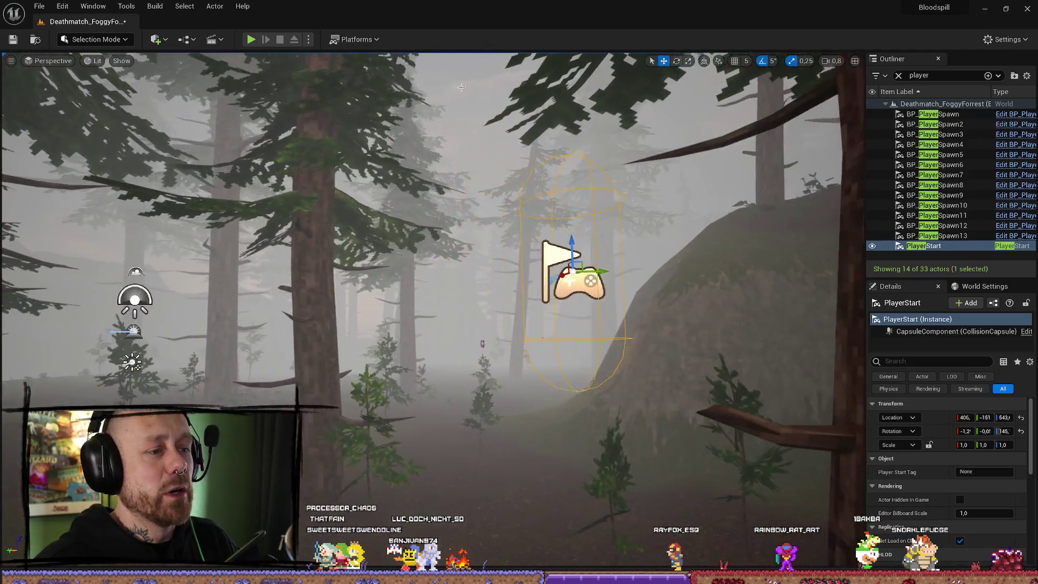
pyautogui.click(252, 40)
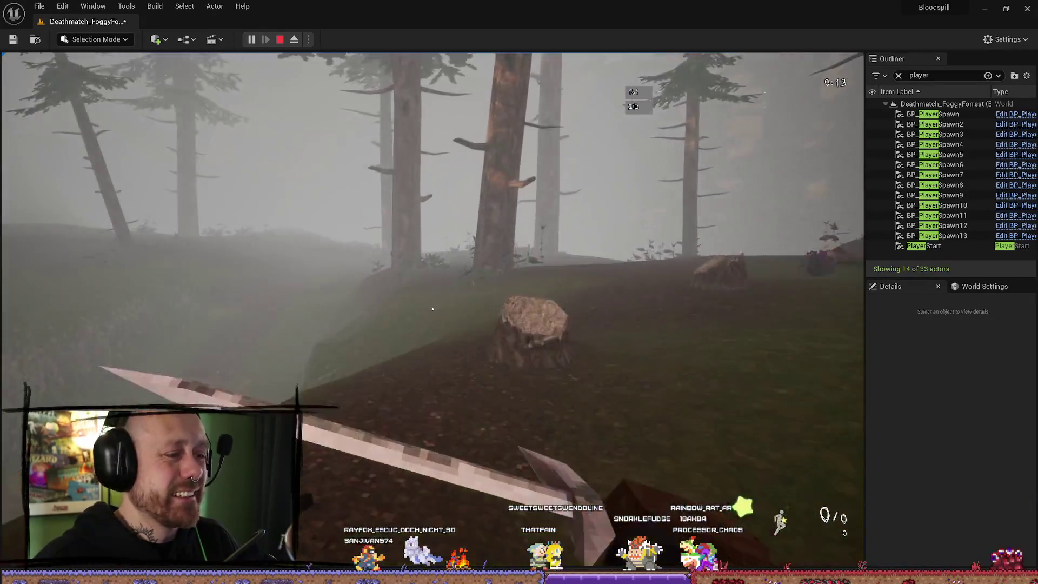
pyautogui.press('Escape')
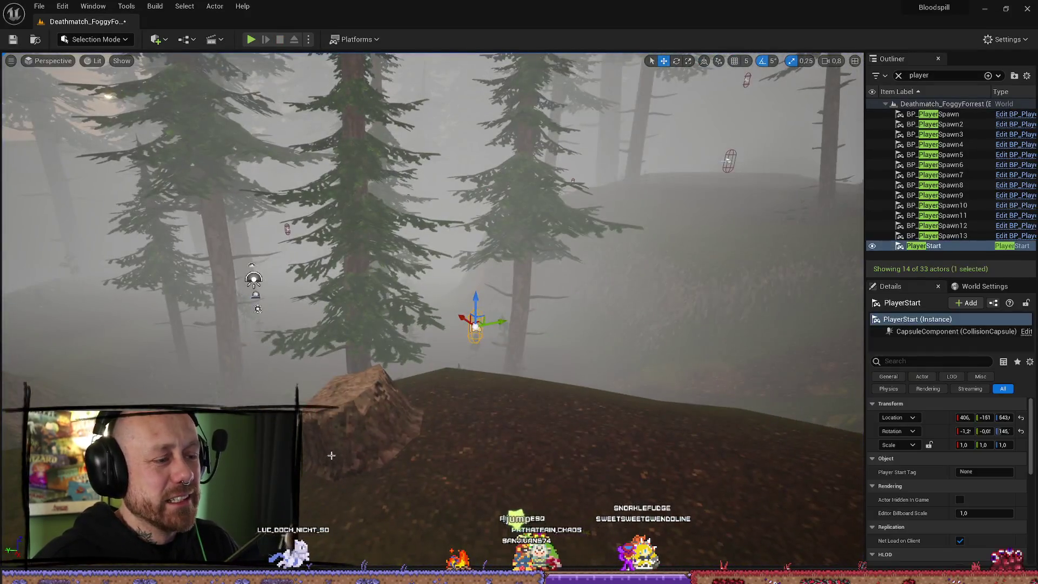
# Select the foliage near the stump and switch the editor to Foliage Mode
pyautogui.click(331, 455)
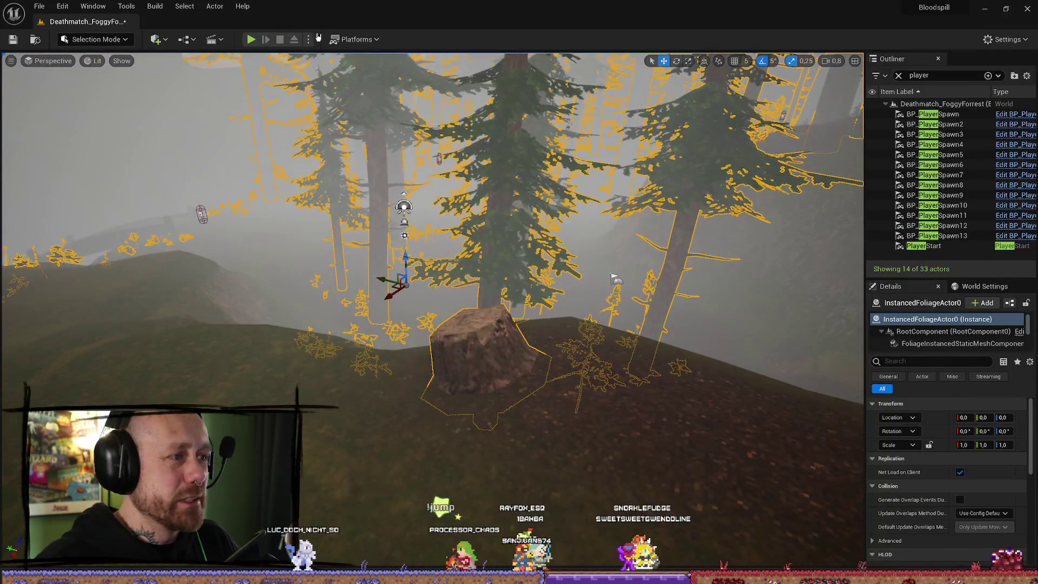
pyautogui.click(100, 38)
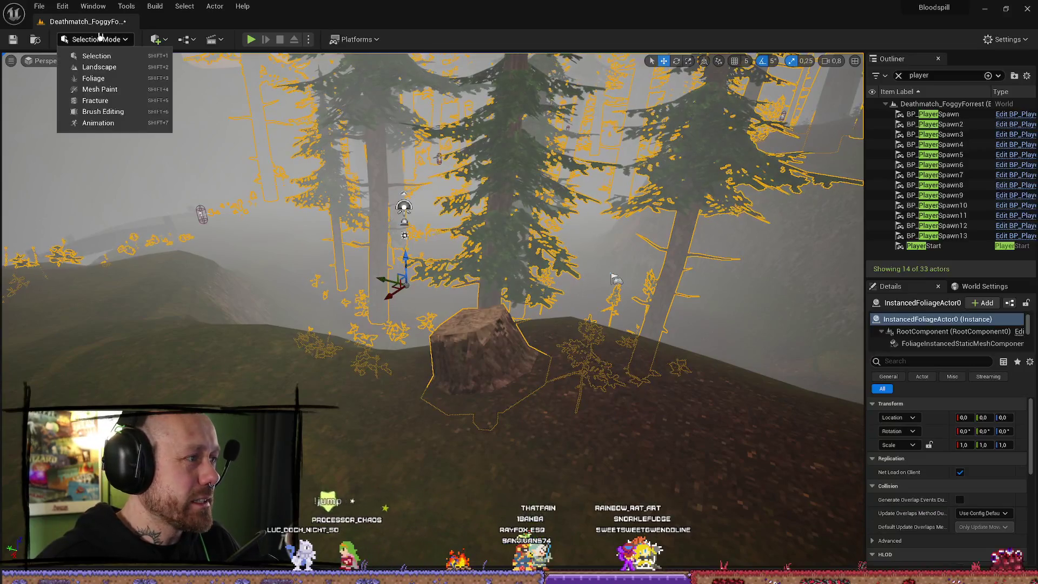
pyautogui.click(102, 77)
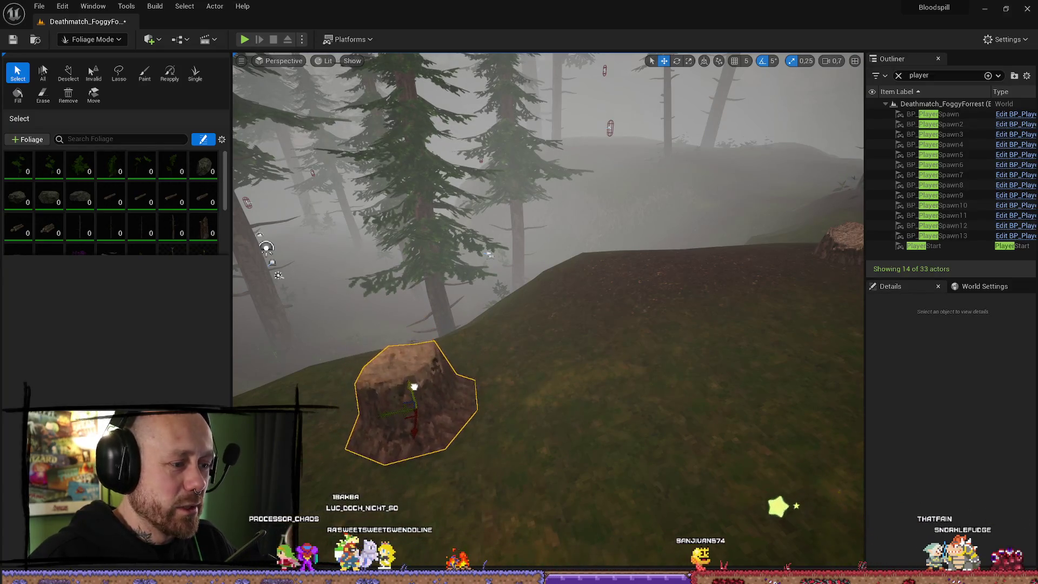
pyautogui.moveTo(400, 355)
pyautogui.mouseDown()
pyautogui.moveTo(715, 305)
pyautogui.moveTo(671, 322)
pyautogui.mouseUp()
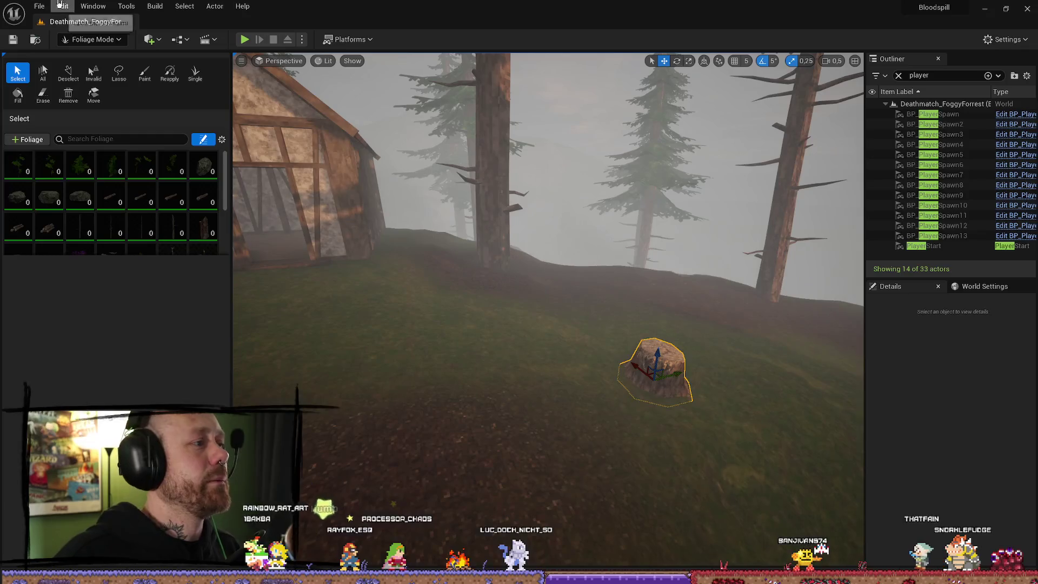
# Save all, clear the Outliner 'player' filter to list all 33 actors, and show the FPS content folders
pyautogui.click(39, 6)
pyautogui.click(39, 6)
pyautogui.click(39, 6)
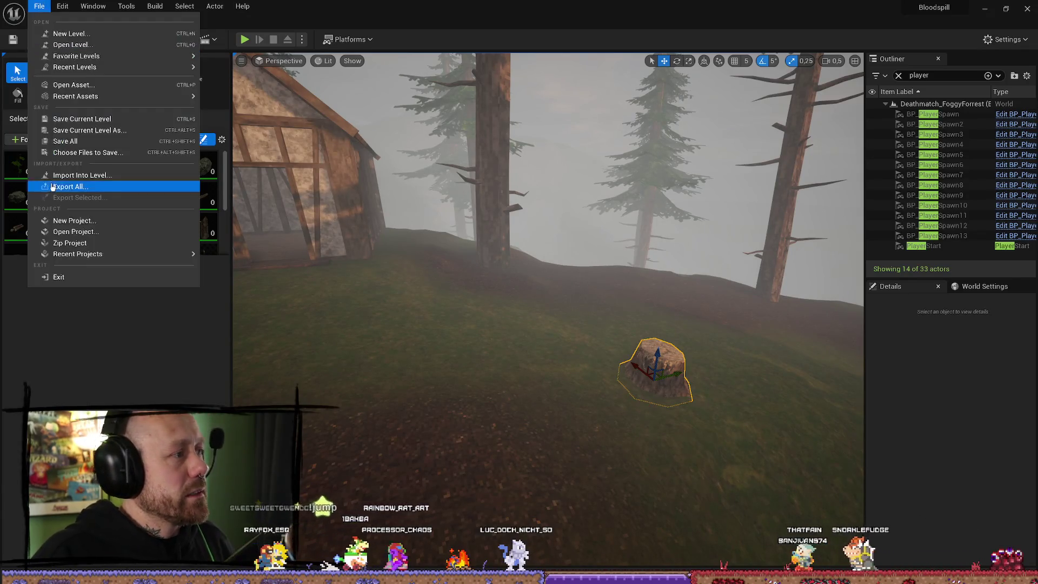
pyautogui.click(197, 142)
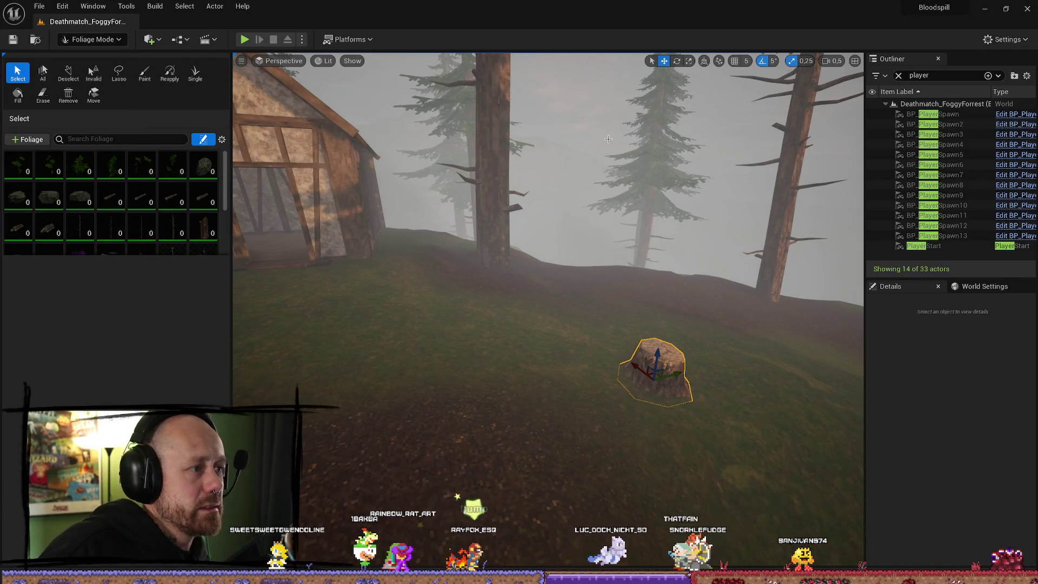
pyautogui.press('f')
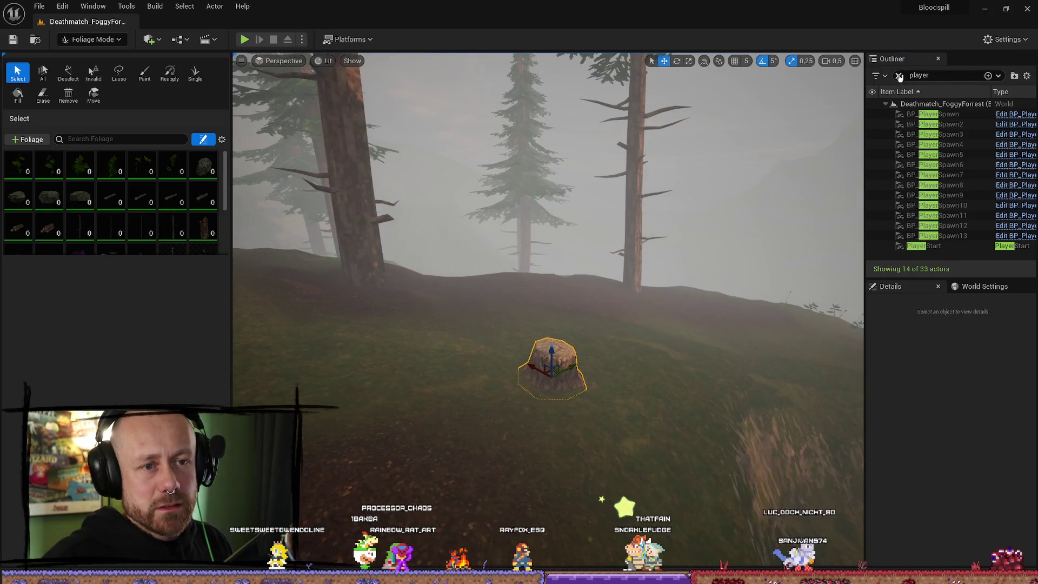
pyautogui.click(899, 76)
pyautogui.hotkey('ctrl', 'space')
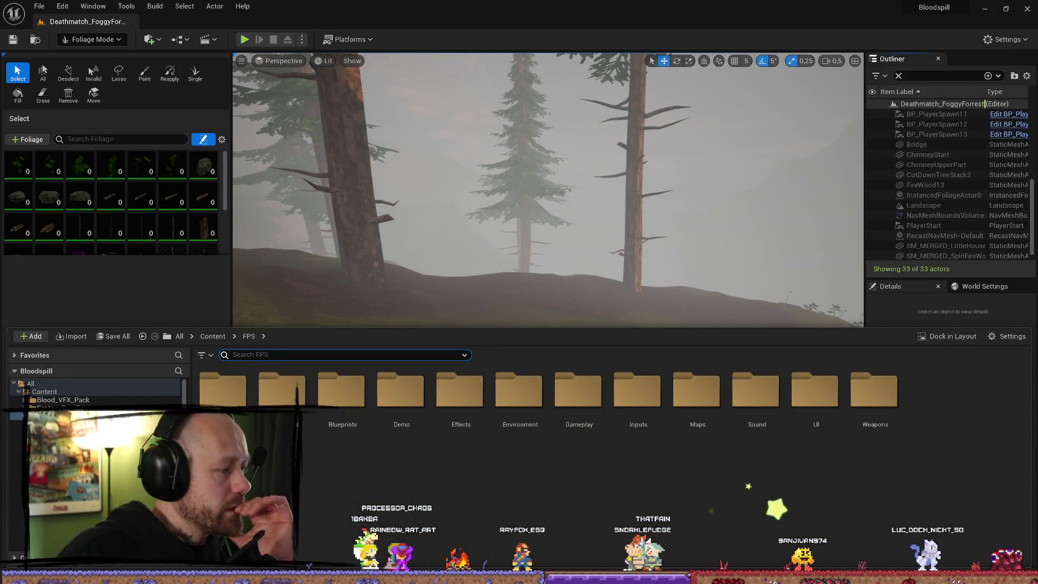
# Show the level's World Settings, save all, and bring the Content Browser back up
pyautogui.hotkey('ctrl', 'space')
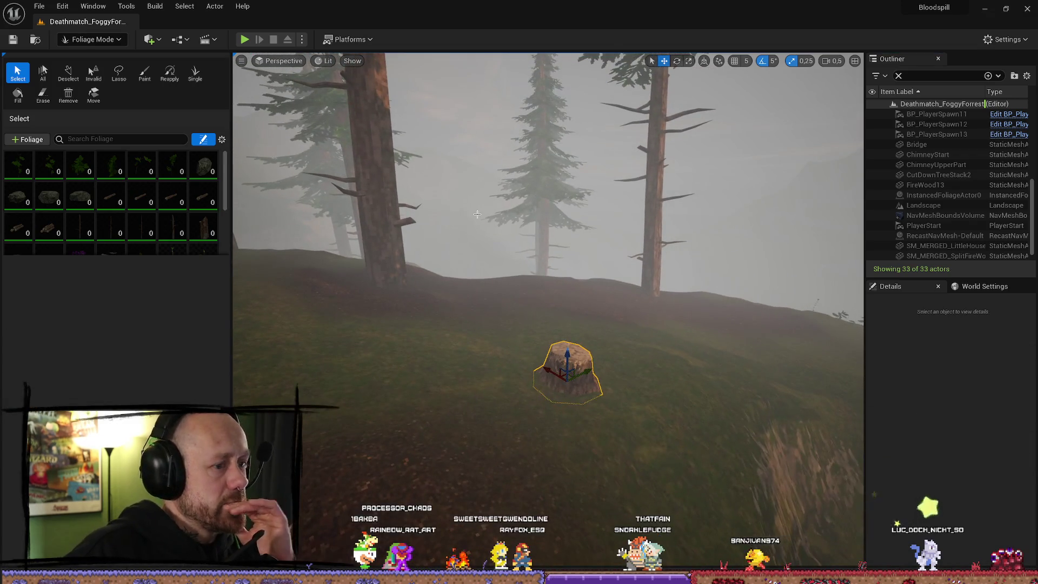
pyautogui.hotkey('ctrl', 'space')
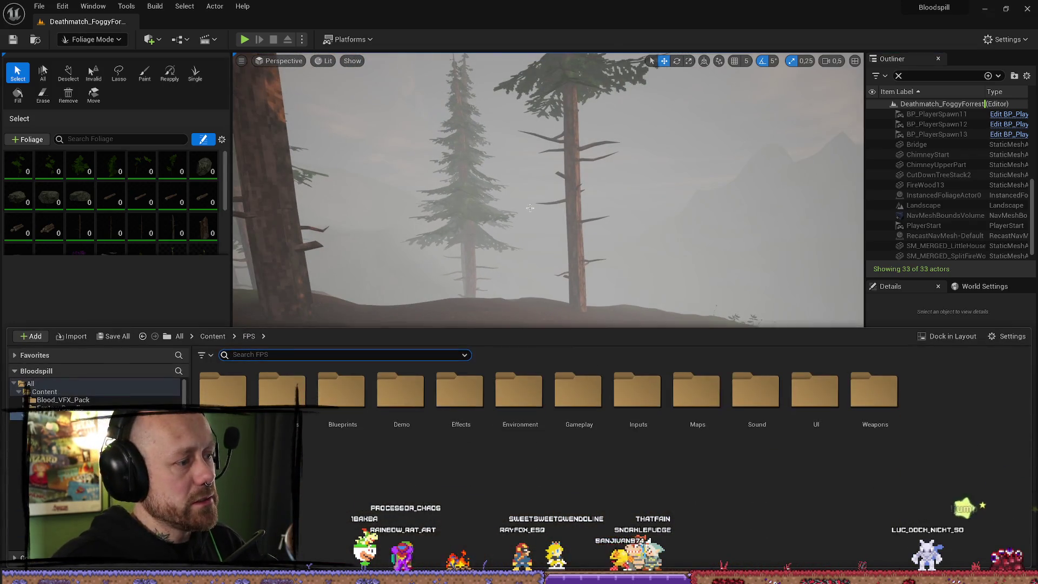
pyautogui.hotkey('ctrl', 'space')
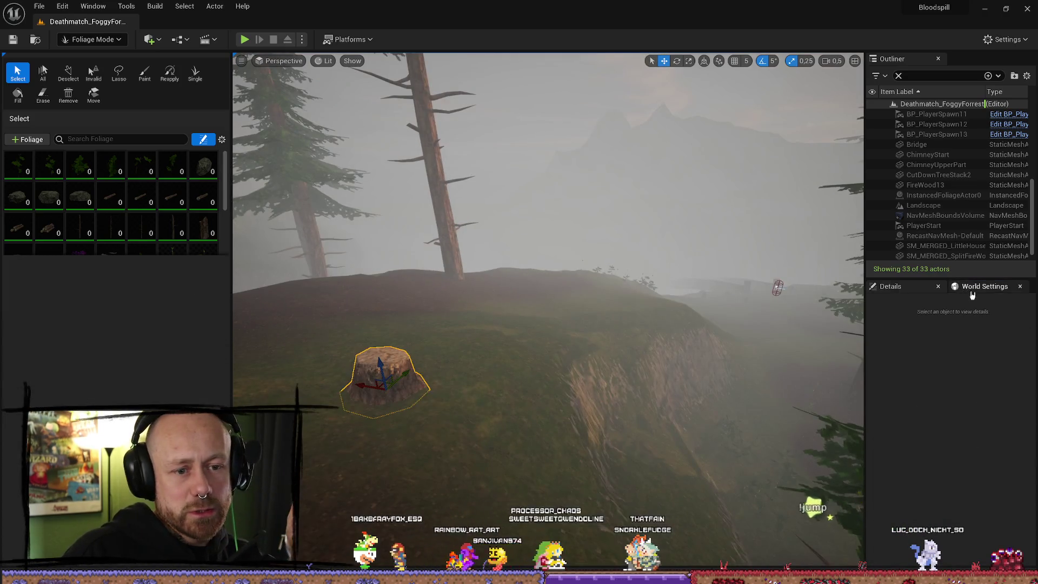
pyautogui.click(972, 292)
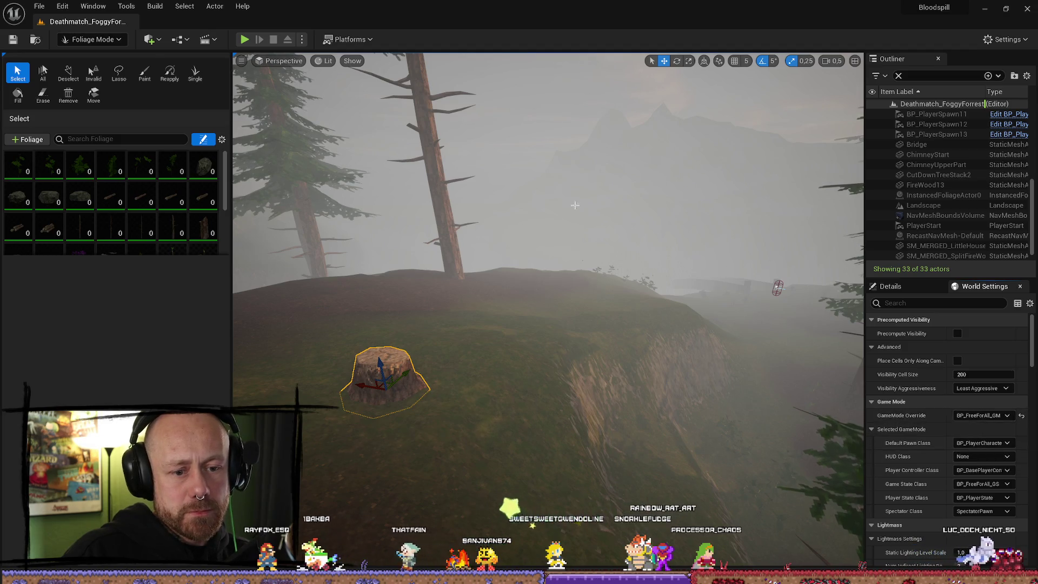
pyautogui.click(39, 6)
pyautogui.click(183, 139)
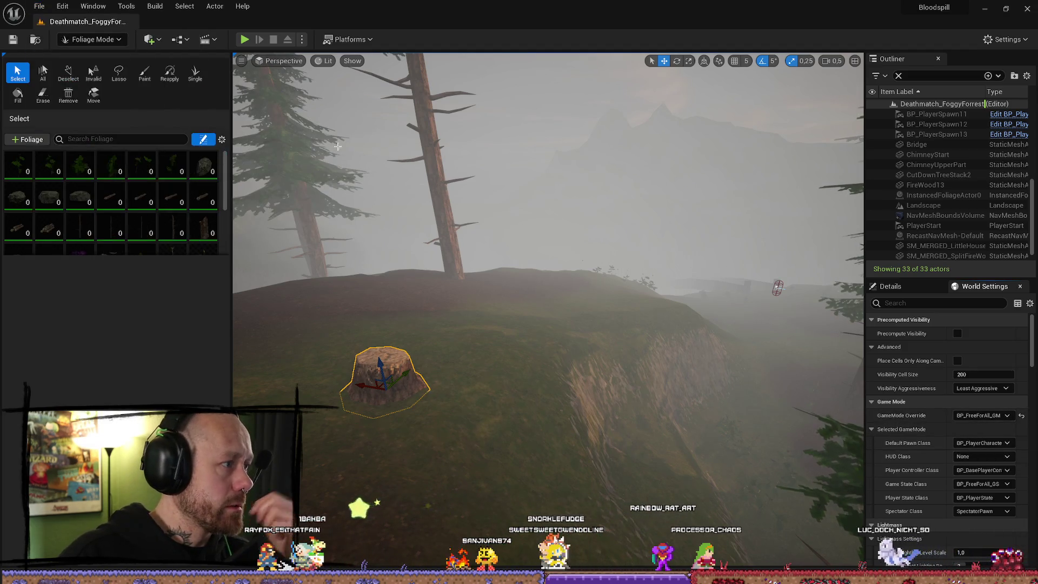
pyautogui.hotkey('ctrl', 'space')
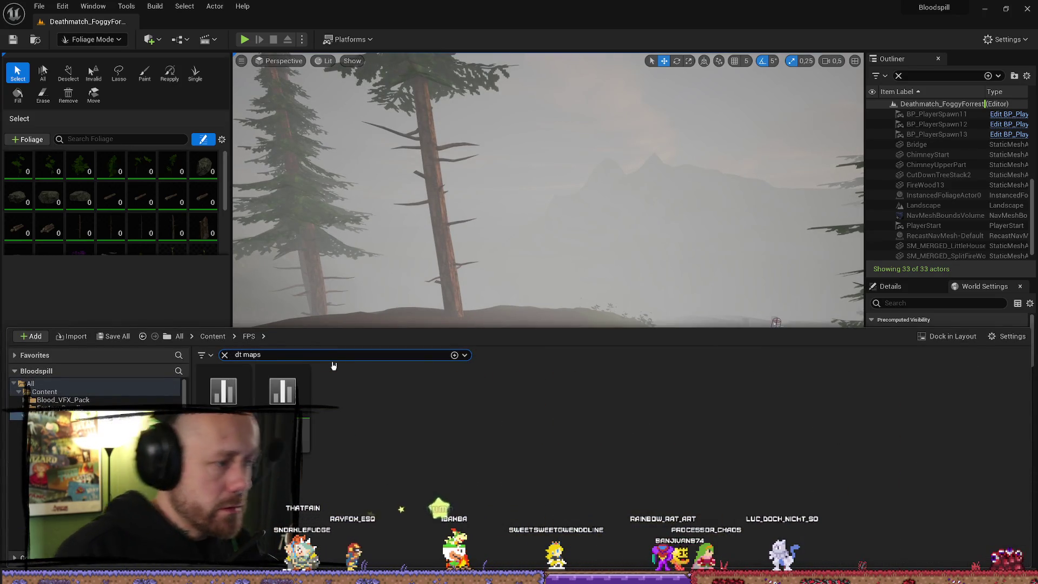
# Open DT_Maps full-screen and add a 17th row after row 16 named Map5_Deathmatch
pyautogui.doubleClick(283, 390)
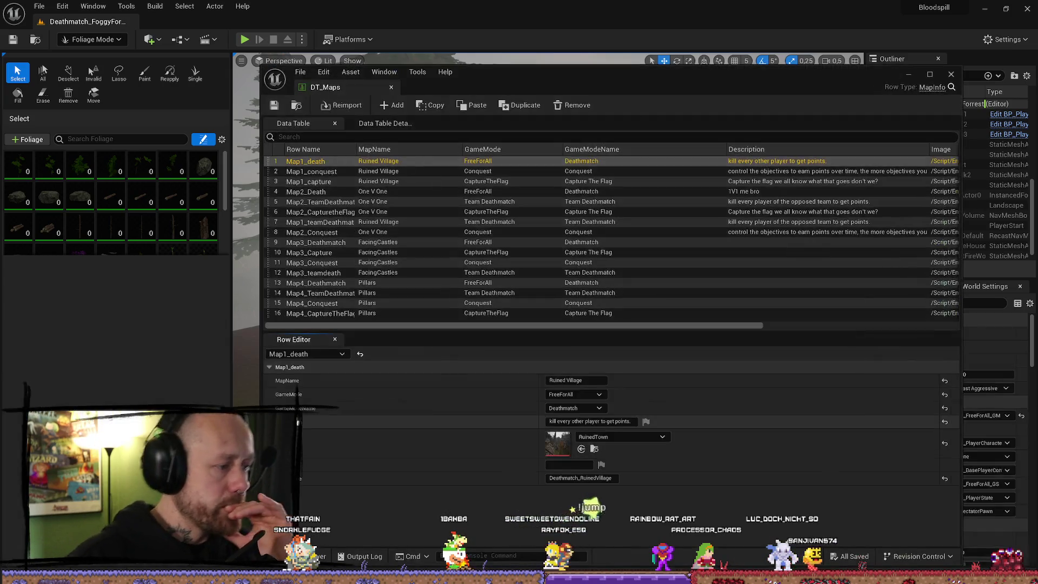
pyautogui.click(937, 75)
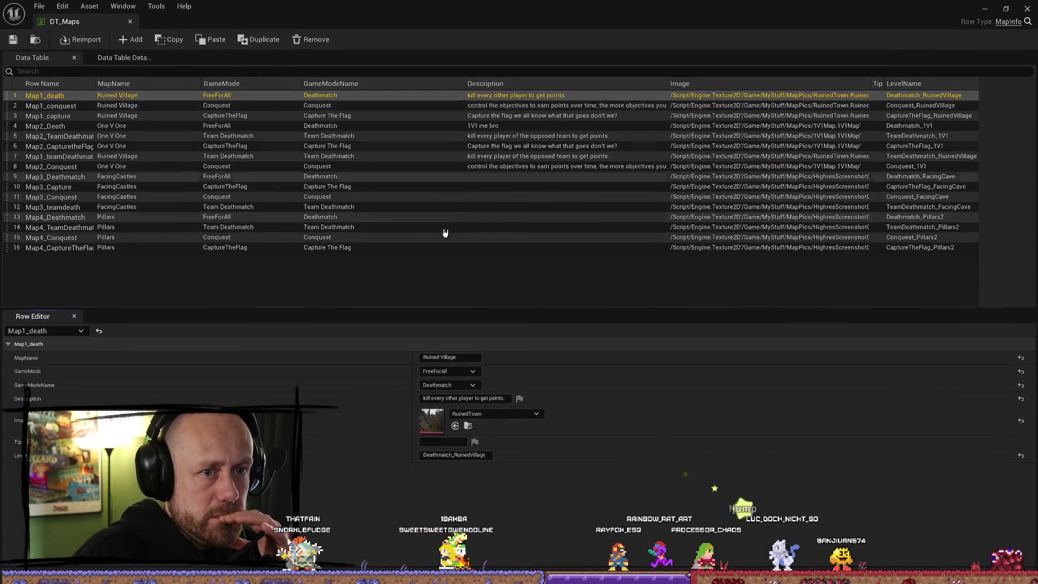
pyautogui.click(81, 272)
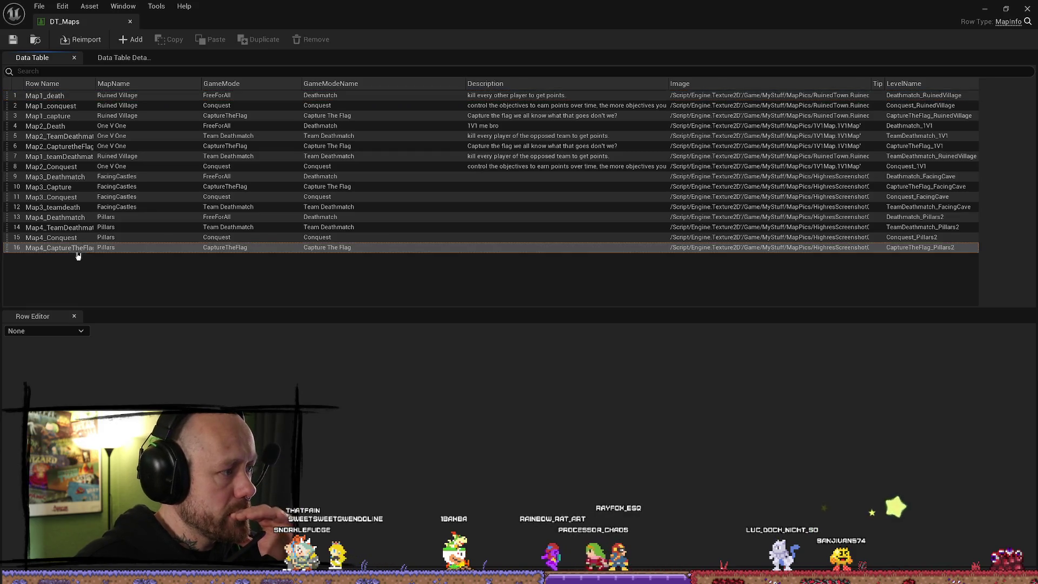
pyautogui.click(76, 248)
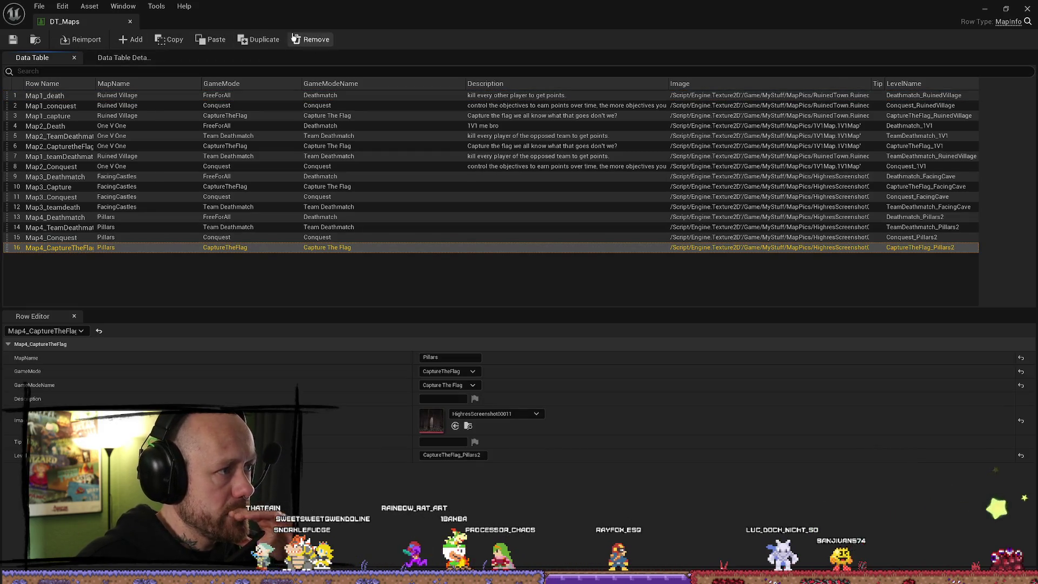
pyautogui.click(133, 40)
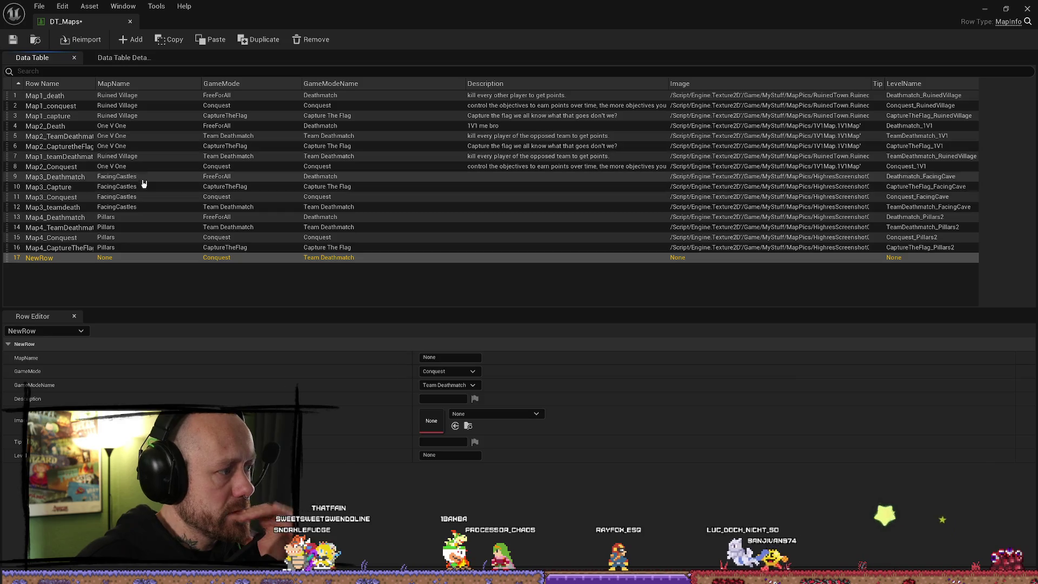
pyautogui.doubleClick(50, 259)
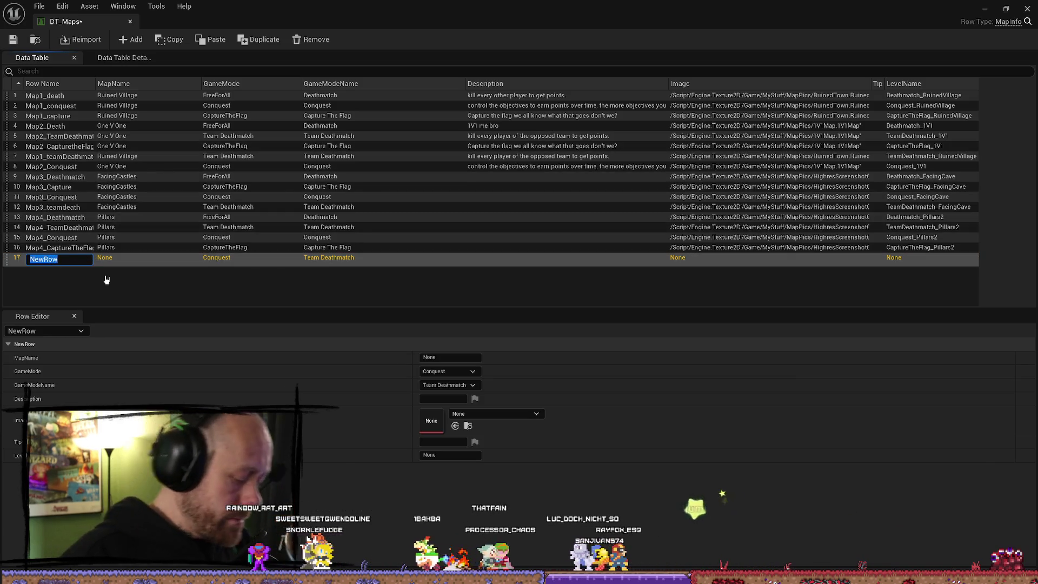
pyautogui.write('MA')
pyautogui.press('BackSpace')
pyautogui.write('ap')
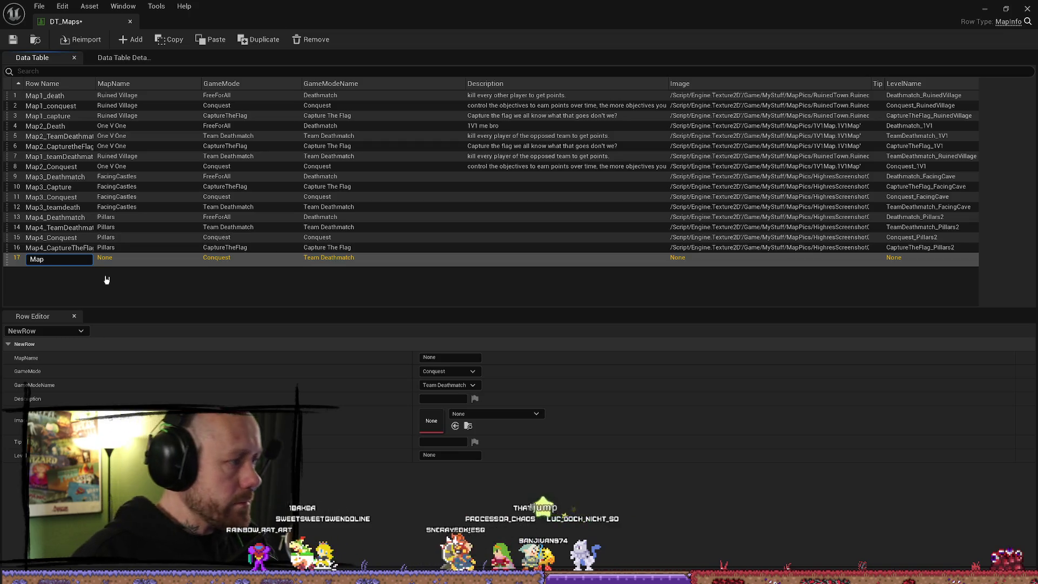
pyautogui.write('5_Deathmatch')
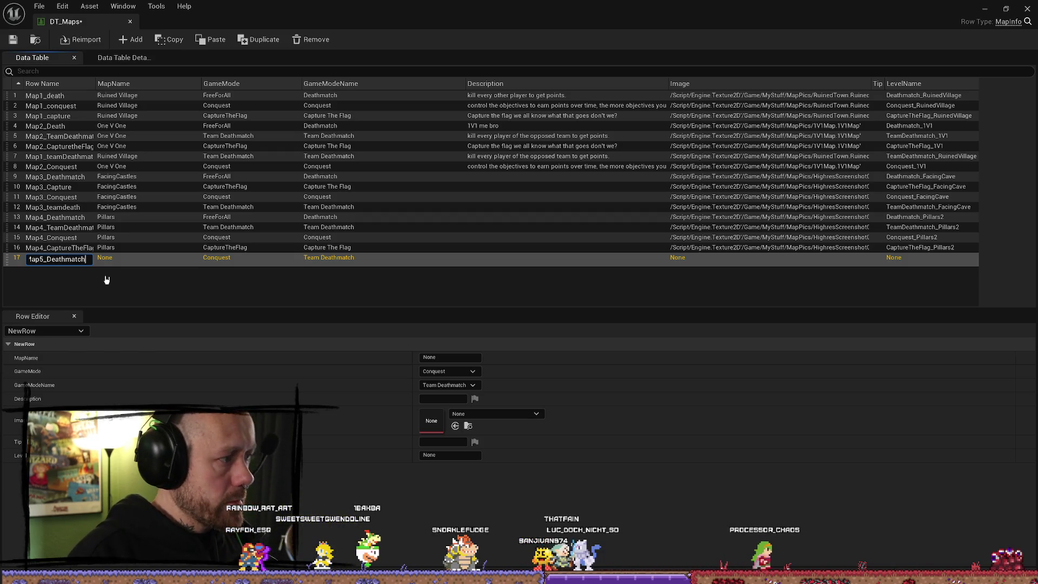
pyautogui.press('Return')
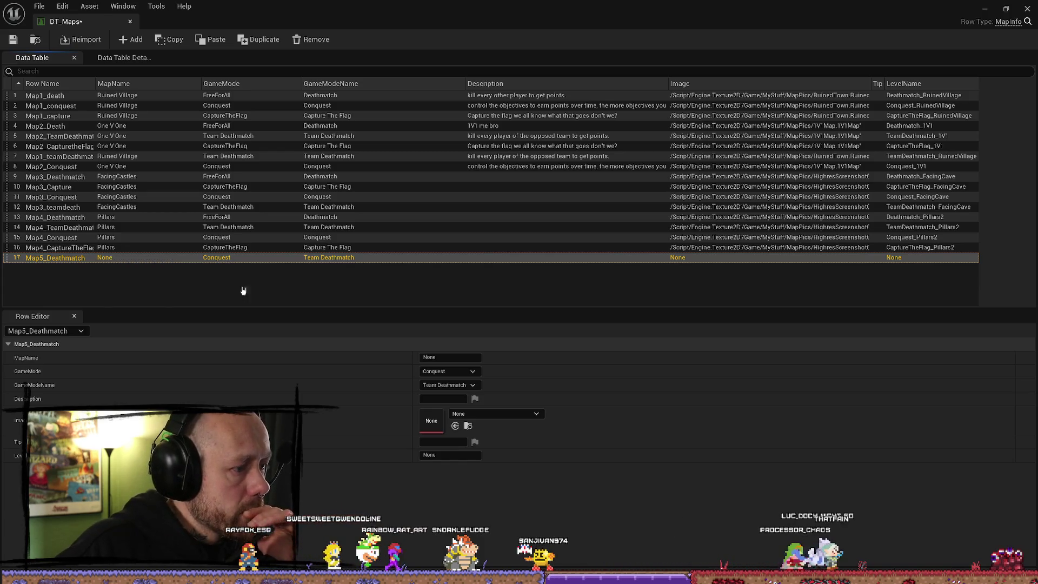
# Set MapName to Foggy Forest, GameMode FreeForAll, GameModeName Deathmatch, and the 127grey preview image
pyautogui.click(449, 357)
pyautogui.write('Foggy Forest')
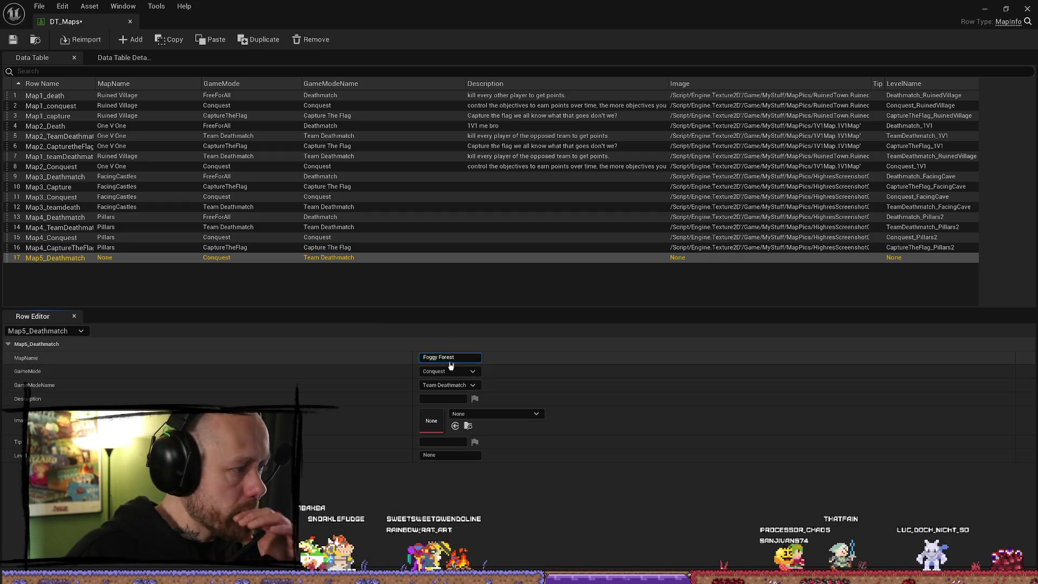
pyautogui.click(448, 371)
pyautogui.click(434, 381)
pyautogui.click(449, 385)
pyautogui.click(461, 393)
pyautogui.click(452, 385)
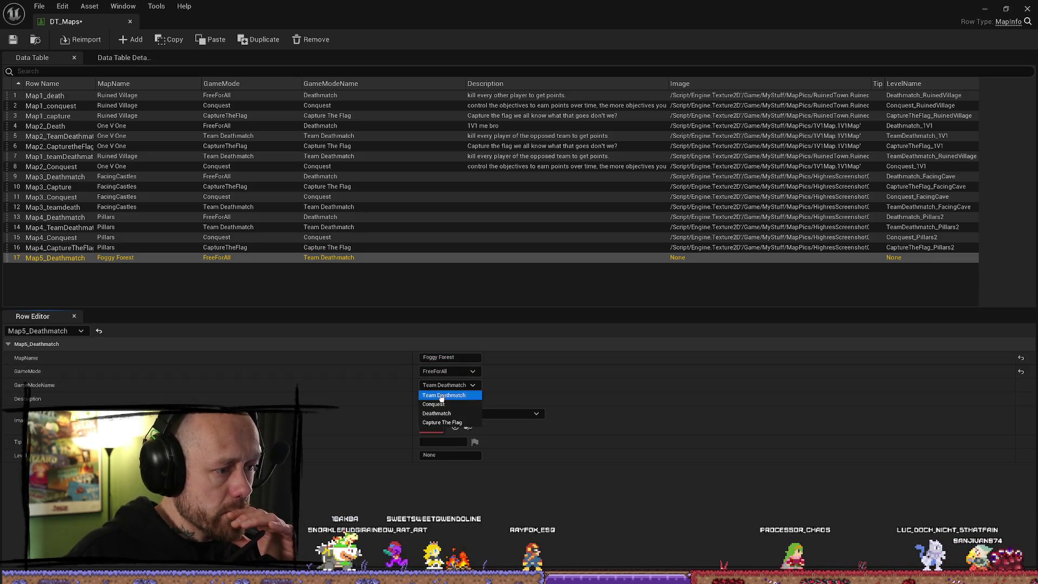
pyautogui.click(439, 413)
pyautogui.click(453, 399)
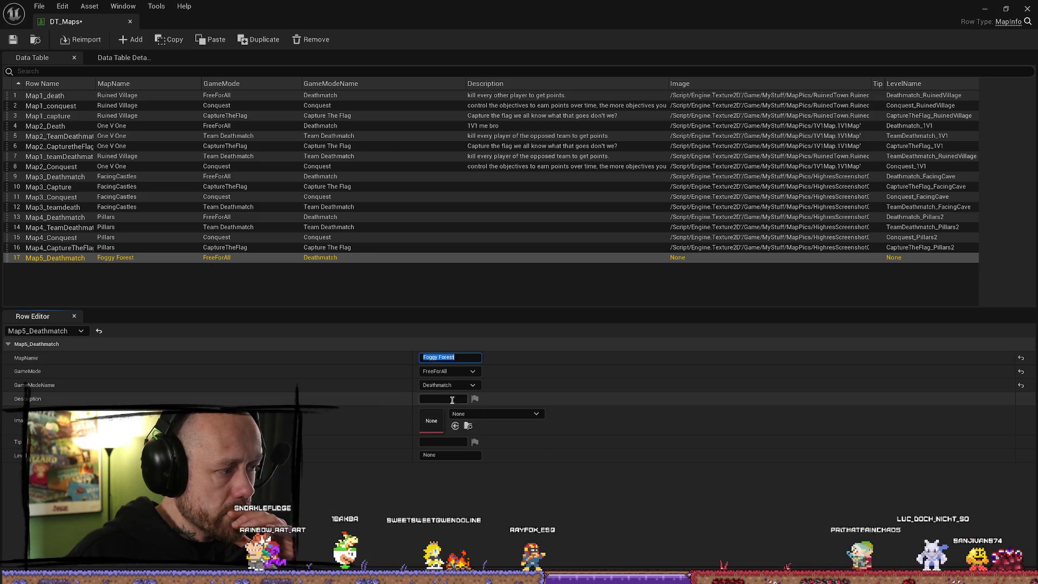
pyautogui.click(478, 414)
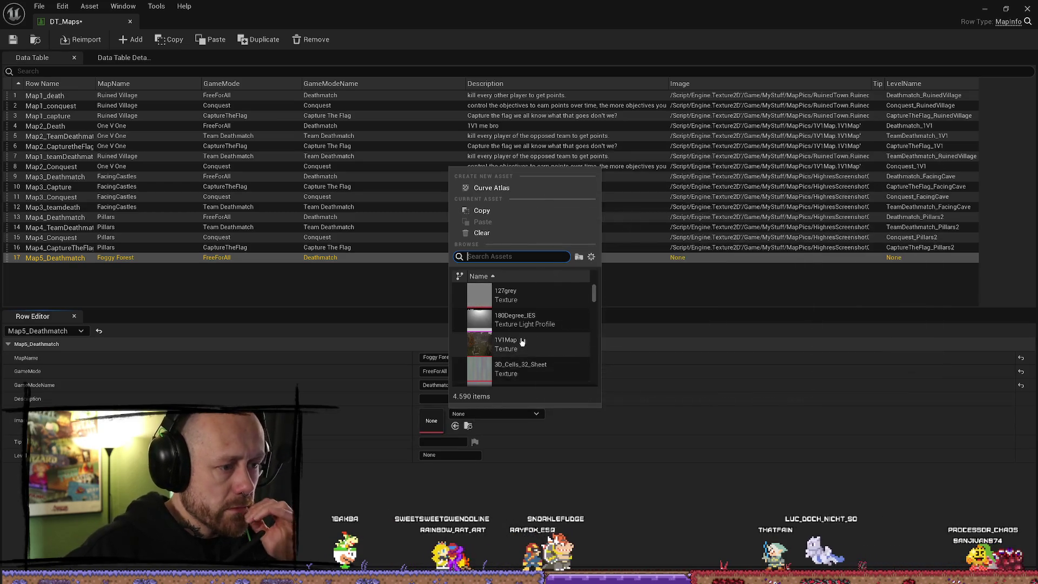
pyautogui.click(523, 296)
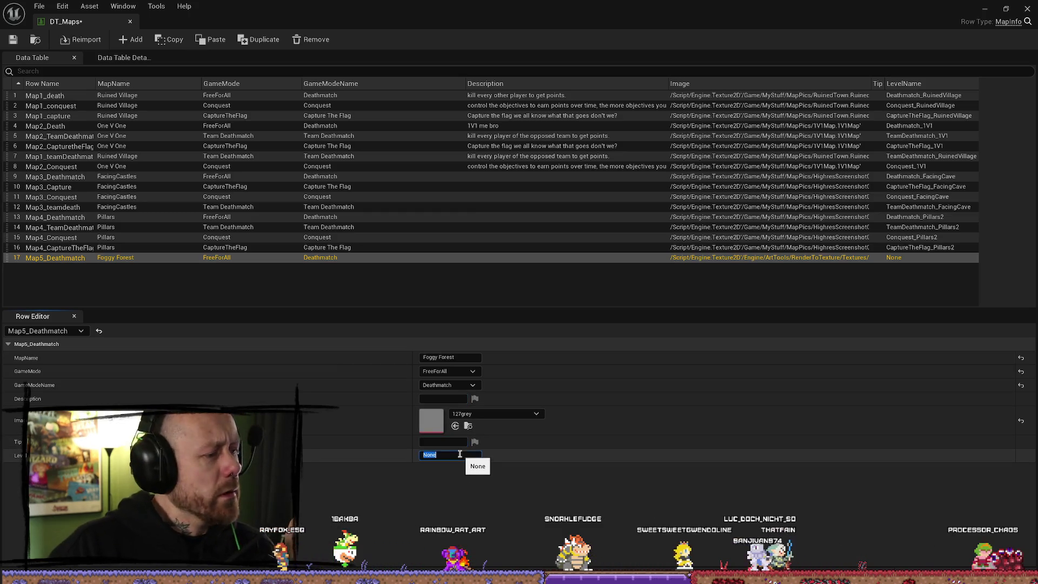
# Set the row's LevelName to Deathmatch_FoggyForest and shrink the data table window
pyautogui.click(454, 456)
pyautogui.write('Dea')
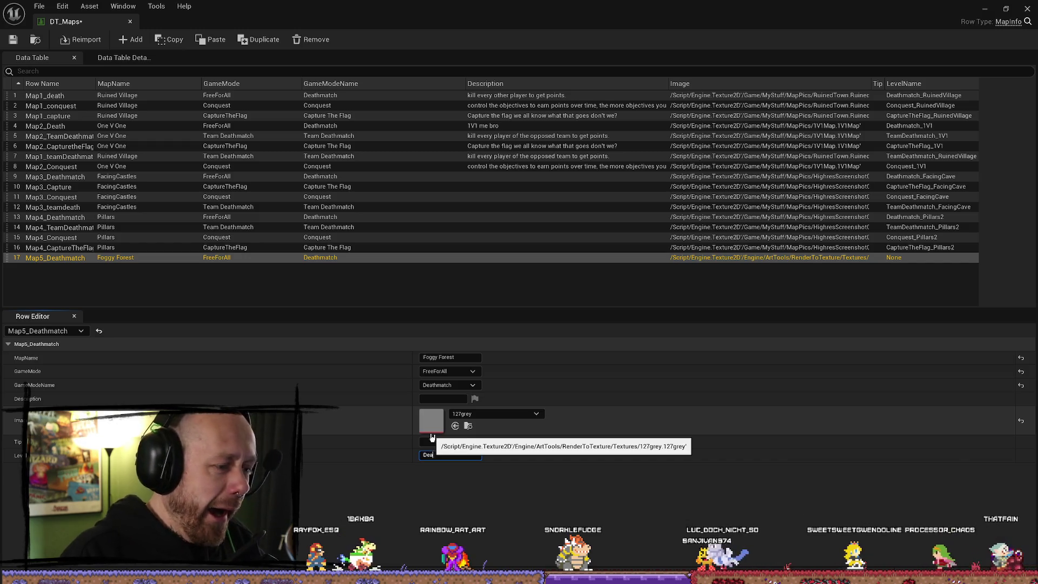
pyautogui.write('thmatch_')
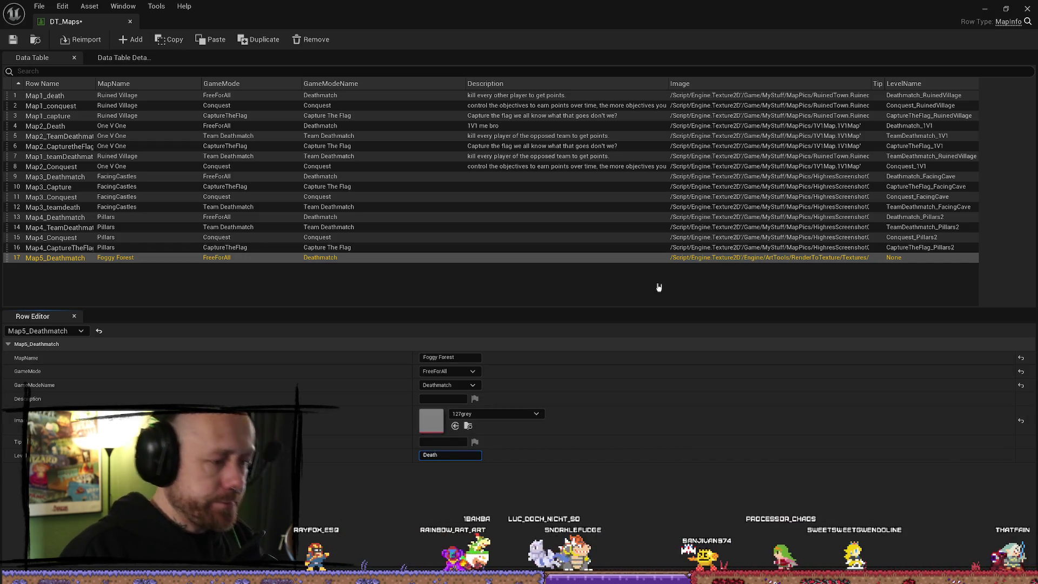
pyautogui.press('BackSpace')
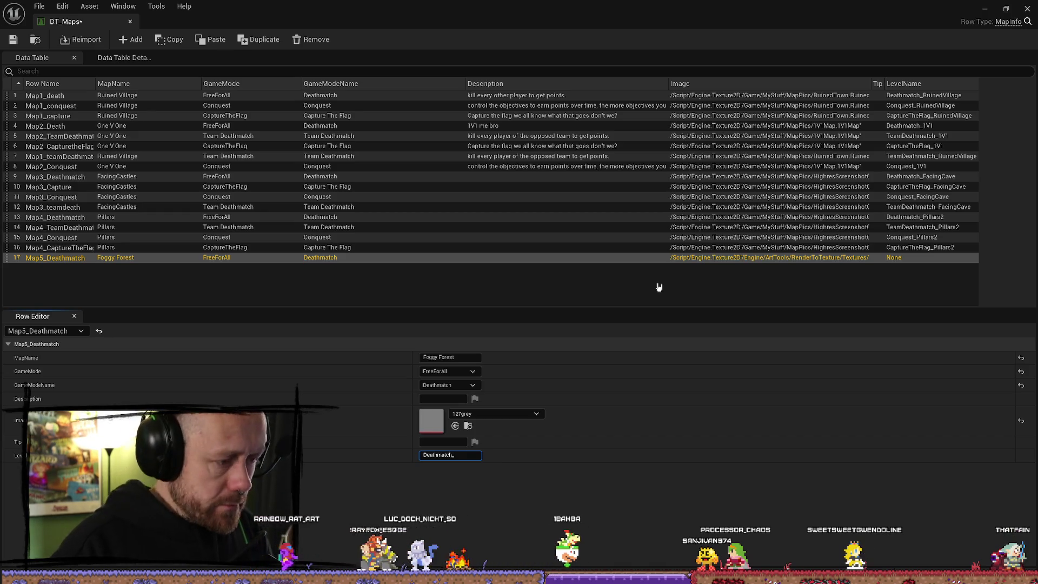
pyautogui.write('FoggyForest')
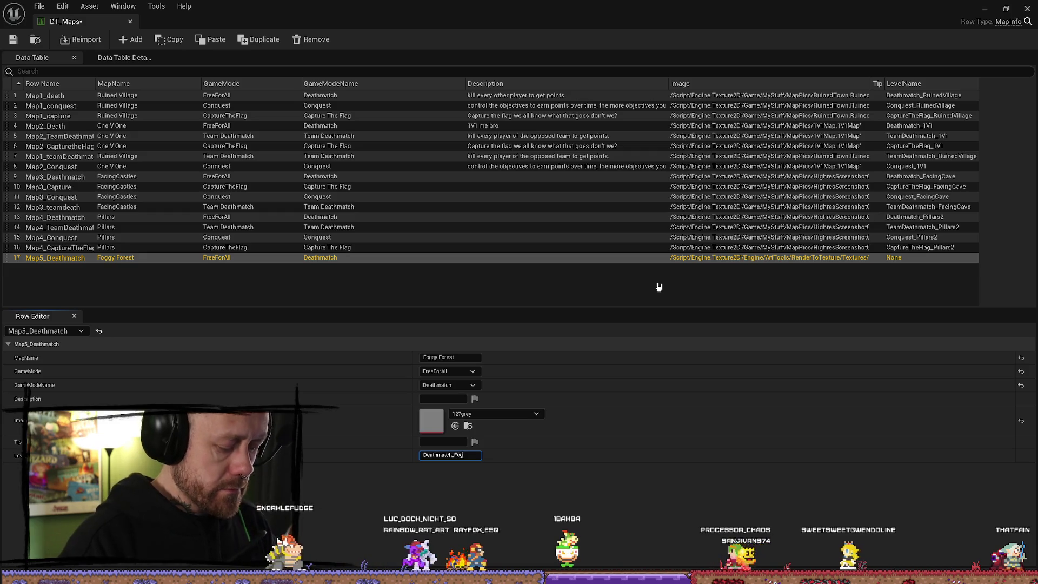
pyautogui.press('Return')
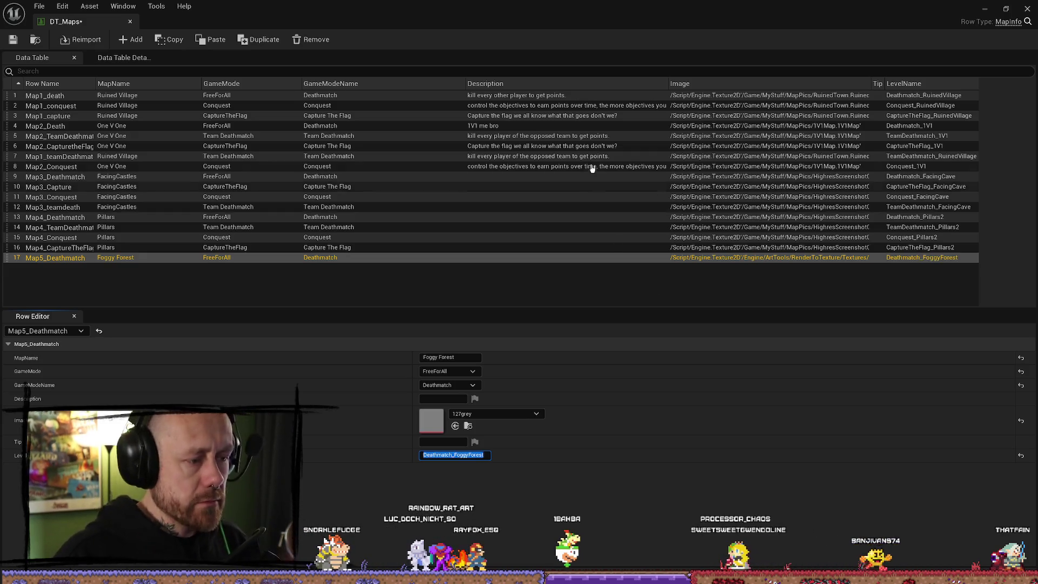
pyautogui.moveTo(592, 12)
pyautogui.mouseDown()
pyautogui.moveTo(450, 129)
pyautogui.moveTo(711, 208)
pyautogui.moveTo(555, 128)
pyautogui.mouseUp()
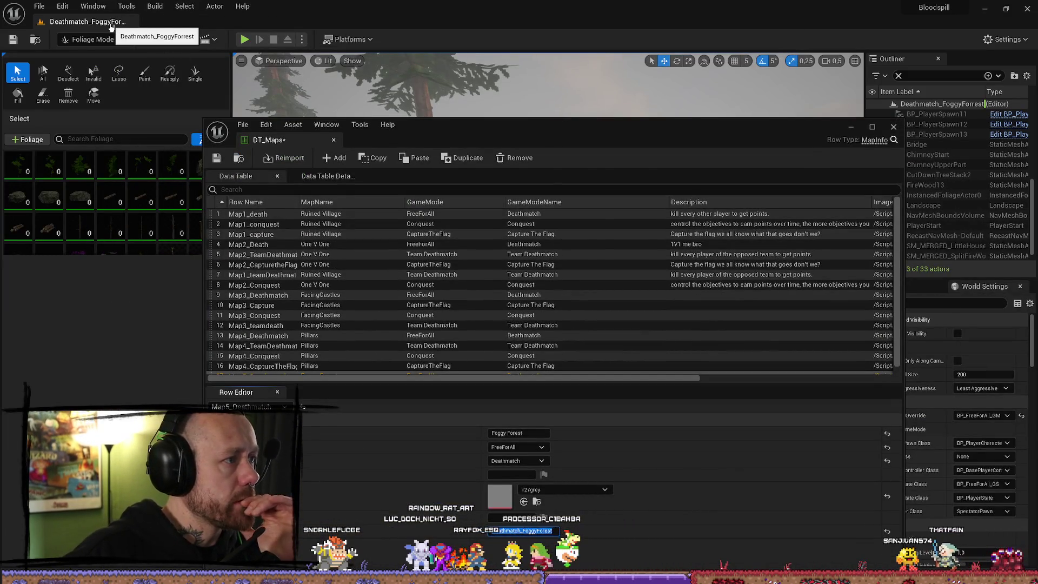
# Save and close DT_Maps, then clear the 'dt maps' search in the Content Browser
pyautogui.click(211, 159)
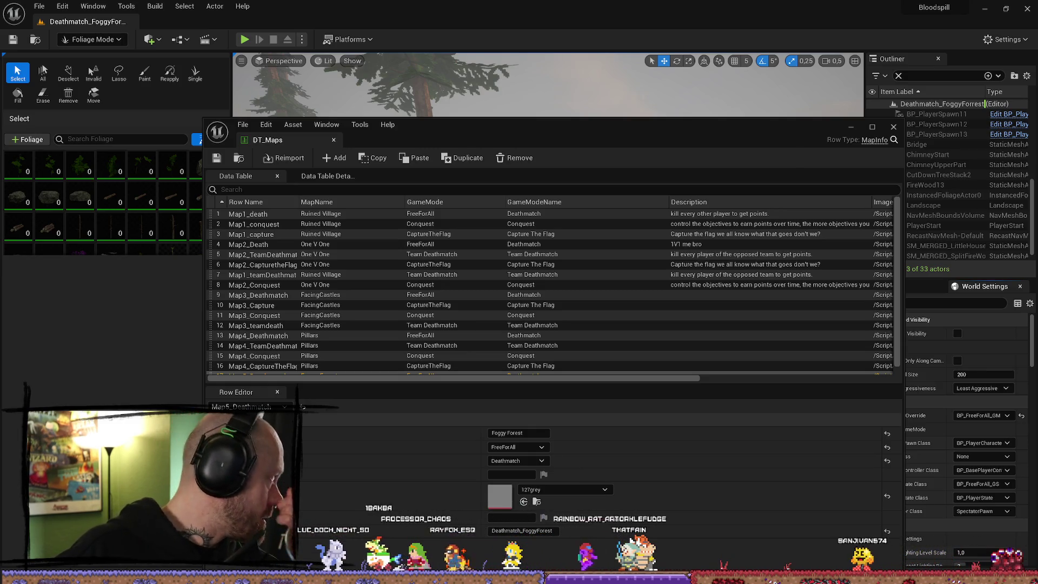
pyautogui.click(893, 126)
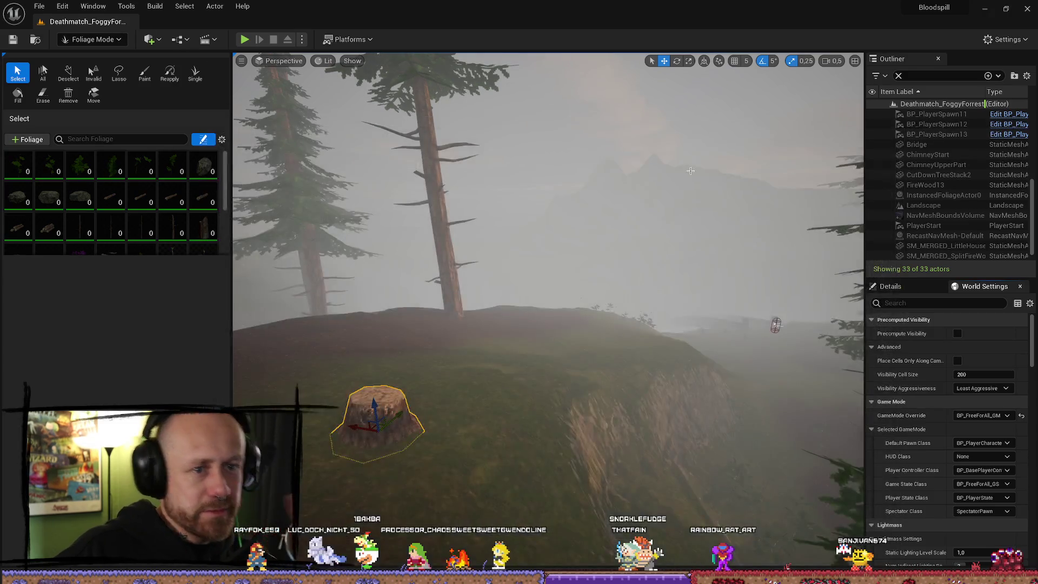
pyautogui.hotkey('ctrl', 'space')
pyautogui.write('dt maps')
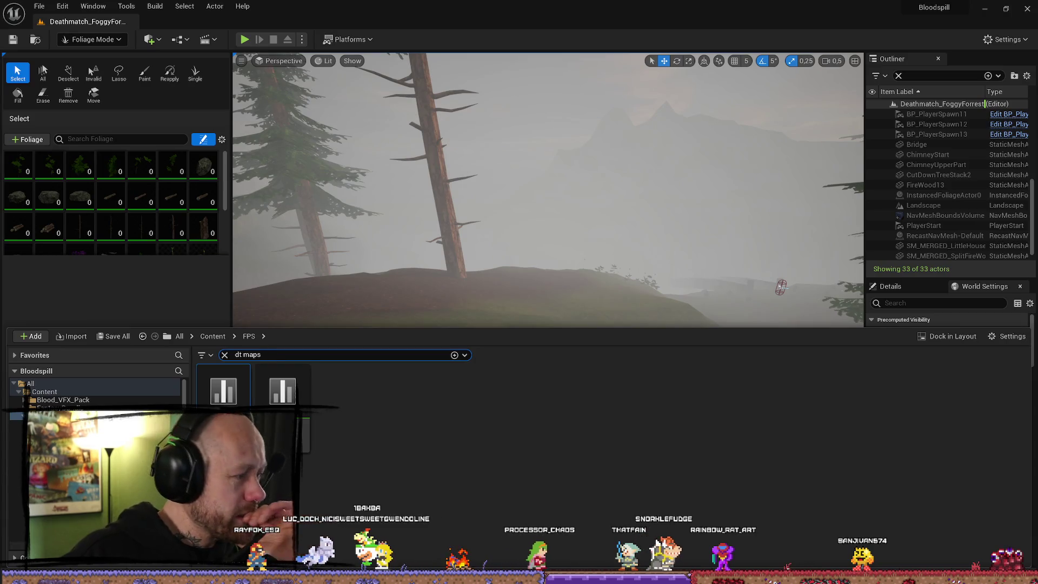
pyautogui.click(207, 400)
pyautogui.click(225, 354)
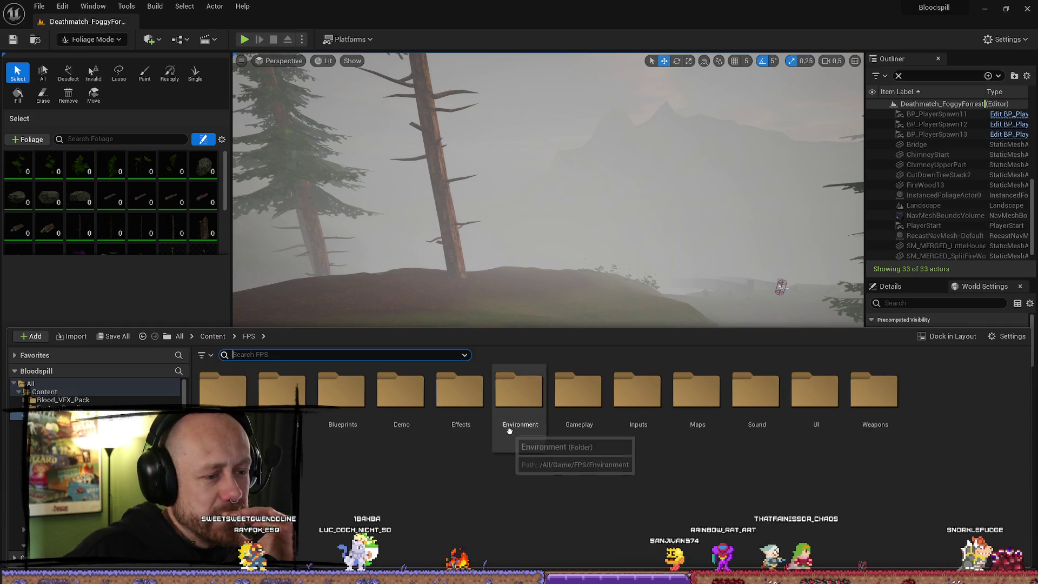
# Browse to Maps > GameModes and open the Conquest_FacingCave level
pyautogui.click(688, 378)
pyautogui.doubleClick(689, 378)
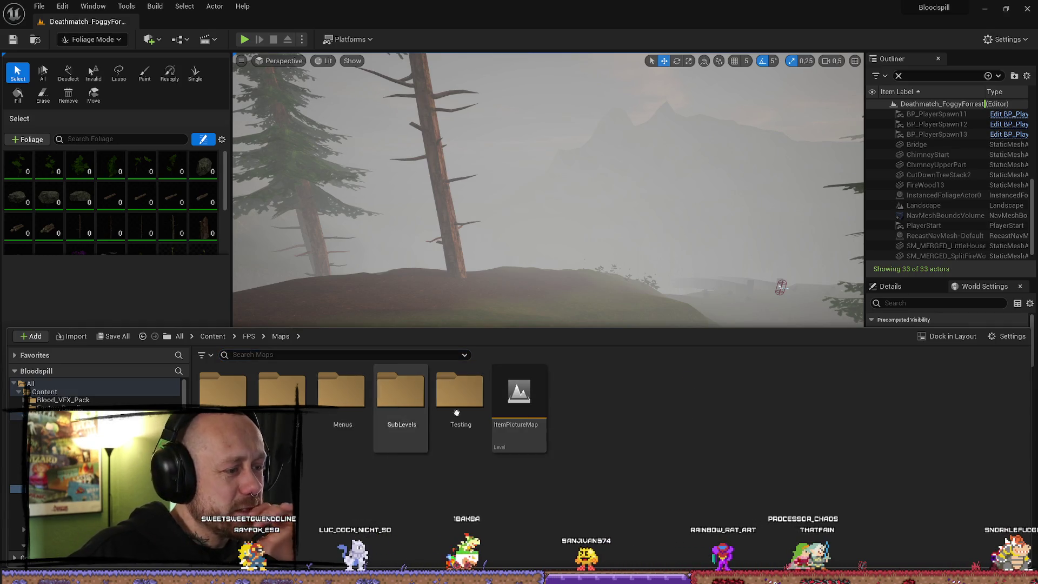
pyautogui.doubleClick(300, 400)
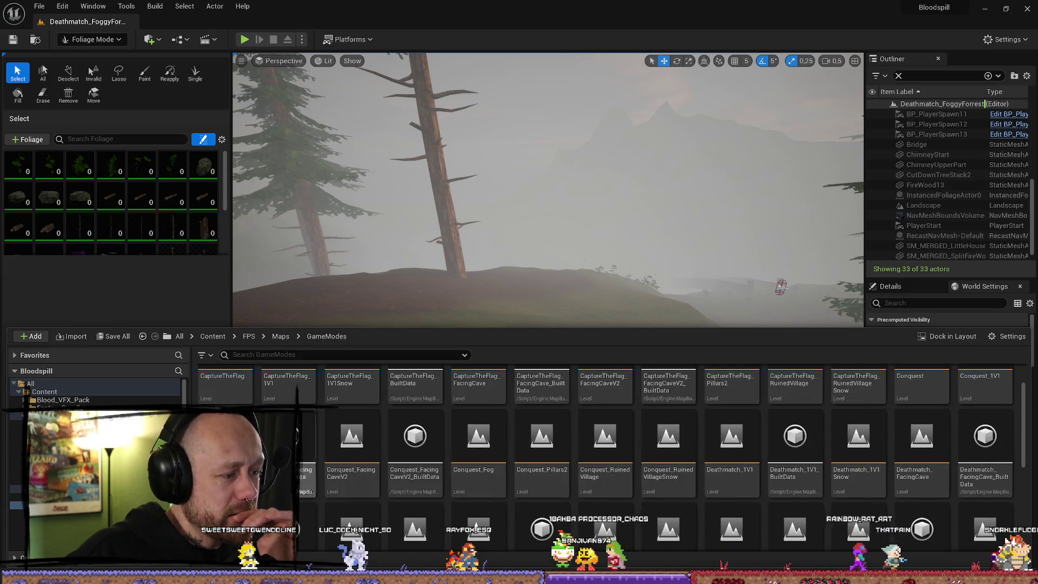
pyautogui.doubleClick(501, 397)
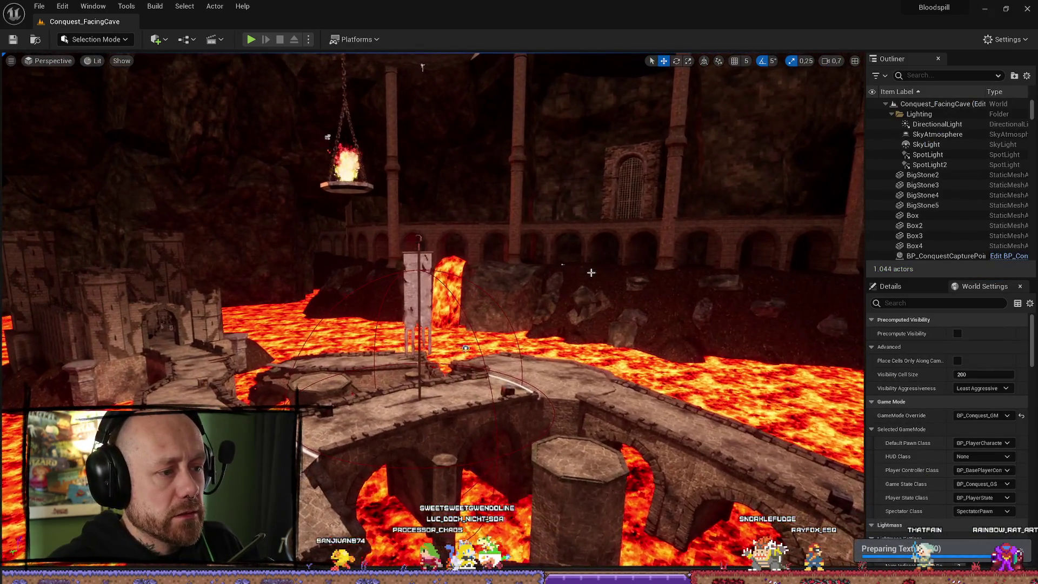
# Attempt to rename Deathmatch_FoggyForrest in place, then decline the rename
pyautogui.hotkey('ctrl', 'space')
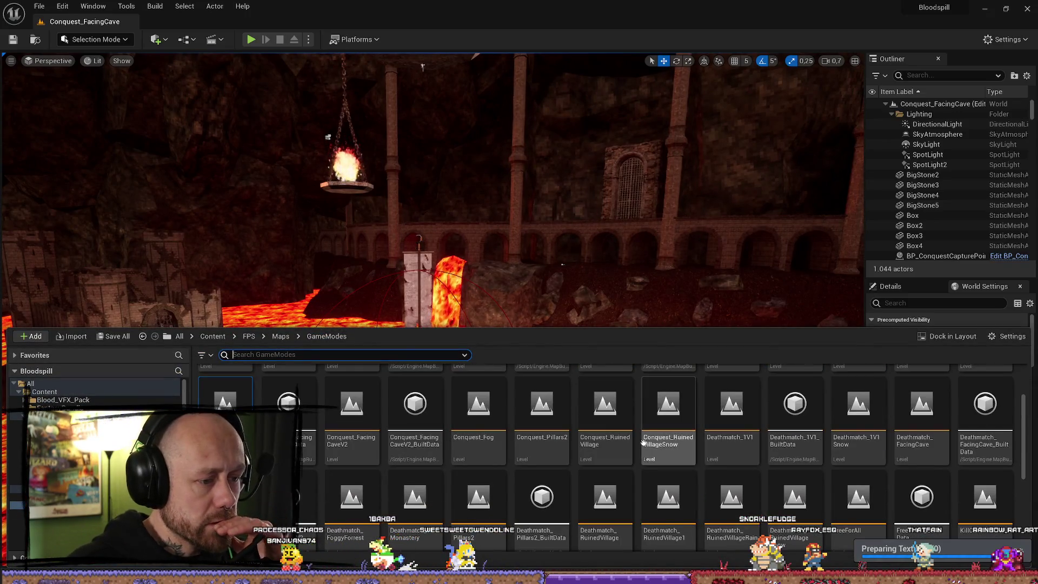
pyautogui.scroll(-1, 643, 444)
pyautogui.click(351, 460)
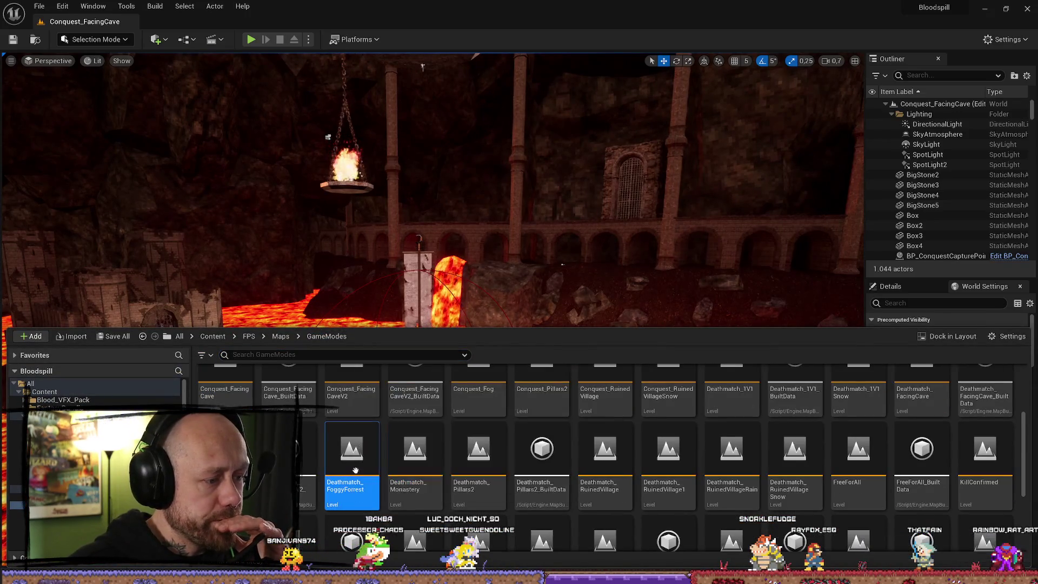
pyautogui.rightClick(354, 466)
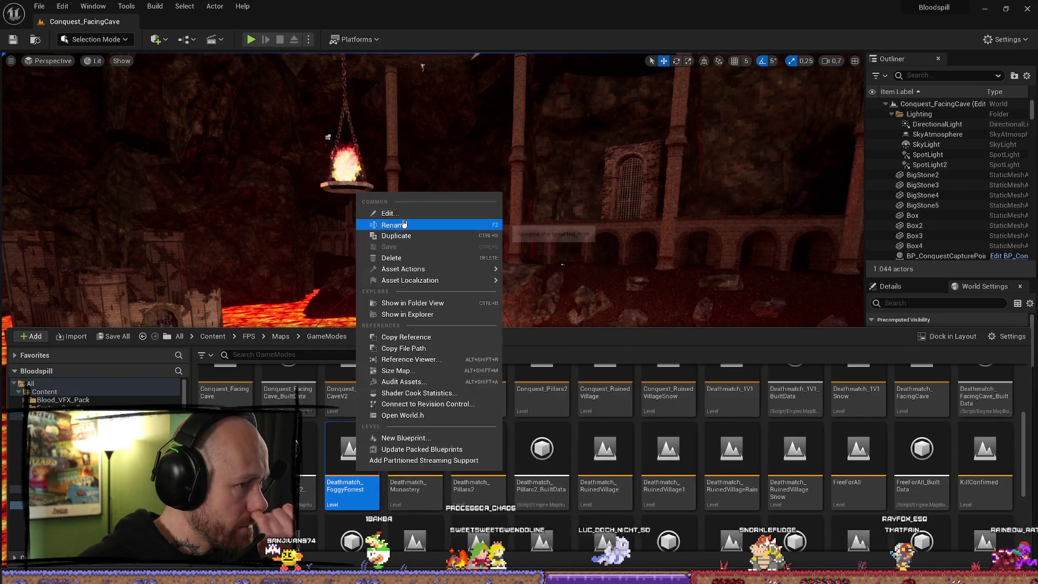
pyautogui.click(394, 224)
pyautogui.press('End')
pyautogui.press('Left')
pyautogui.press('Left')
pyautogui.press('Left')
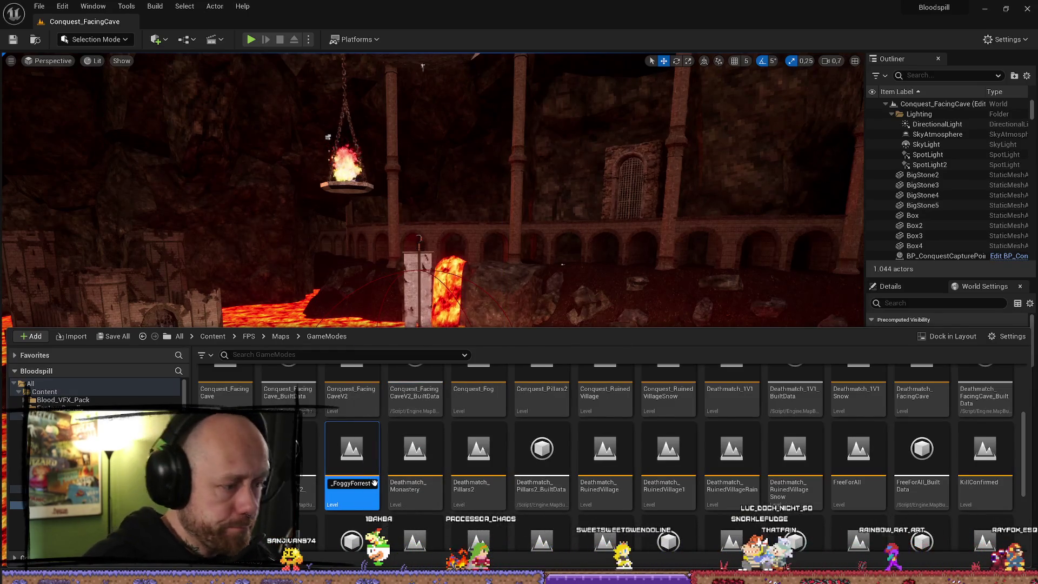
pyautogui.press('Return')
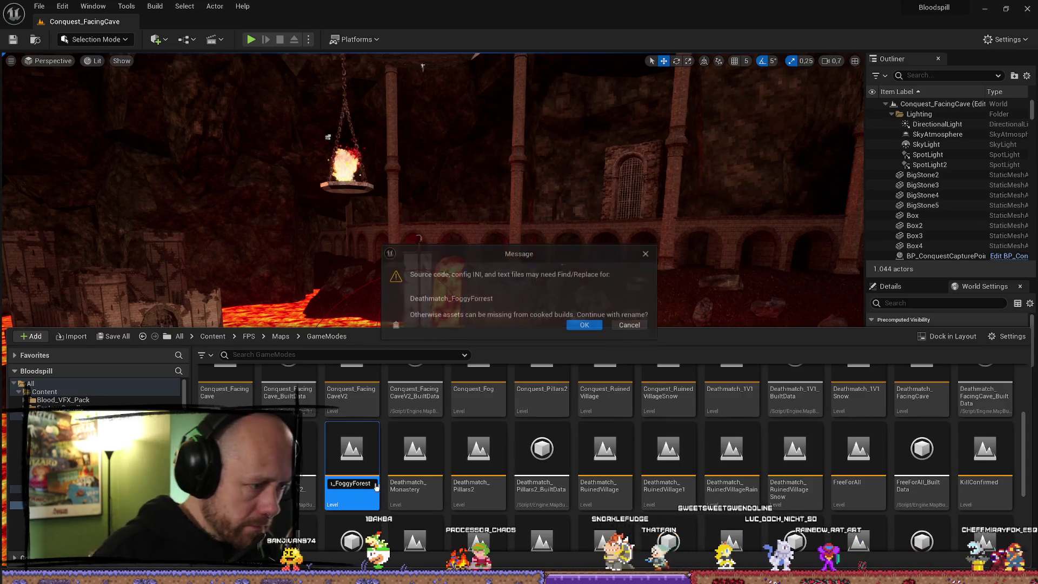
pyautogui.click(621, 327)
# Duplicate Deathmatch_FoggyForrest as a copy named Deathmatch_FoggyForest
pyautogui.rightClick(374, 466)
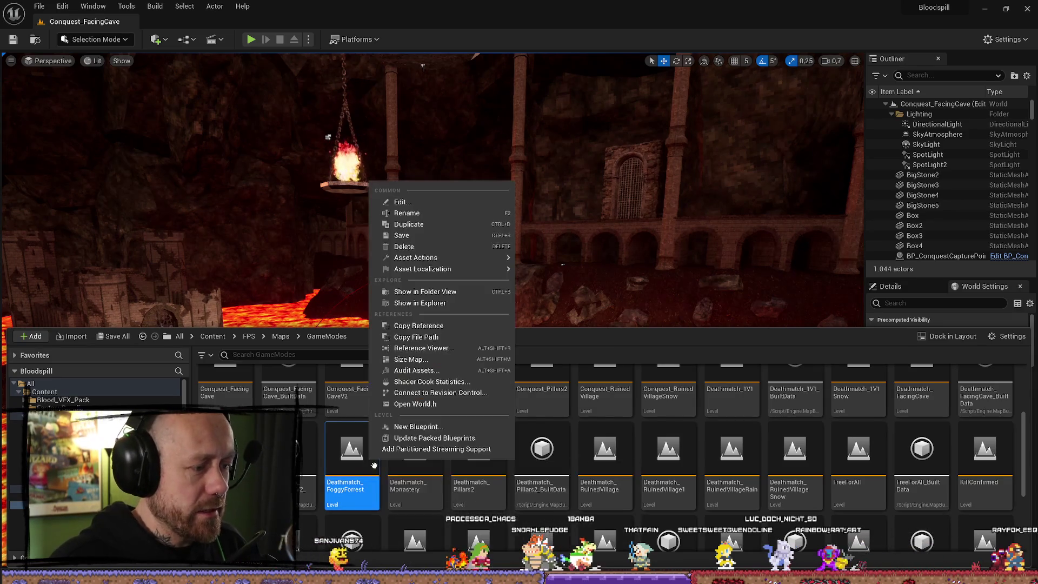
pyautogui.click(409, 223)
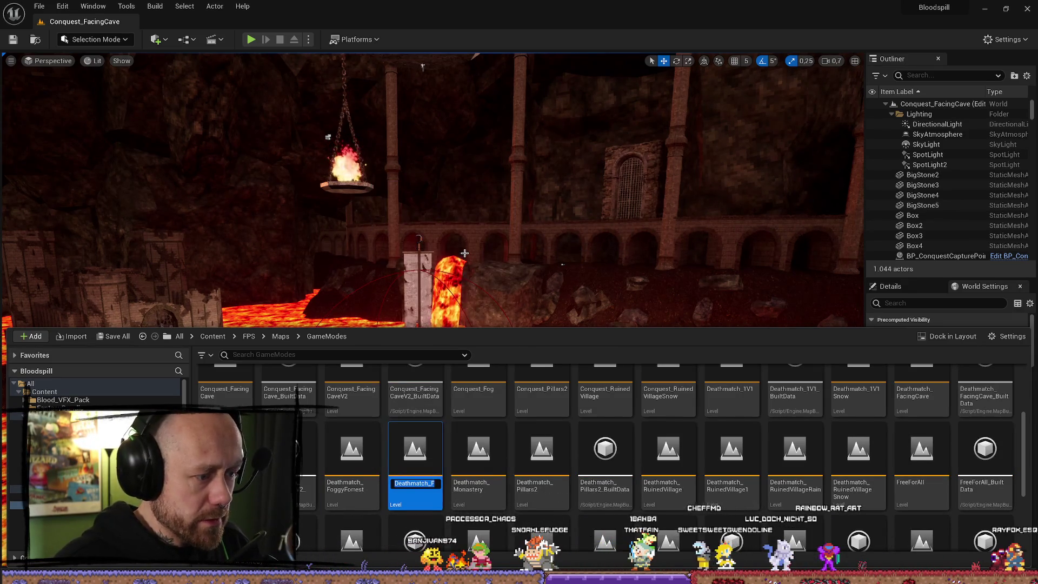
pyautogui.press('BackSpace')
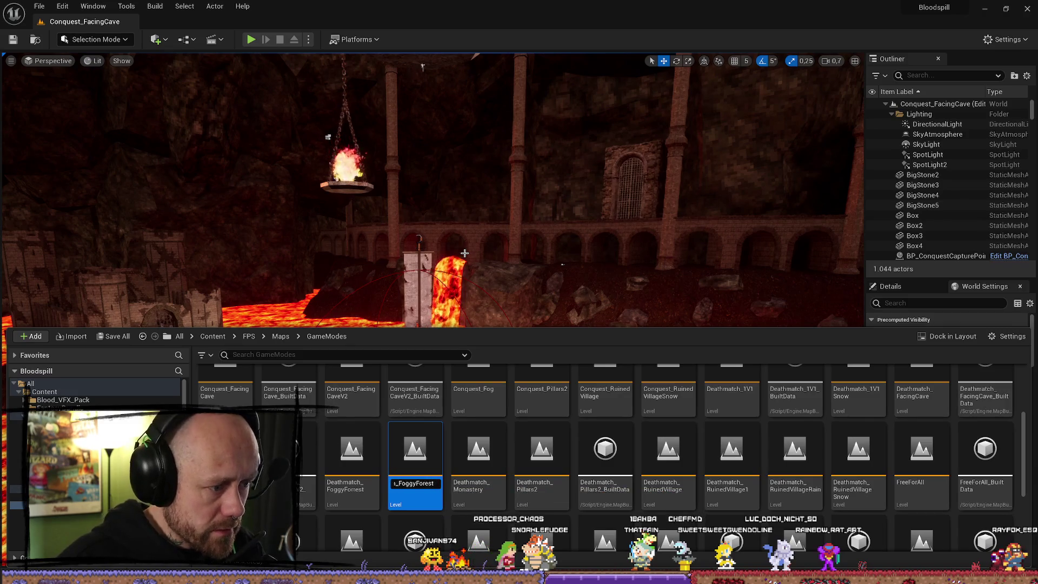
pyautogui.press('Return')
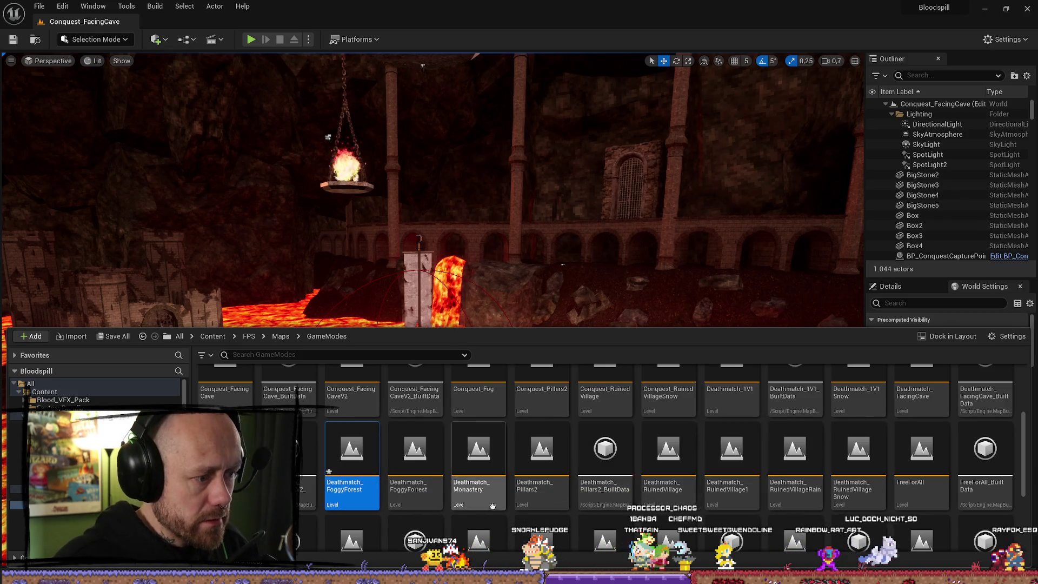
pyautogui.click(460, 470)
# Force-delete the misspelled Deathmatch_FoggyForrest level and save Deathmatch_FoggyForest
pyautogui.click(430, 468)
pyautogui.press('Delete')
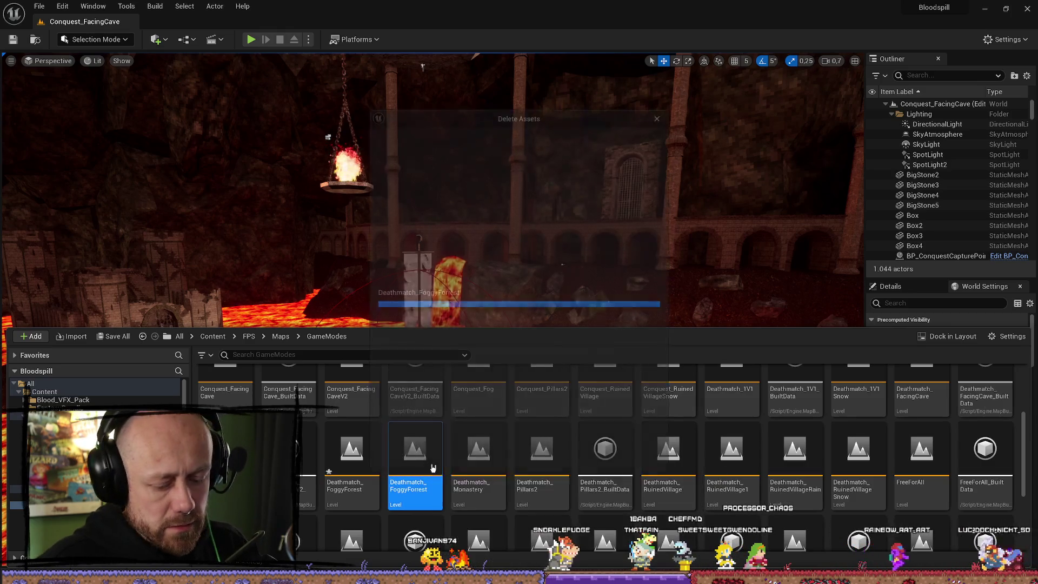
pyautogui.click(442, 462)
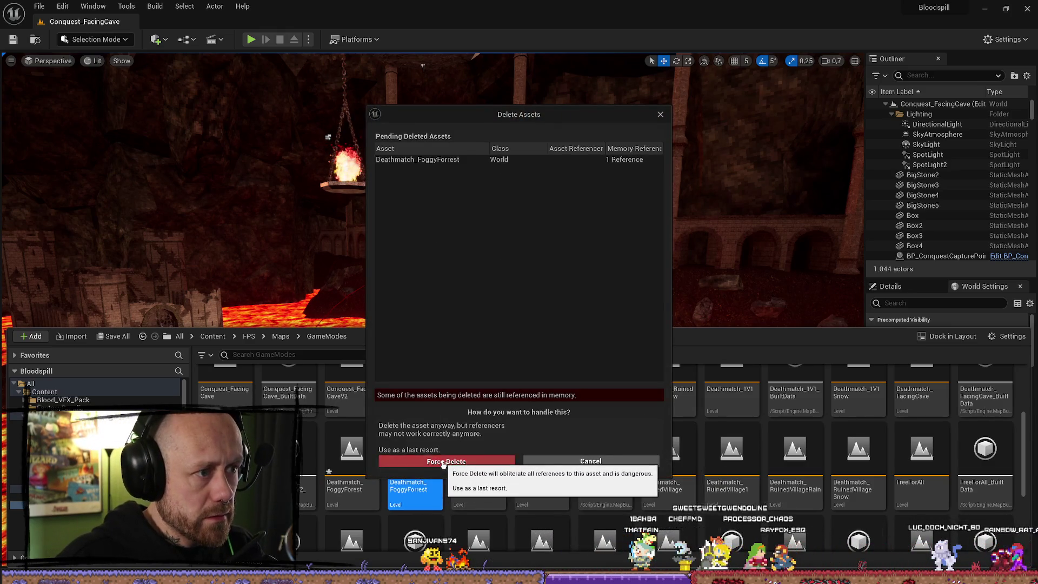
pyautogui.click(352, 464)
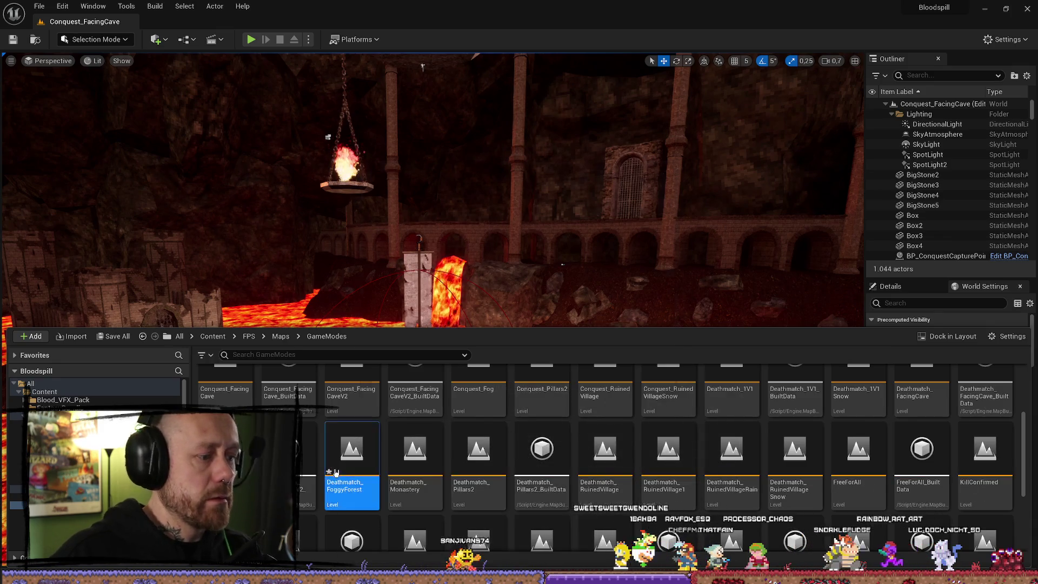
pyautogui.hotkey('ctrl', 's')
pyautogui.click(531, 410)
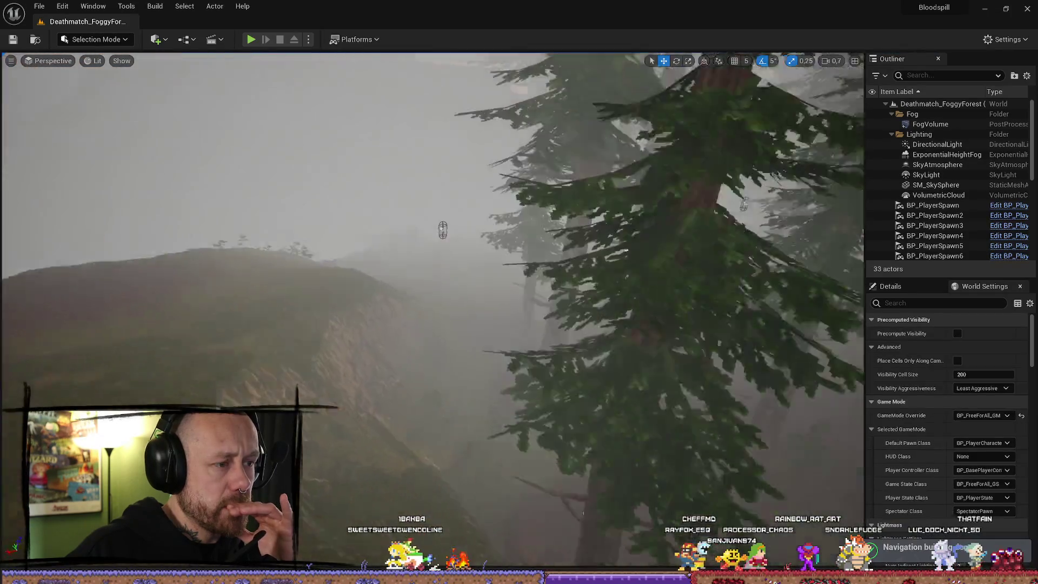
# Play-test Deathmatch_FoggyForest, deploy with the crossbow loadout, then quit the match
pyautogui.press('w')
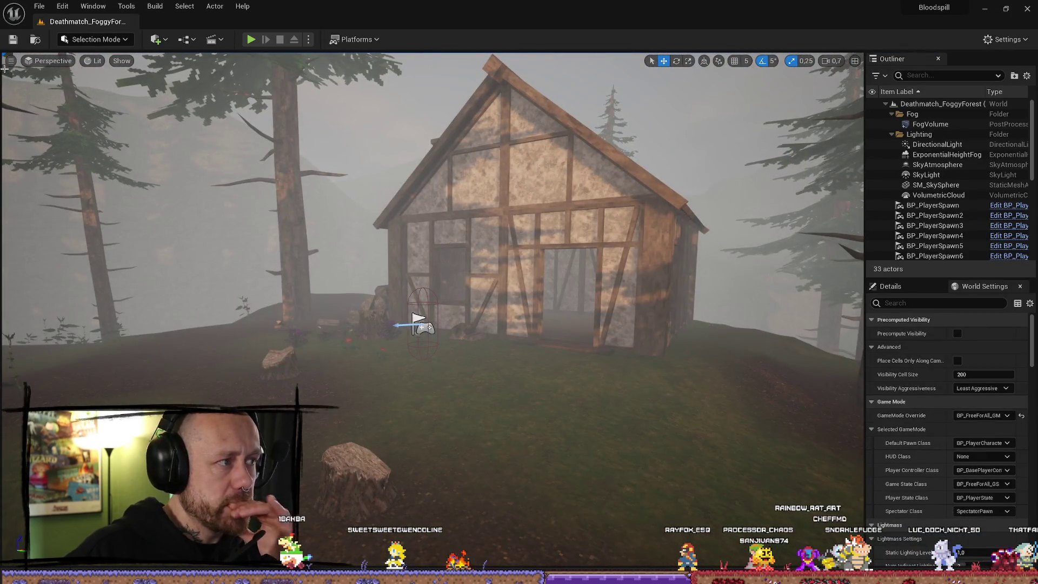
pyautogui.hotkey('ctrl', 'space')
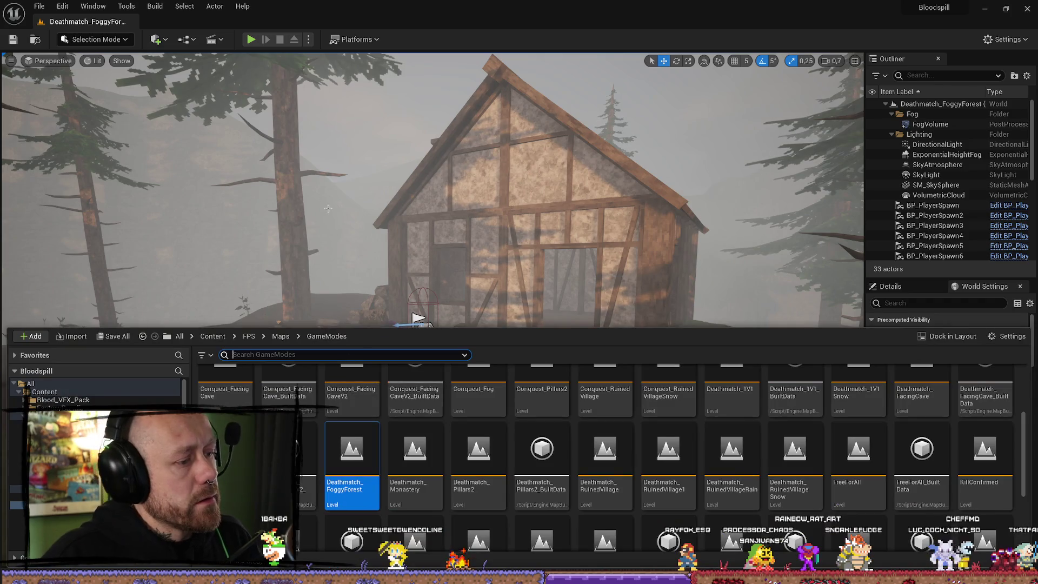
pyautogui.click(250, 39)
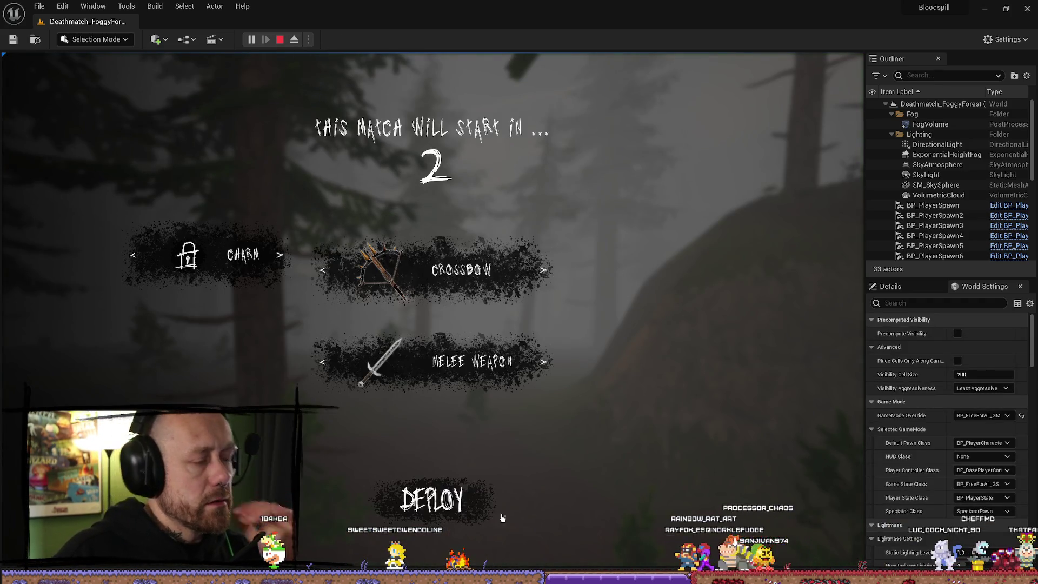
pyautogui.click(500, 516)
pyautogui.press('Escape')
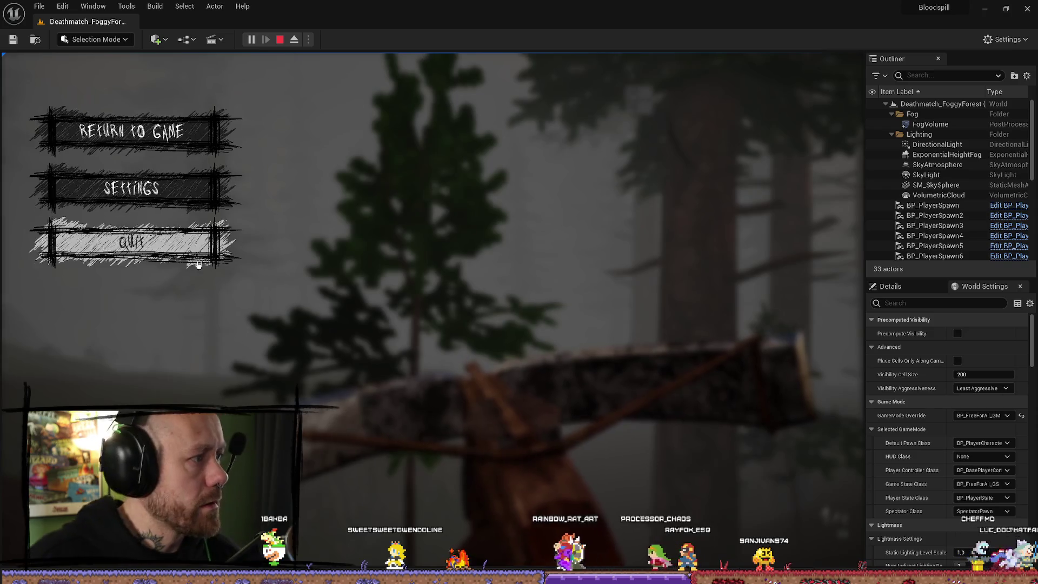
pyautogui.click(199, 265)
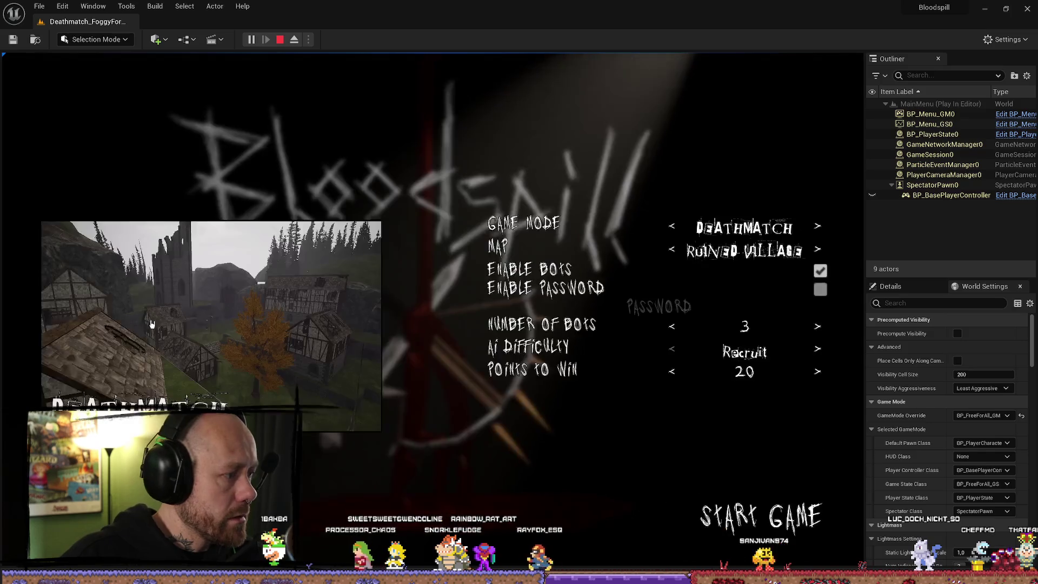
# Choose Foggy Forest as the map, start the game, and make it fullscreen
pyautogui.click(674, 258)
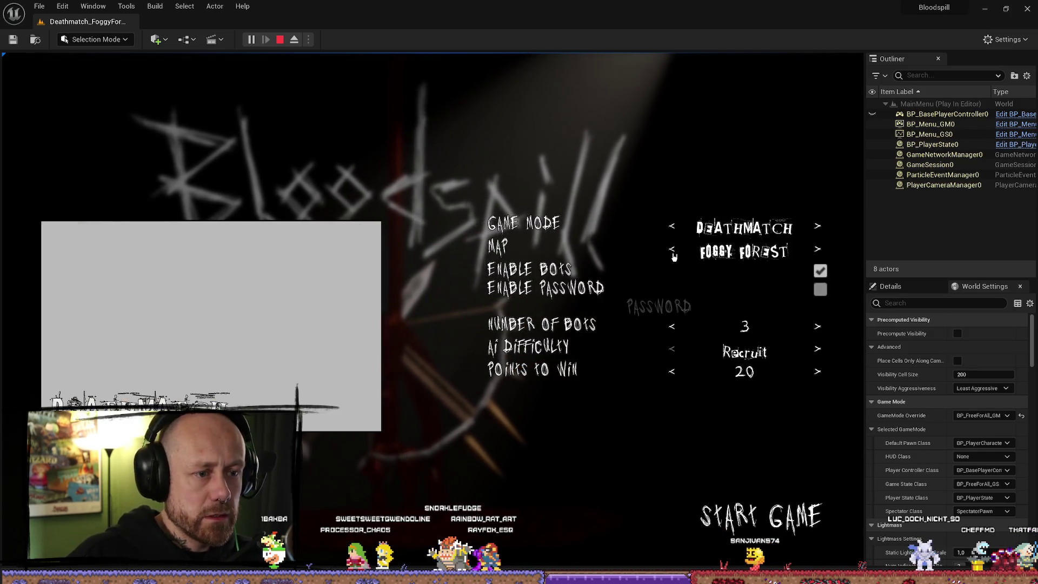
pyautogui.click(745, 535)
pyautogui.press('F11')
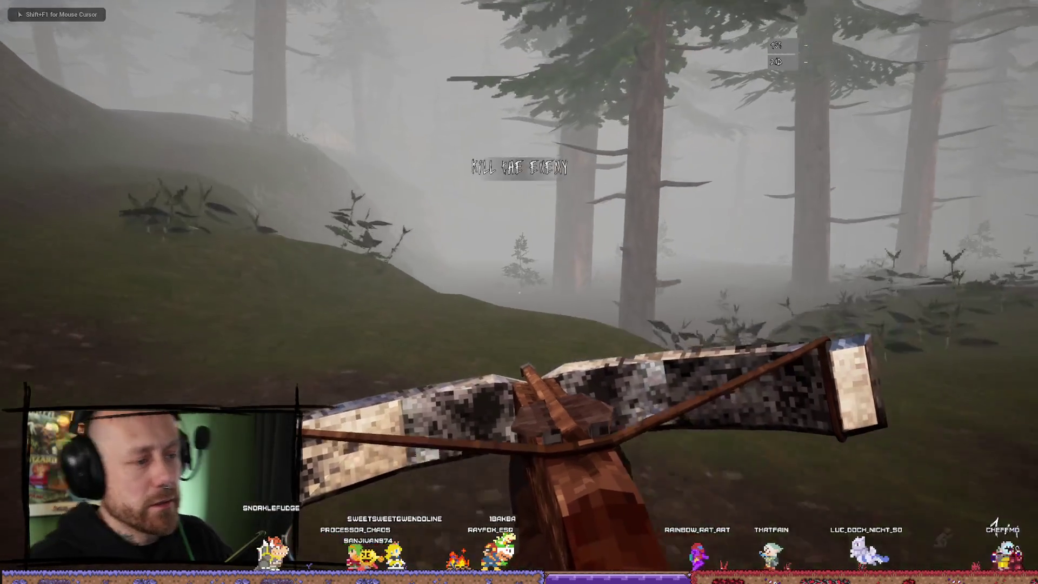
# Shoot an enemy with the crossbow, swap weapons, and sprint up the foggy hill
pyautogui.moveTo(519, 292)
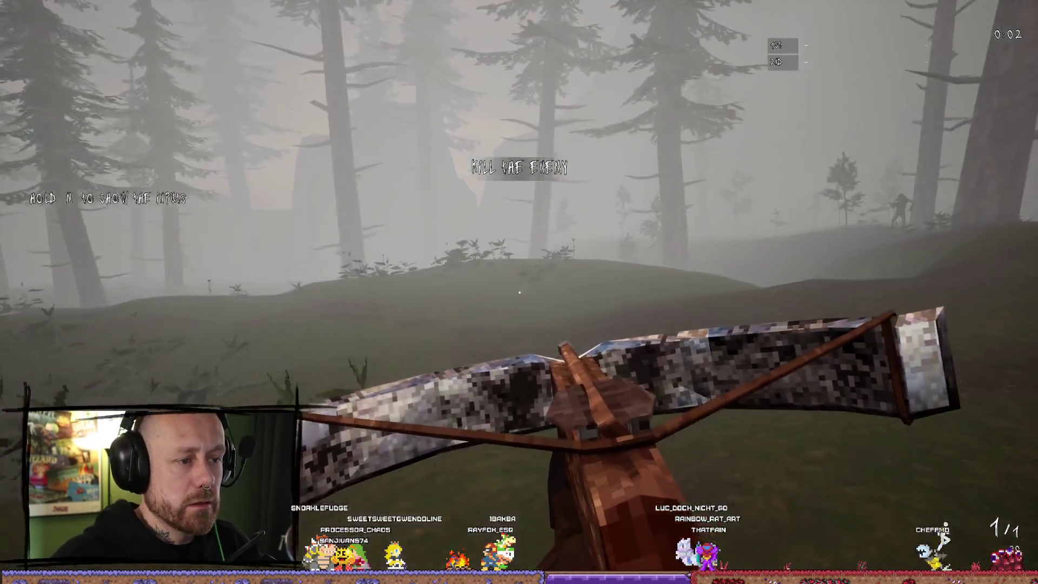
pyautogui.click(519, 292)
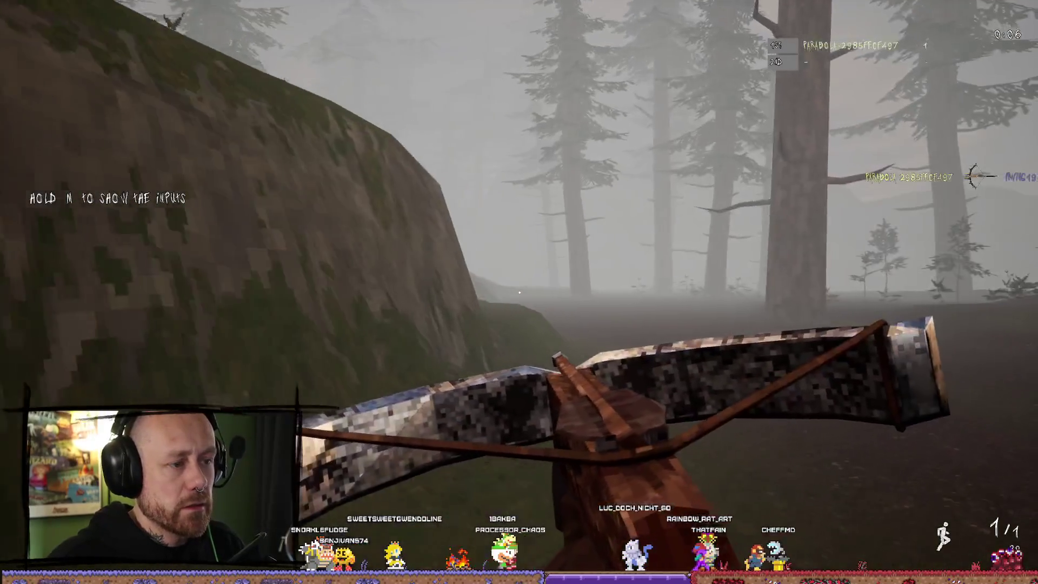
pyautogui.press('2')
pyautogui.press('1')
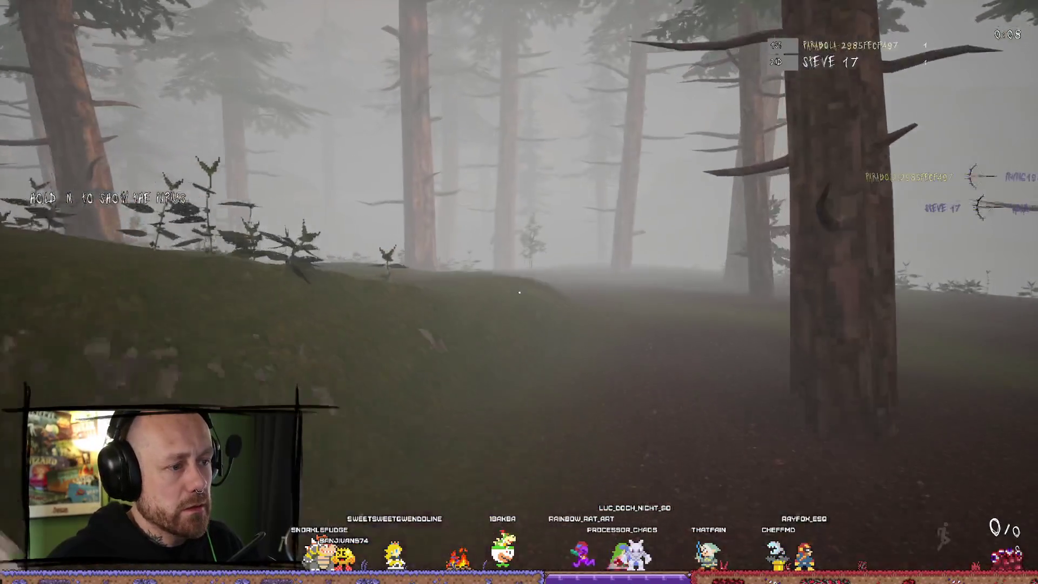
pyautogui.hotkey('shift', 'w')
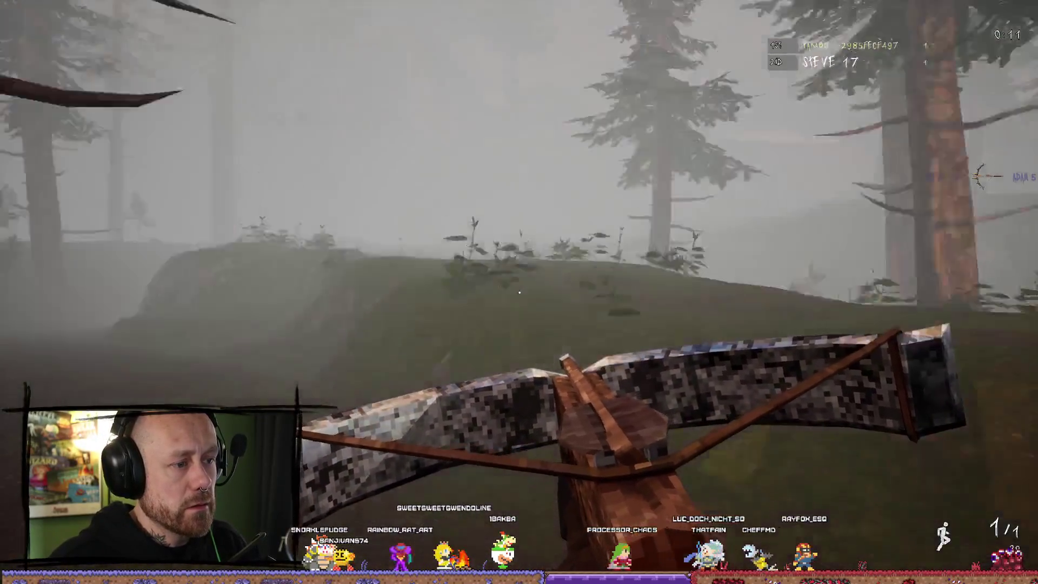
pyautogui.moveTo(519, 292)
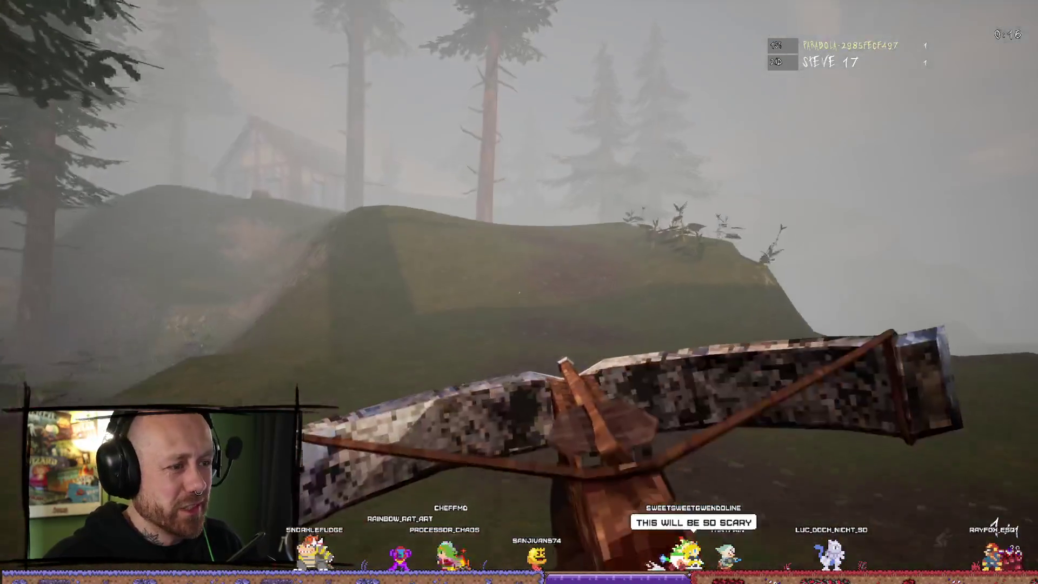
pyautogui.press('w')
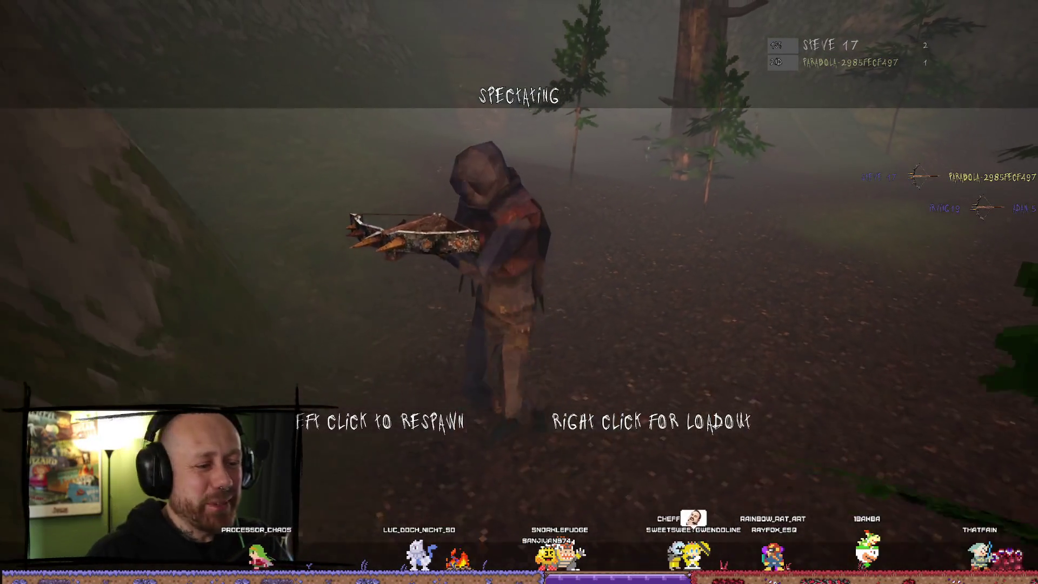
# Respawn after each death and push up to the grassy hillside
pyautogui.click(519, 292)
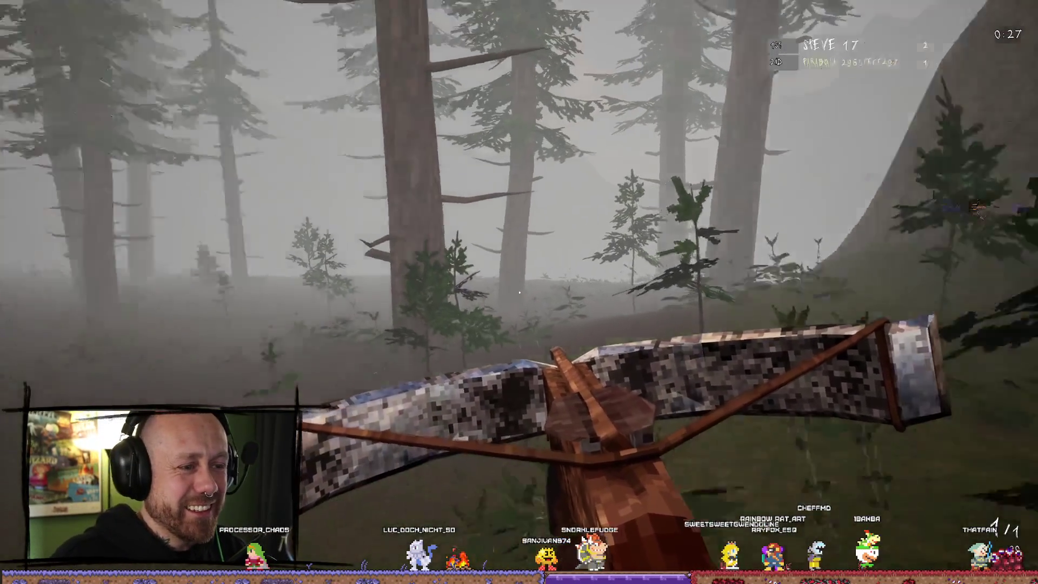
pyautogui.moveTo(519, 292)
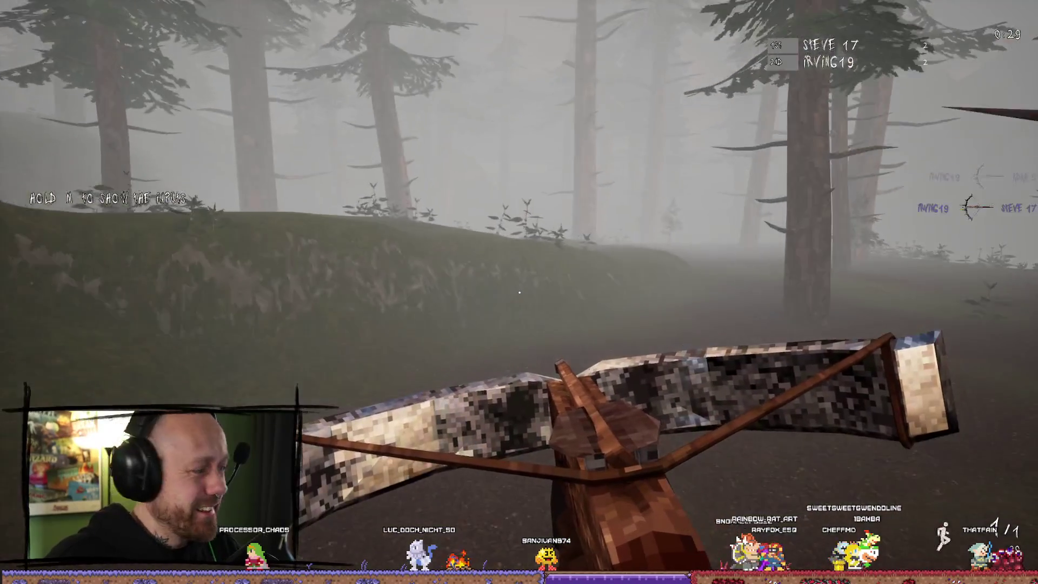
pyautogui.press('w')
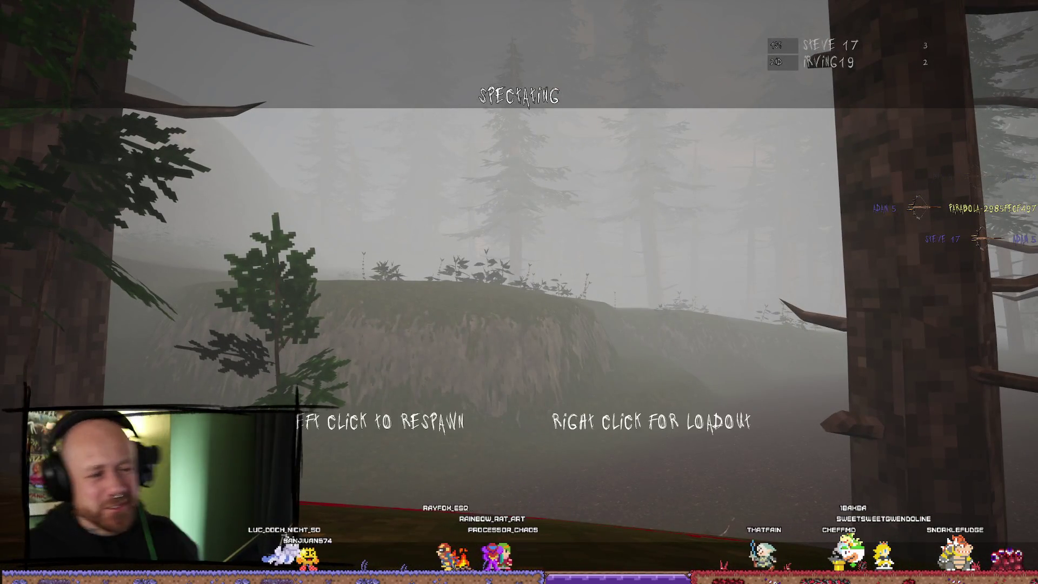
pyautogui.click(519, 292)
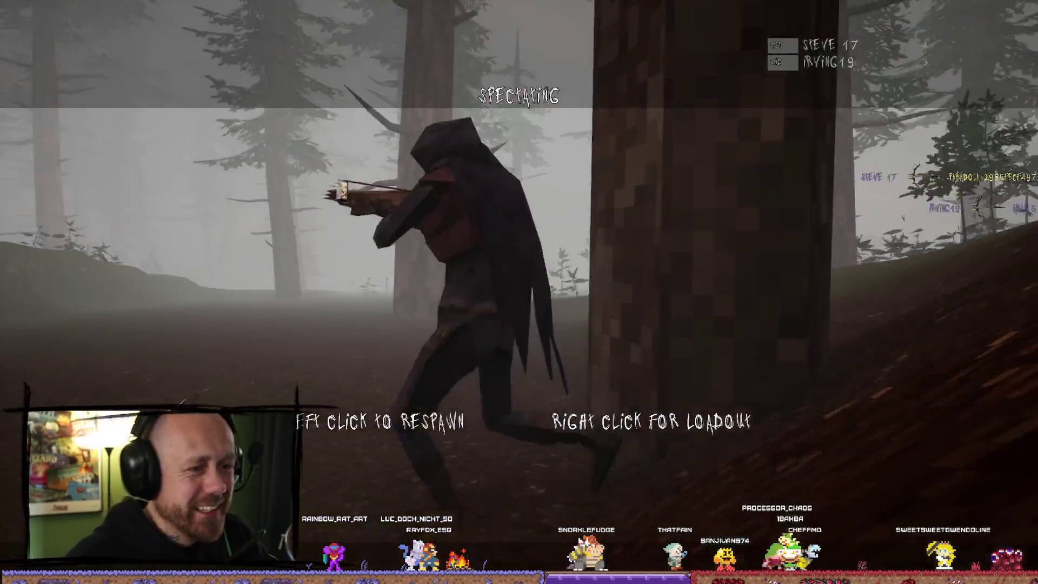
pyautogui.click(519, 292)
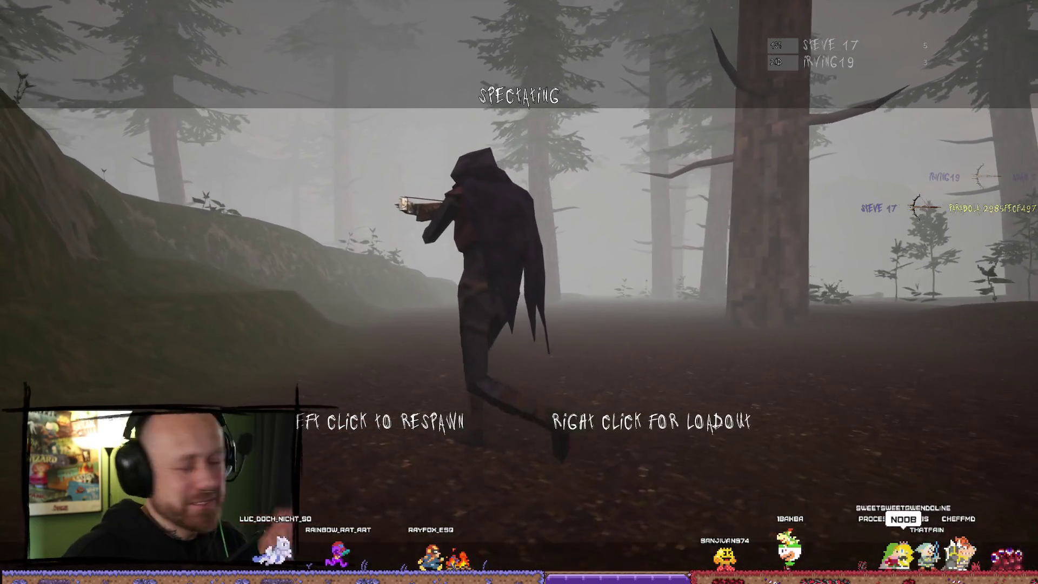
pyautogui.click(519, 292)
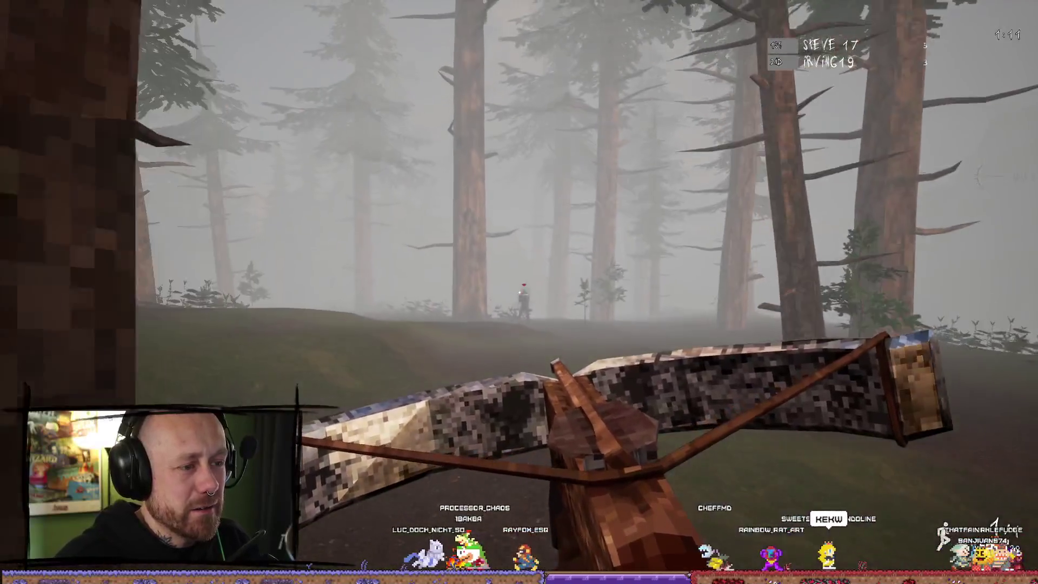
# Fire the crossbow at opponents, then swing the sword at an approaching enemy
pyautogui.click(519, 292)
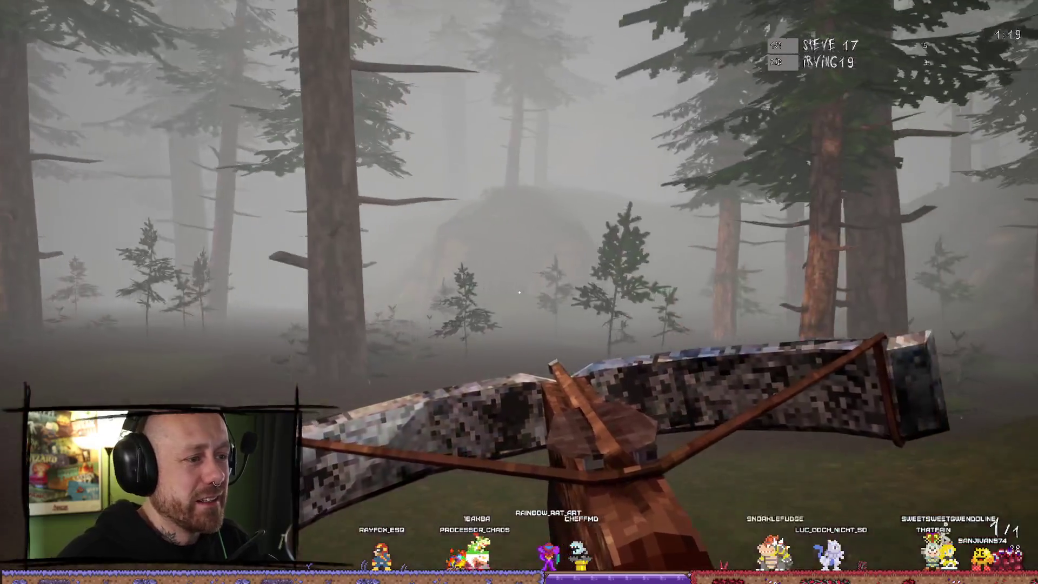
pyautogui.click(519, 292)
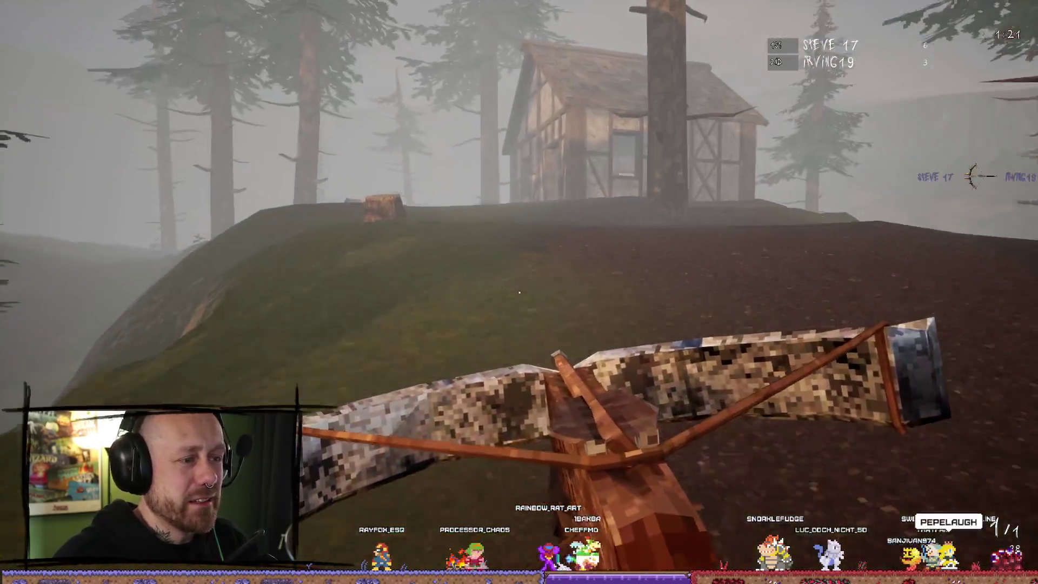
pyautogui.click(519, 292)
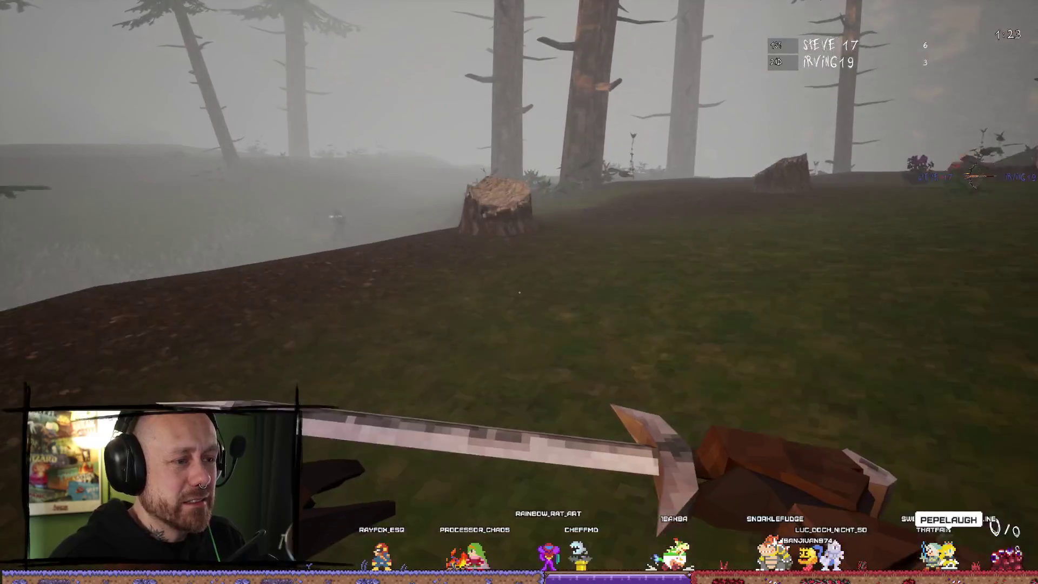
pyautogui.click(519, 292)
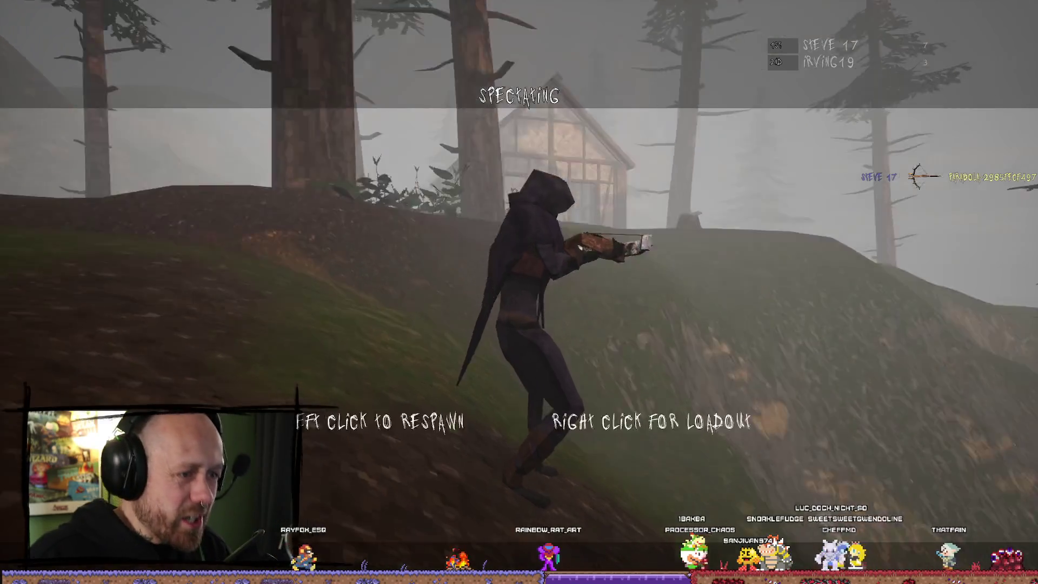
pyautogui.click(519, 291)
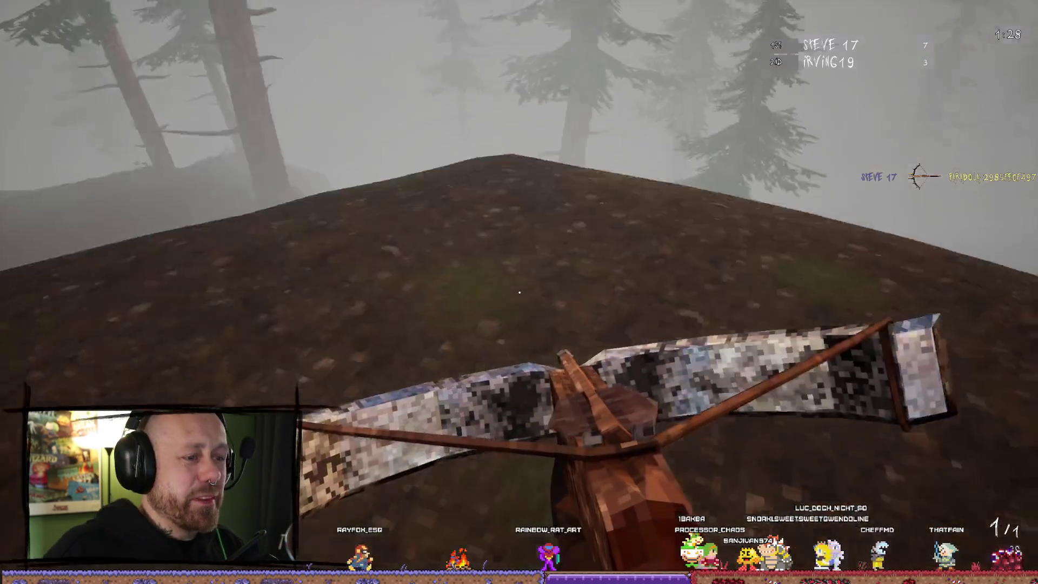
# Respawn on the hillside, shoot an opponent, and switch to the axe
pyautogui.press('w')
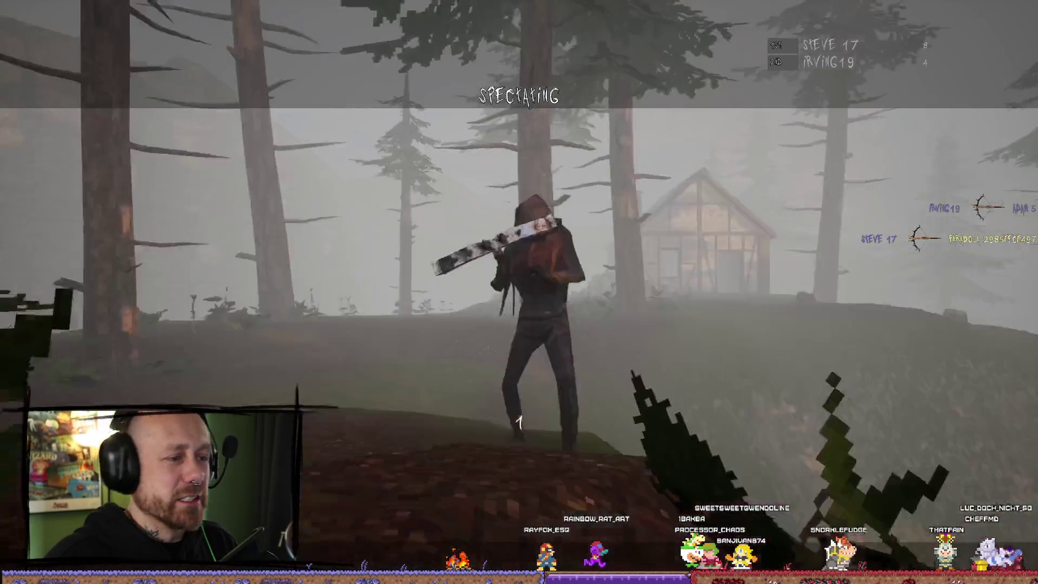
pyautogui.click(519, 292)
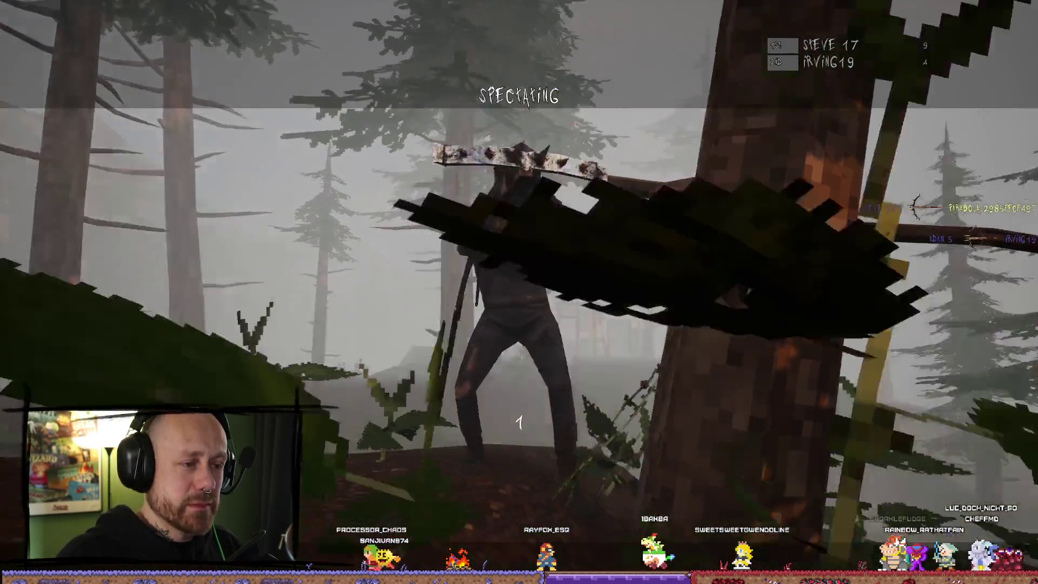
pyautogui.click(519, 292)
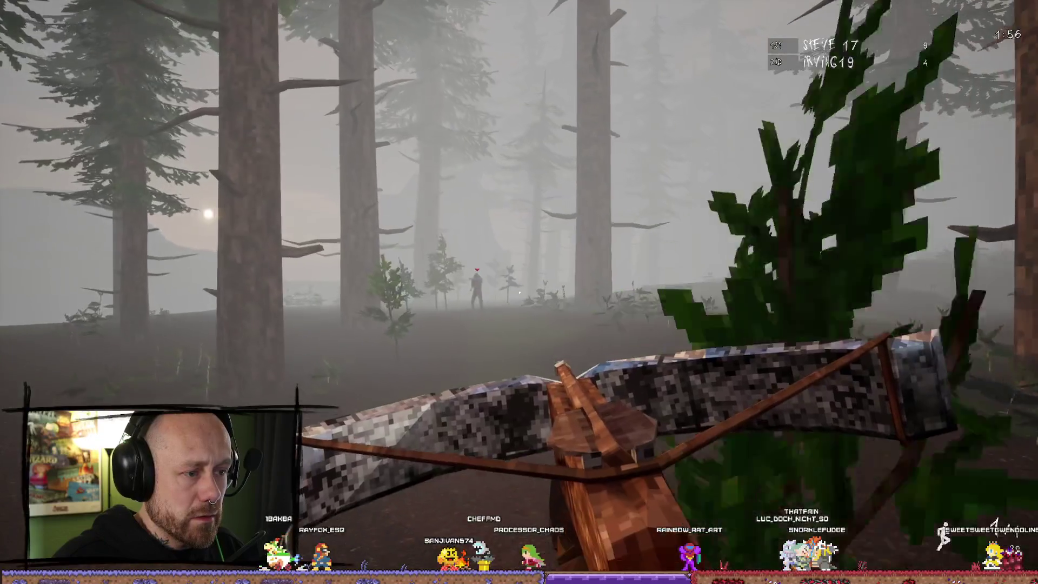
pyautogui.click(519, 292)
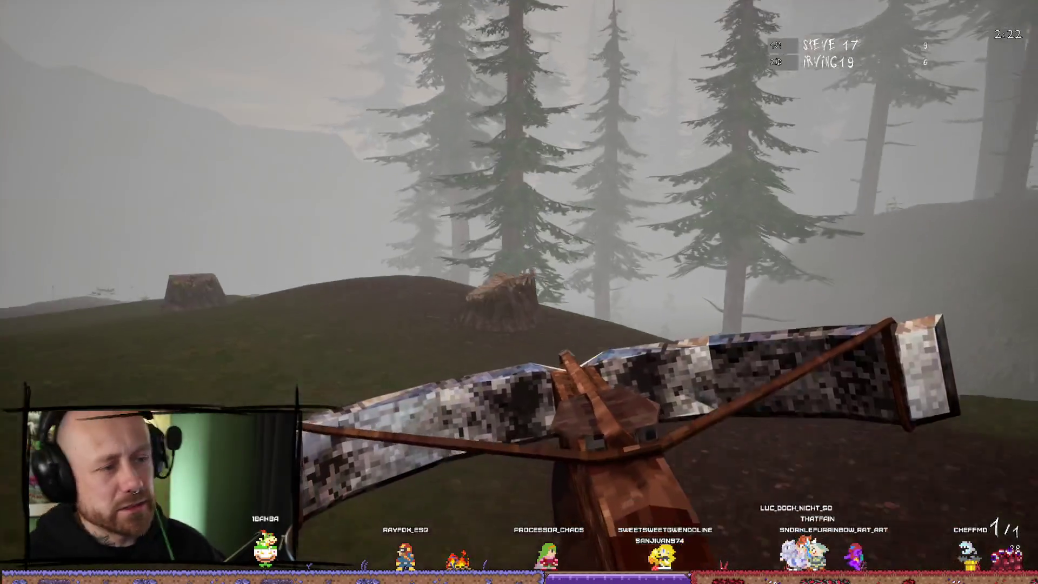
pyautogui.press('2')
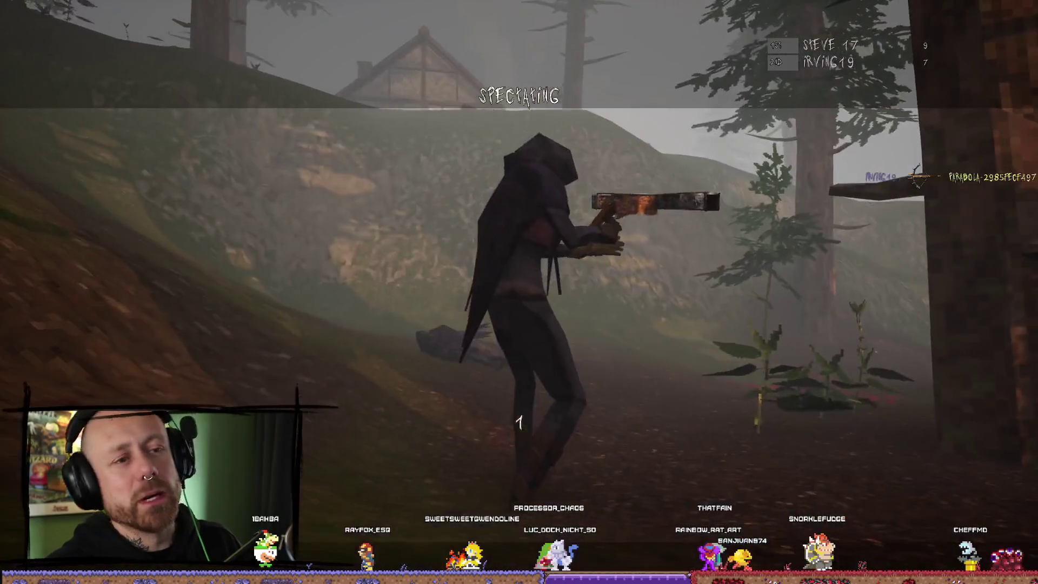
pyautogui.click(519, 291)
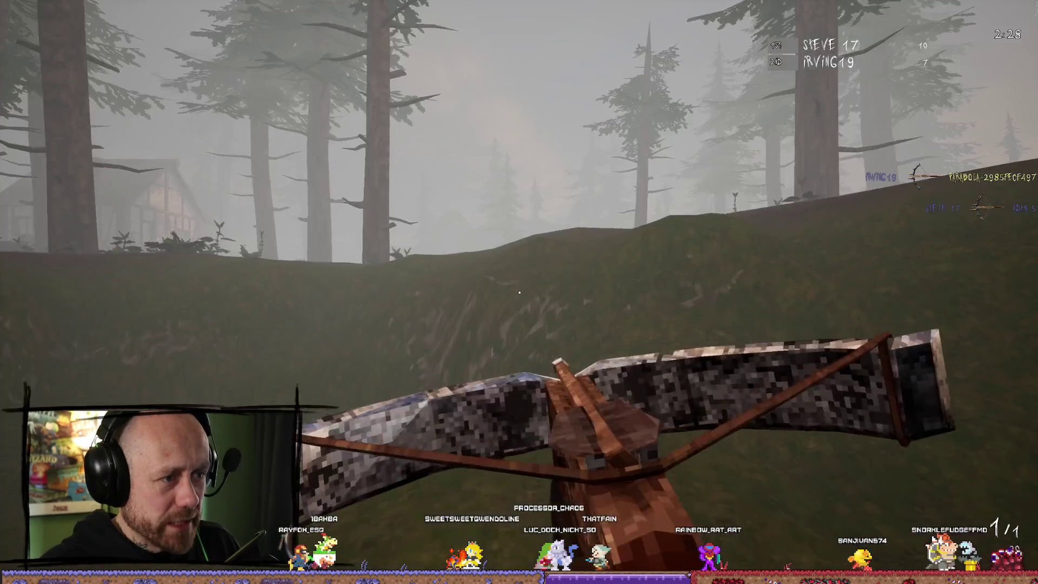
# Advance through the forest toward the cabin, kill an opponent with the sword, and respawn
pyautogui.press('w')
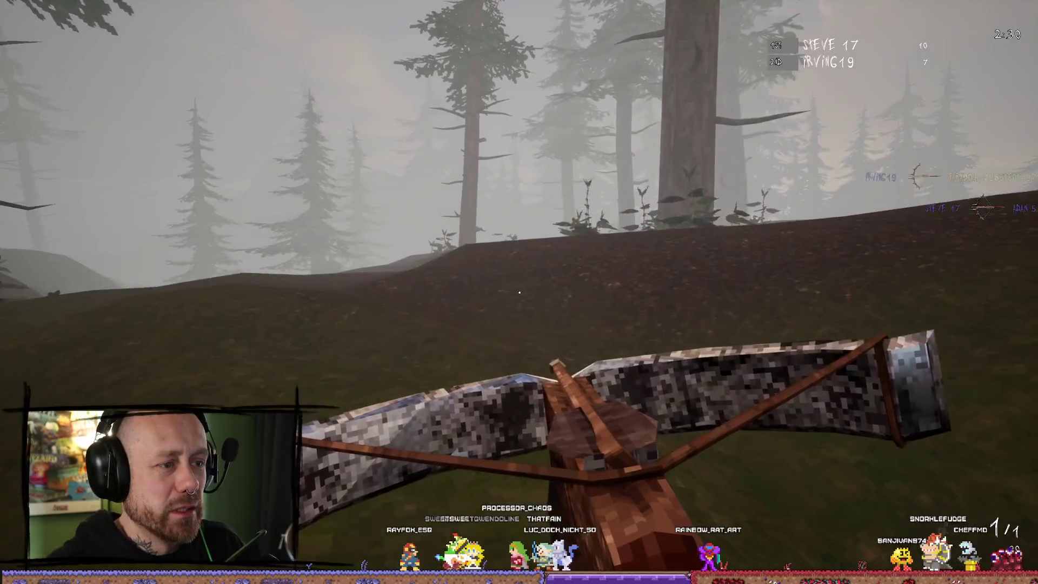
pyautogui.press('w')
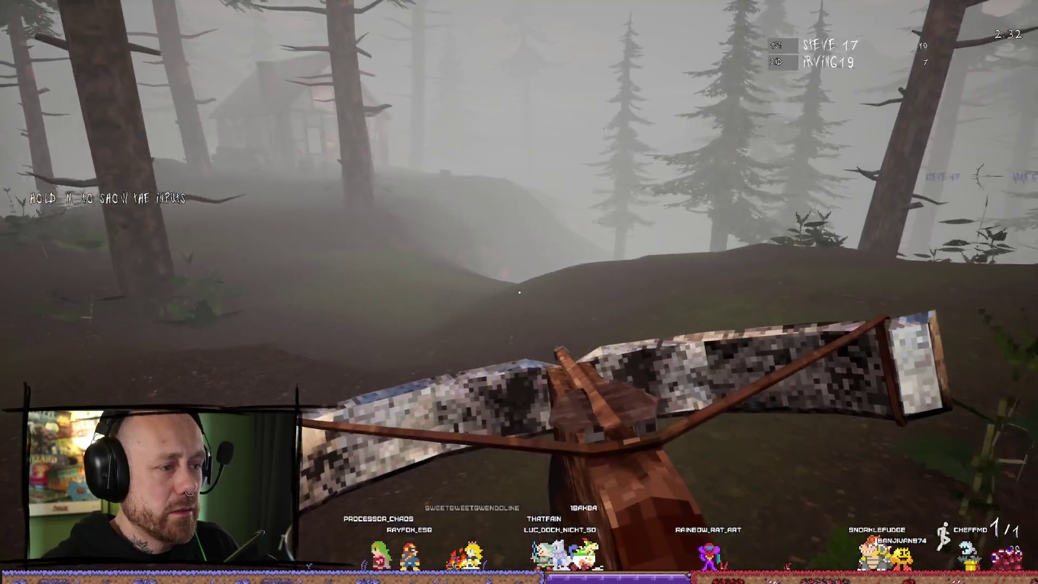
pyautogui.press('w')
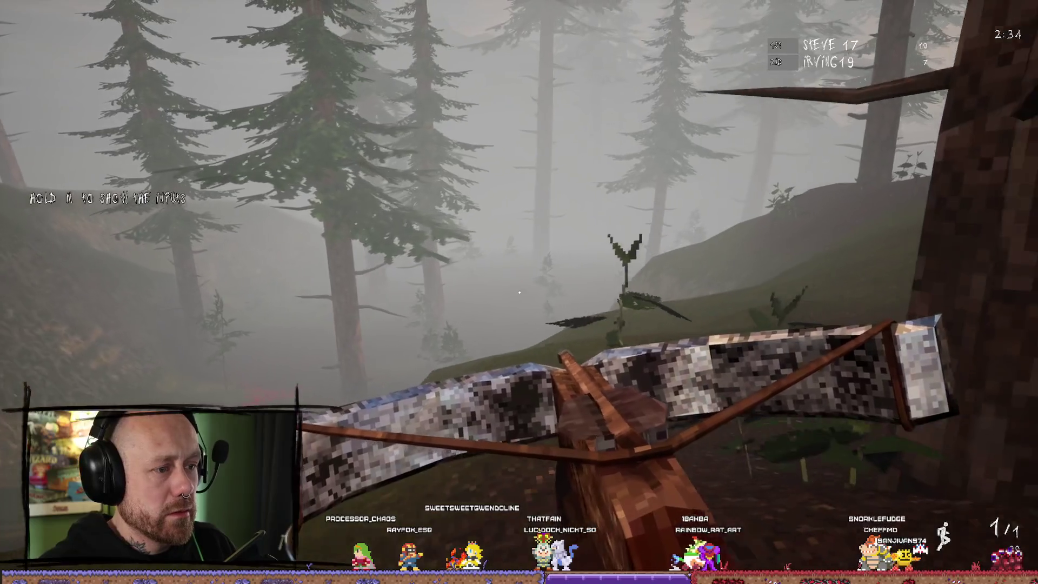
pyautogui.press('w')
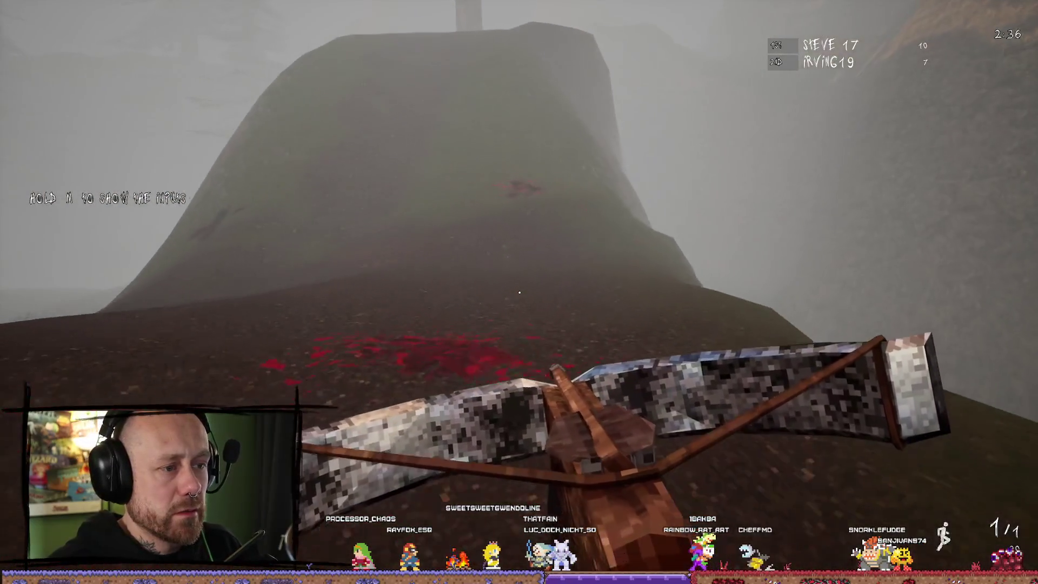
pyautogui.press('w')
pyautogui.press('w')
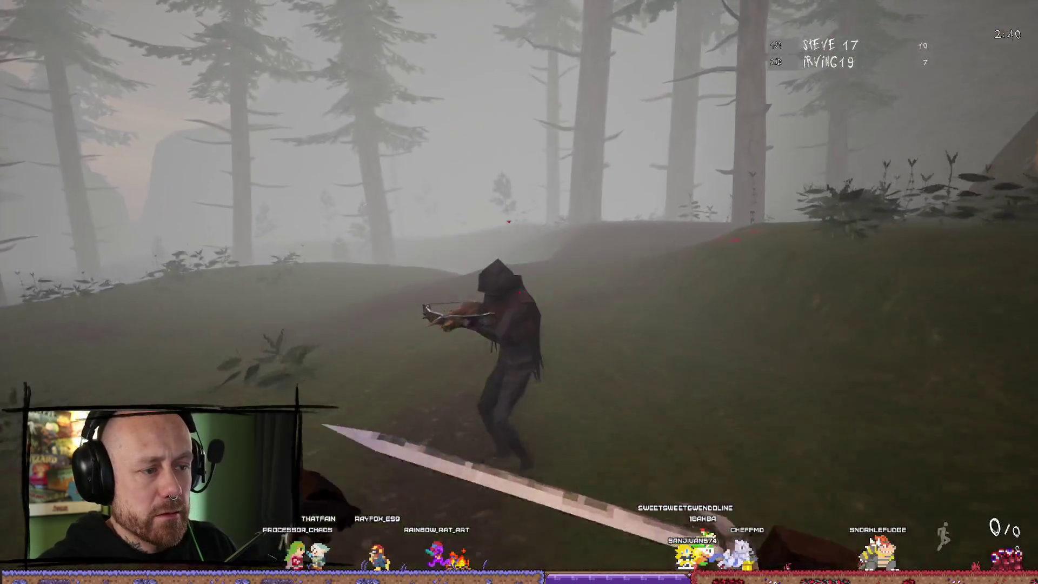
pyautogui.click(519, 291)
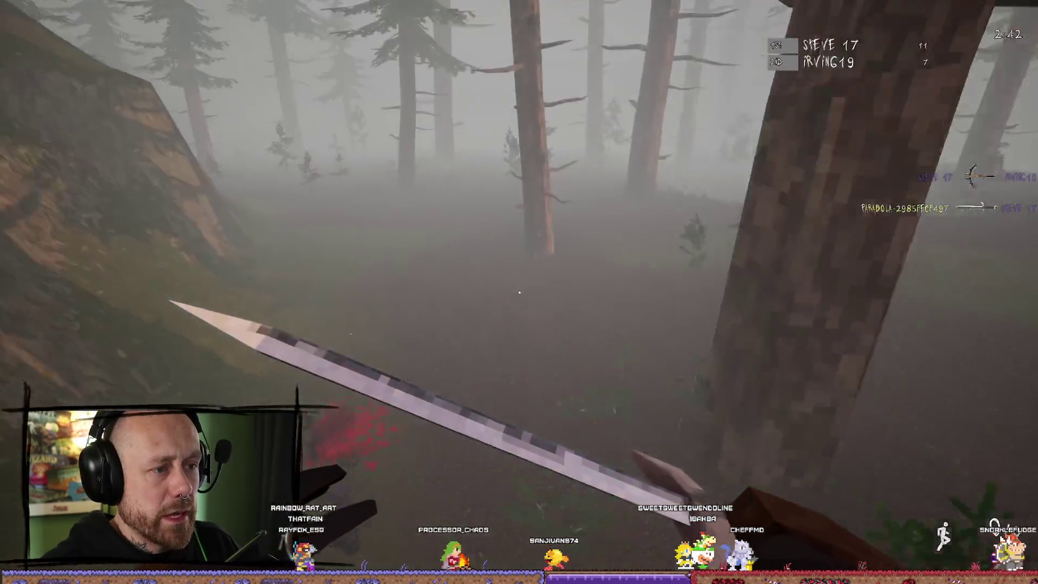
pyautogui.press('w')
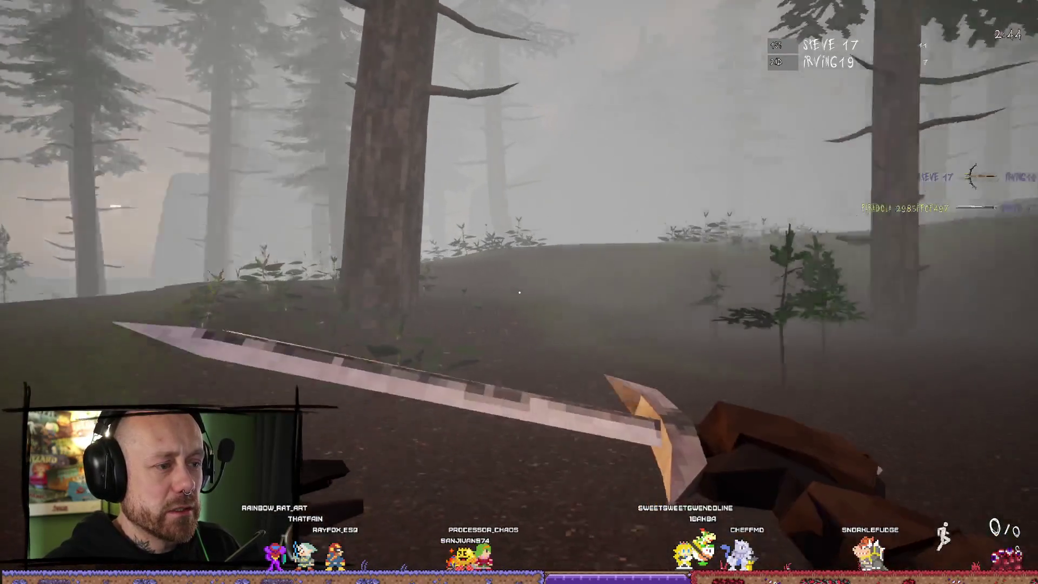
pyautogui.press('w')
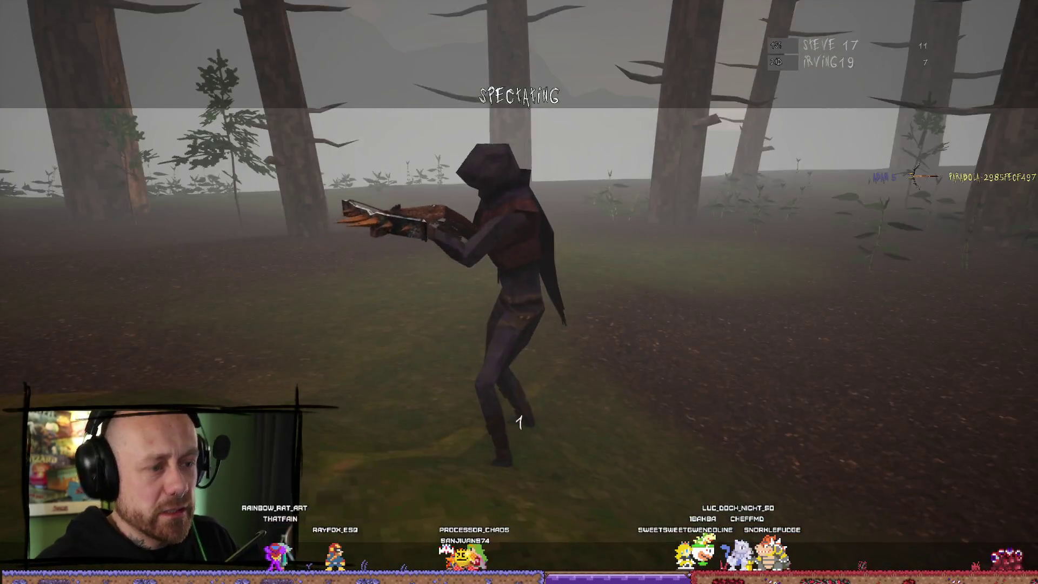
pyautogui.click(519, 420)
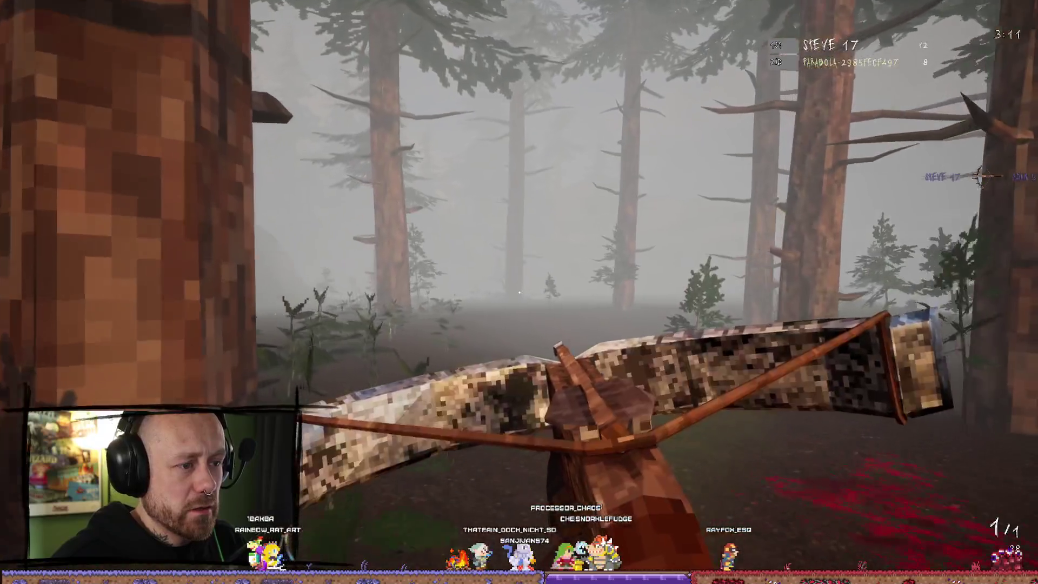
# Attack the enemy below the cliff, then stop the play test to see BP_Crossbow's WeaponRef error
pyautogui.moveTo(519, 292)
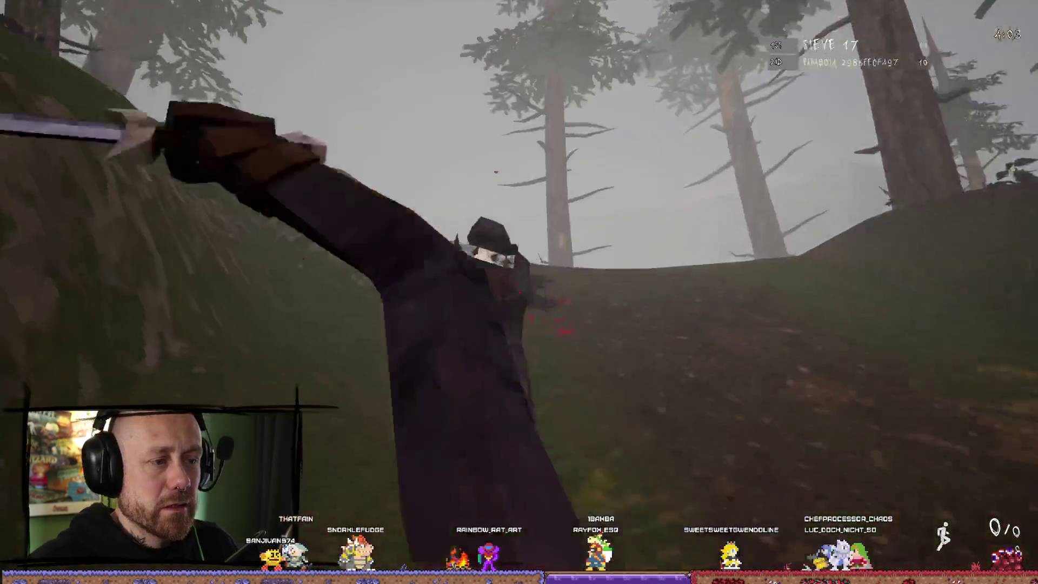
pyautogui.click(519, 292)
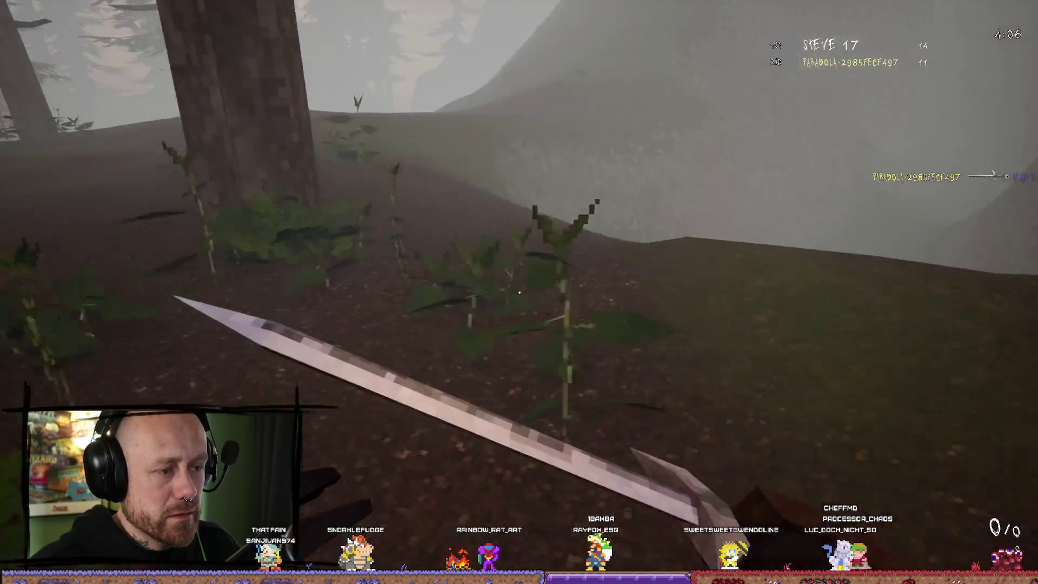
pyautogui.press('Escape')
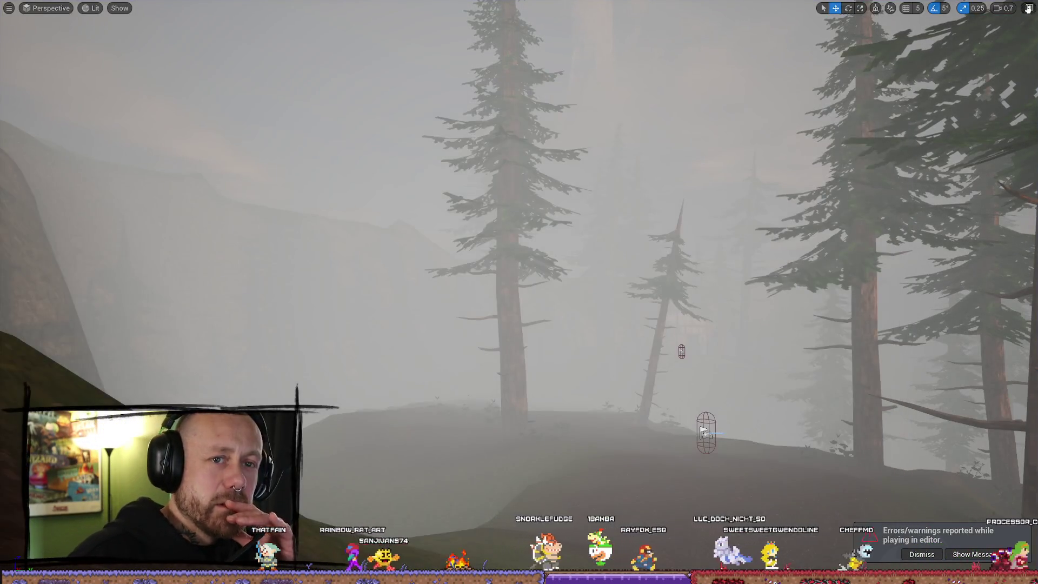
# Close the Message Log, hide the Fog folder, and fly back for a wide view of the cliff
pyautogui.click(1029, 7)
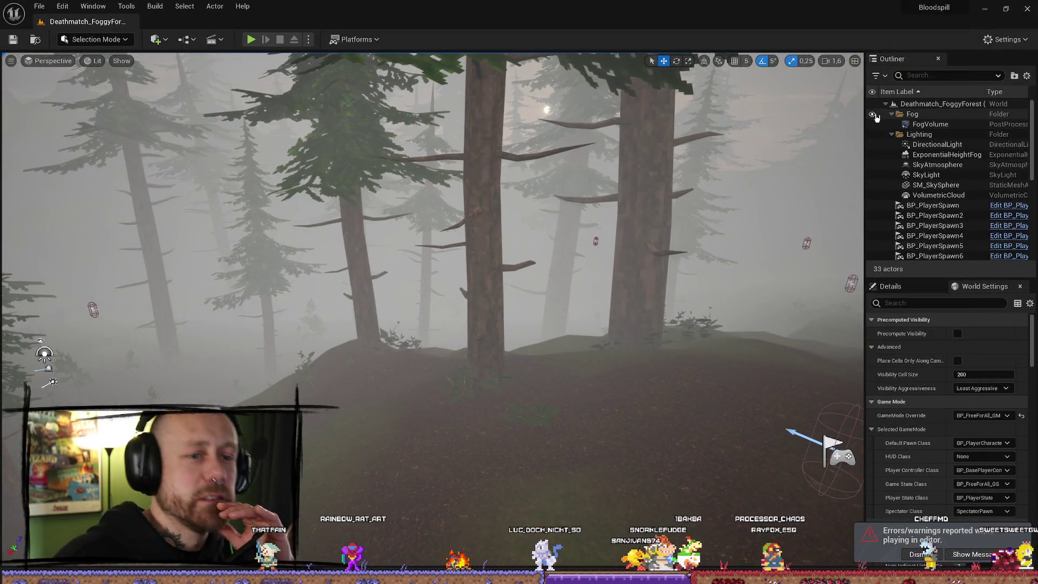
pyautogui.click(872, 114)
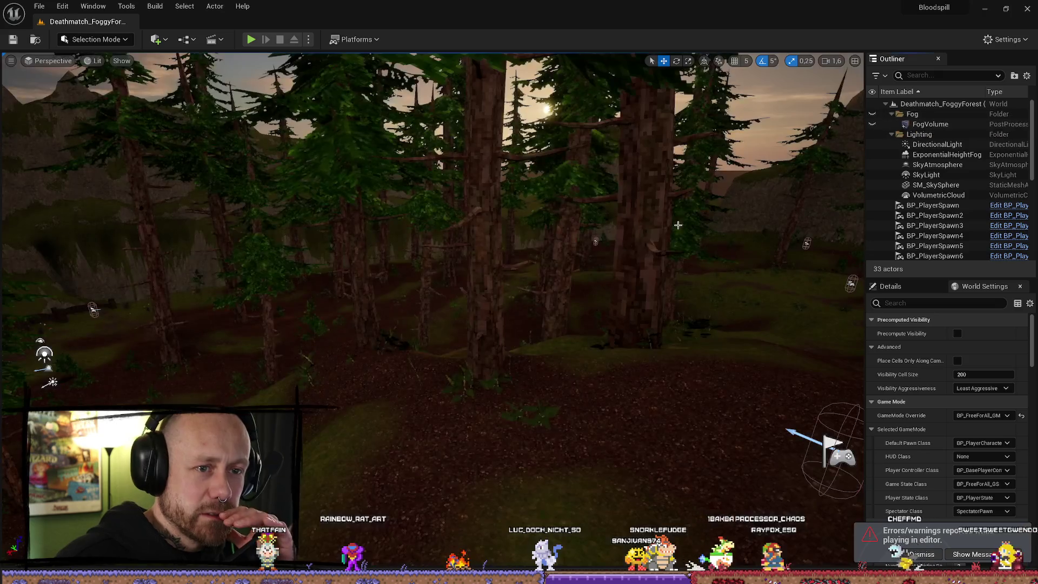
pyautogui.scroll(1, 432, 270)
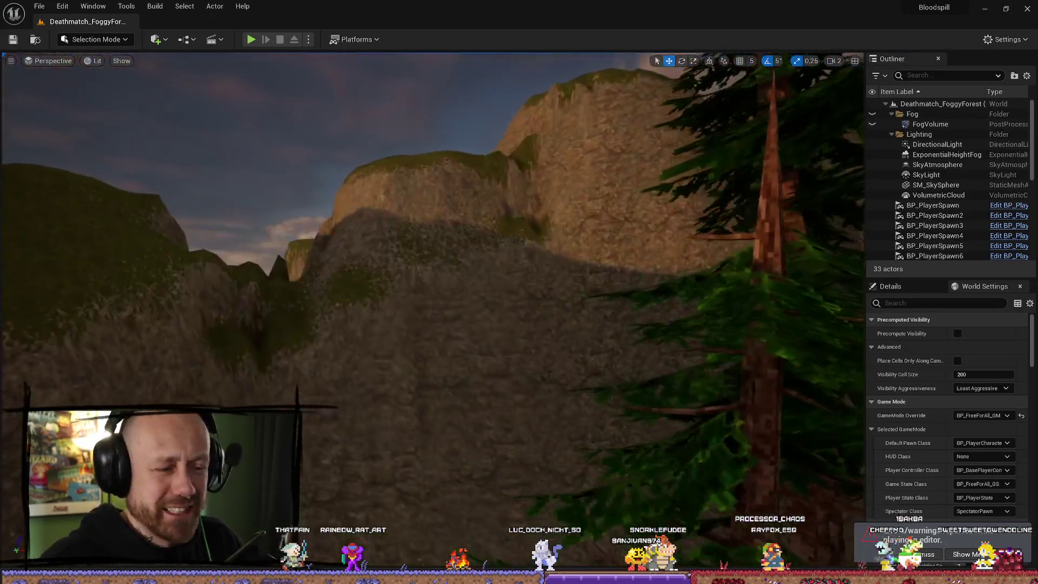
pyautogui.moveTo(490, 234)
pyautogui.mouseDown()
pyautogui.moveTo(497, 260)
pyautogui.moveTo(491, 234)
pyautogui.mouseUp()
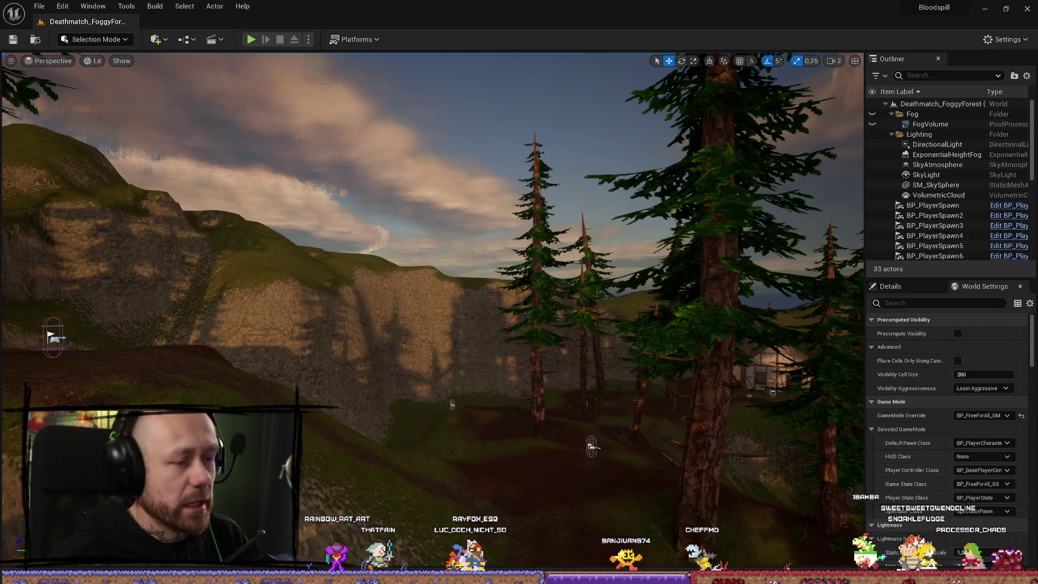
# Fly the camera through the forest up to the cliff face, then start Play In Editor
pyautogui.press('1')
pyautogui.scroll(-1, 432, 217)
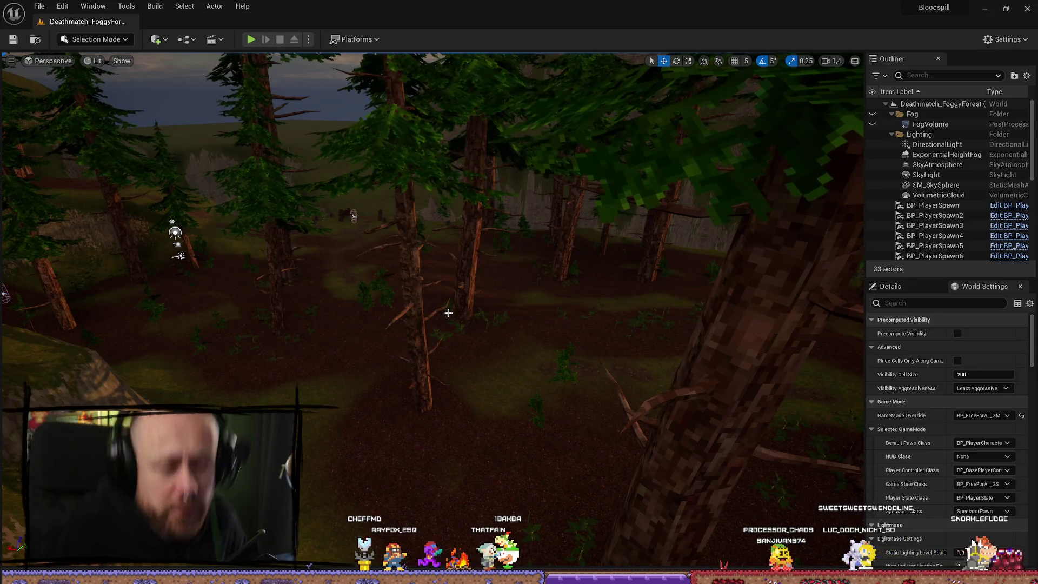
pyautogui.moveTo(487, 282)
pyautogui.mouseDown()
pyautogui.moveTo(552, 297)
pyautogui.moveTo(465, 284)
pyautogui.moveTo(407, 298)
pyautogui.mouseUp()
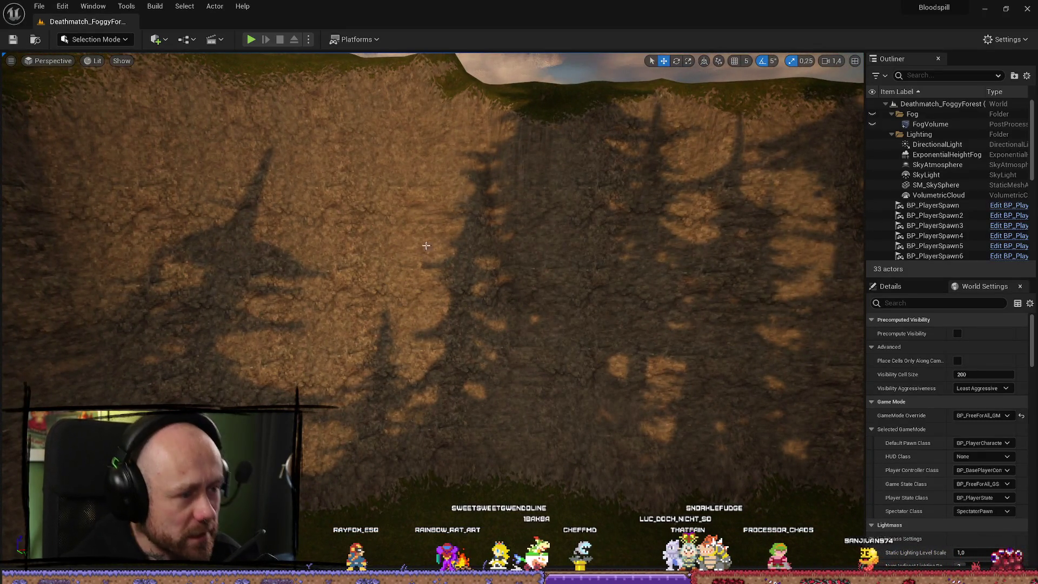
pyautogui.click(252, 40)
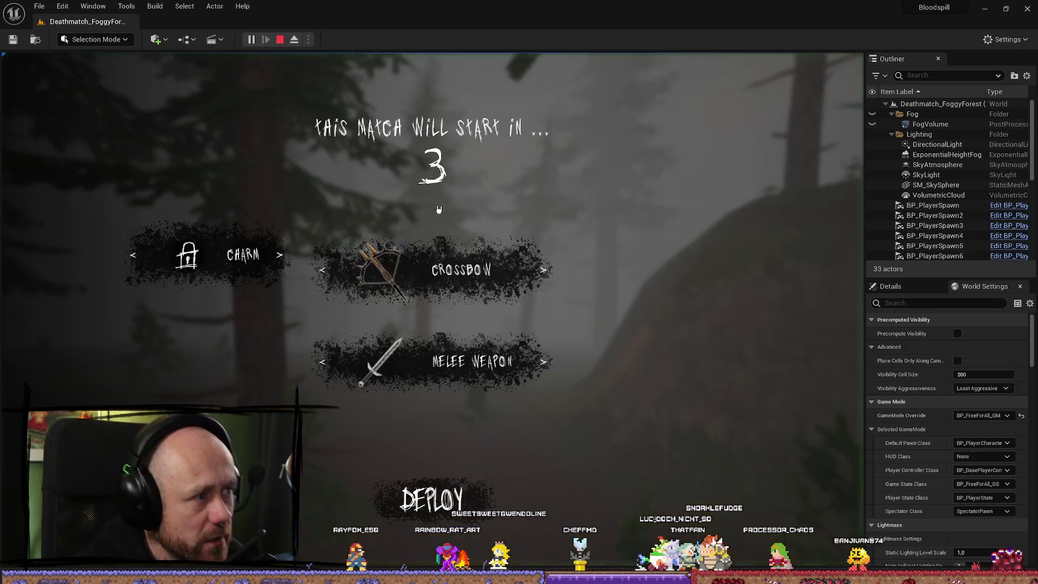
# Deploy with the crossbow, walk around the tree, then switch to the sword and head toward the boulder
pyautogui.click(433, 498)
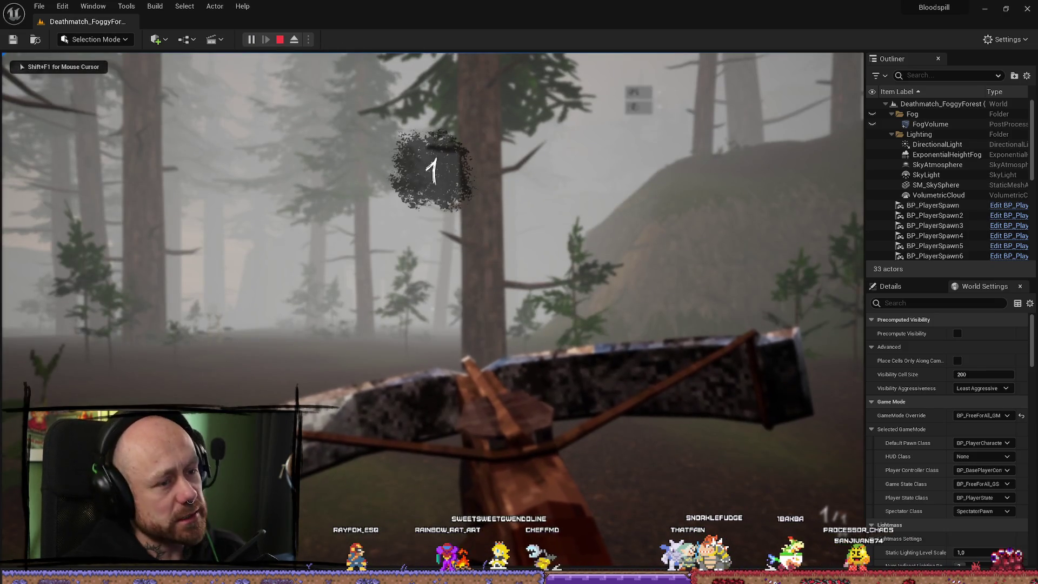
pyautogui.moveTo(432, 309)
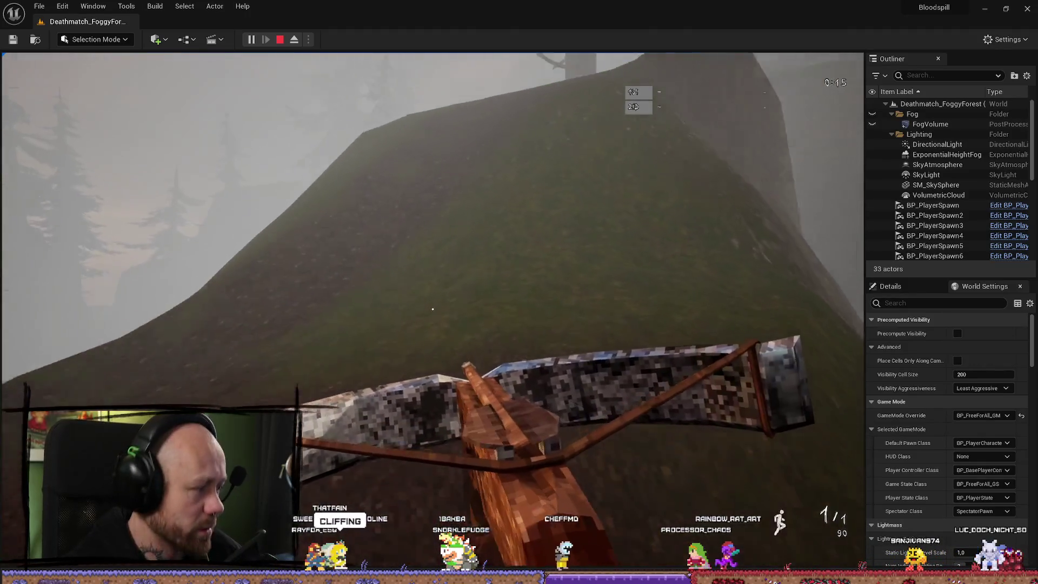
pyautogui.press('w')
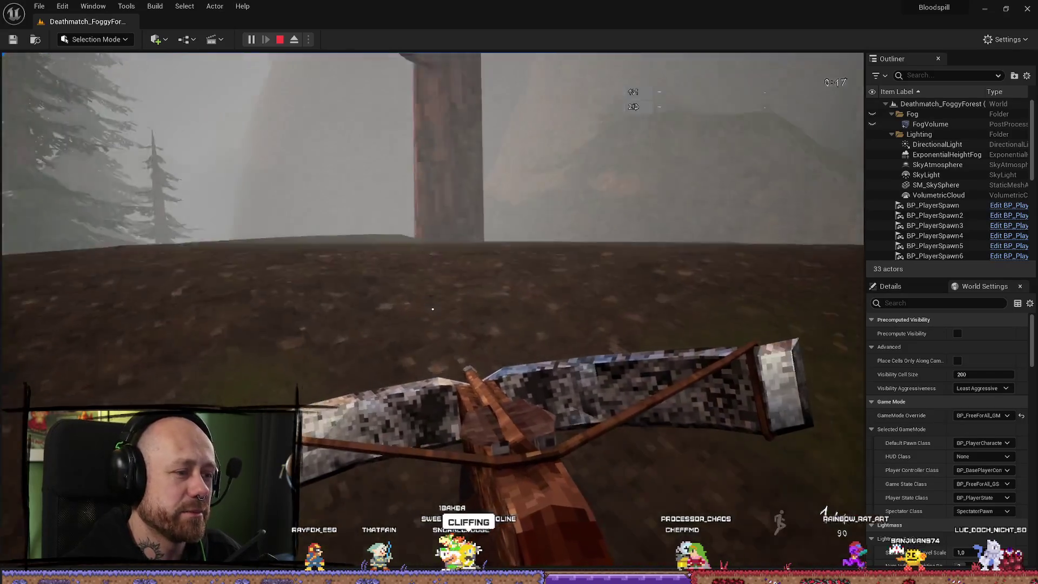
pyautogui.press('w')
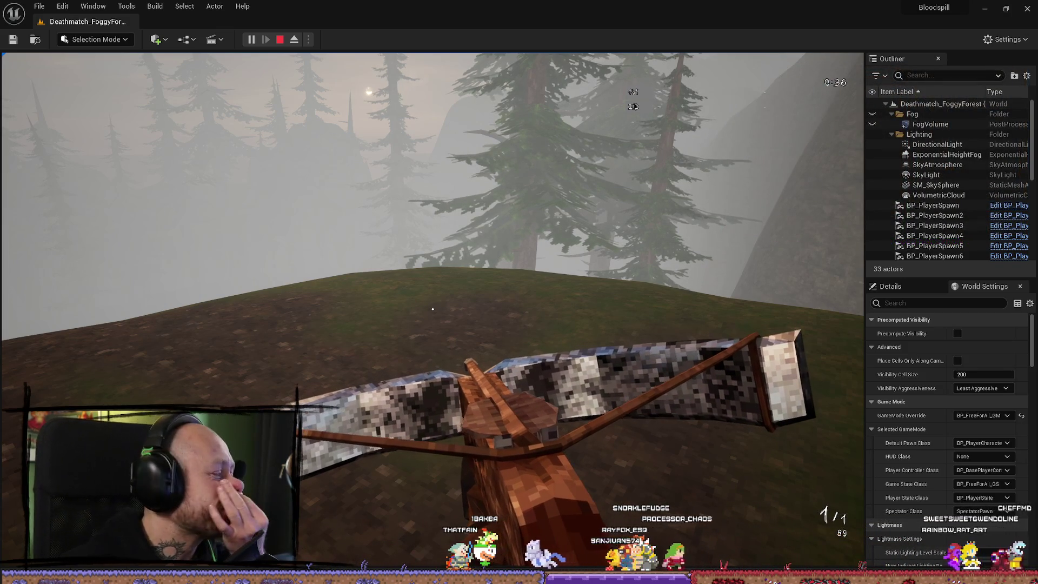
pyautogui.click(361, 339)
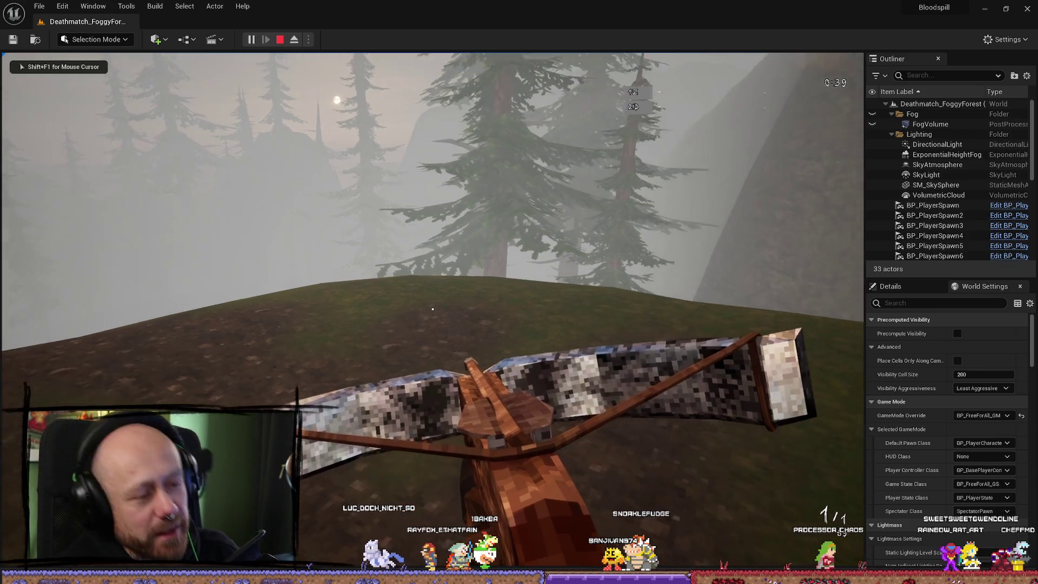
pyautogui.press('2')
pyautogui.press('w')
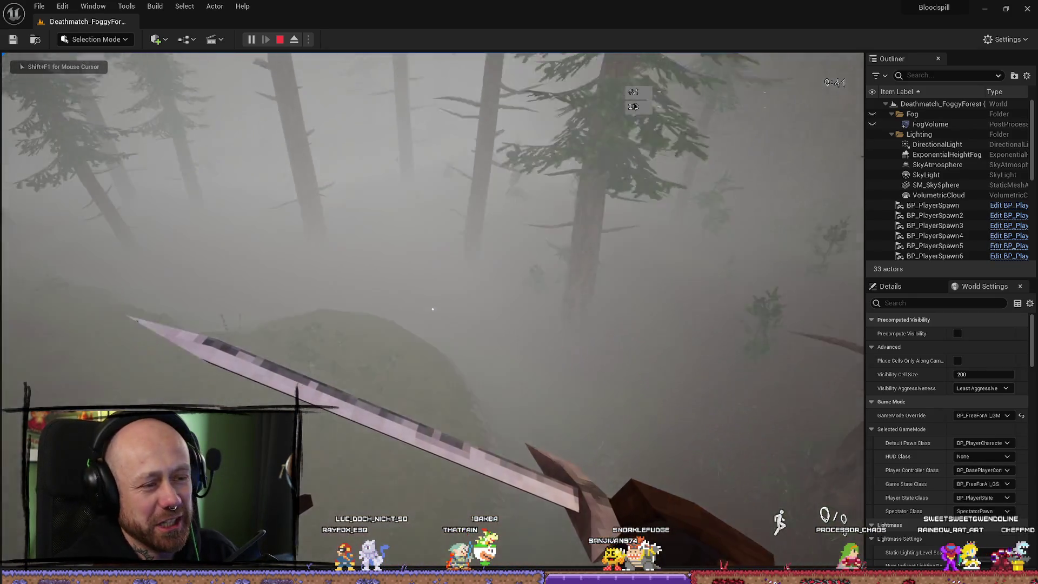
pyautogui.press('w')
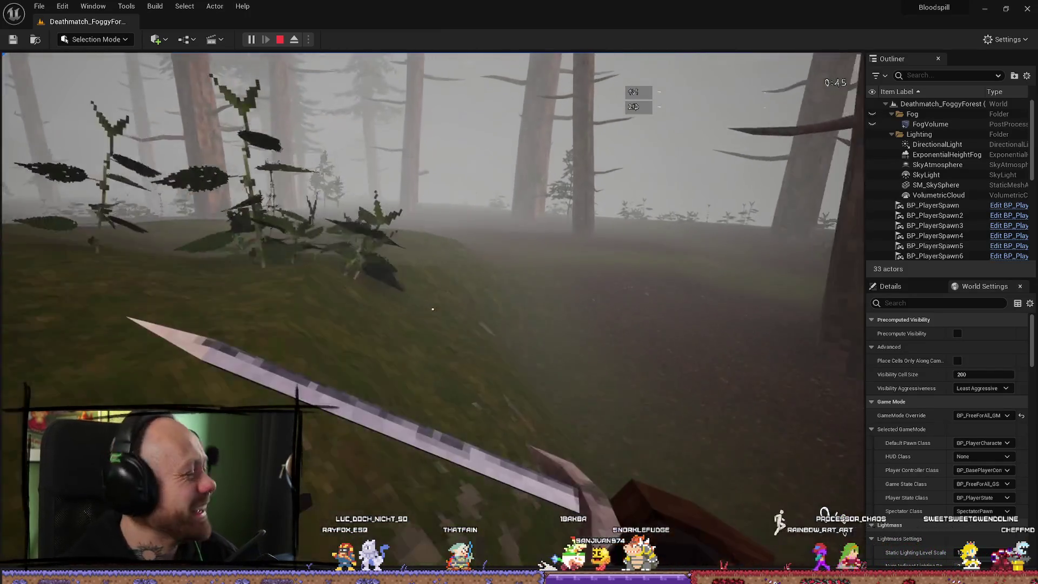
# Stop the play test and switch over to the browser showing Bluesky
pyautogui.press('Escape')
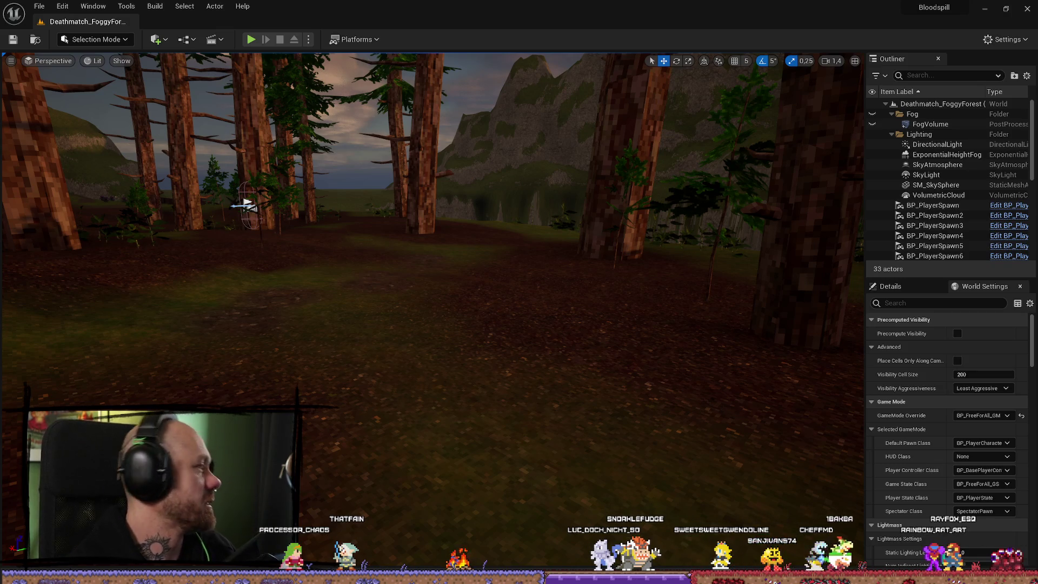
pyautogui.hotkey('alt', 'Tab')
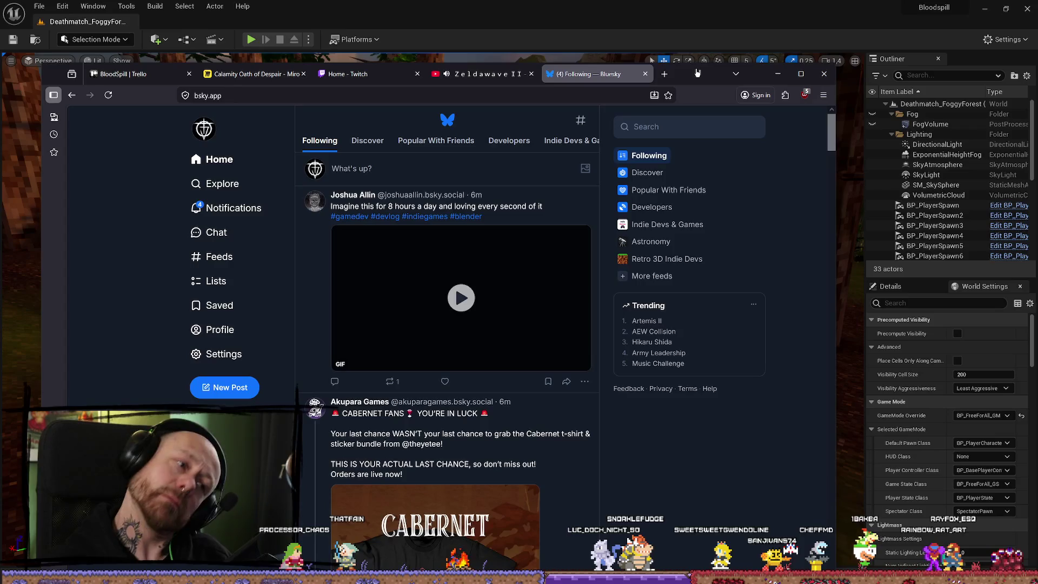
# Open the liked-post notification to view 'Oh well, I think I broke something.' with its video
pyautogui.click(260, 217)
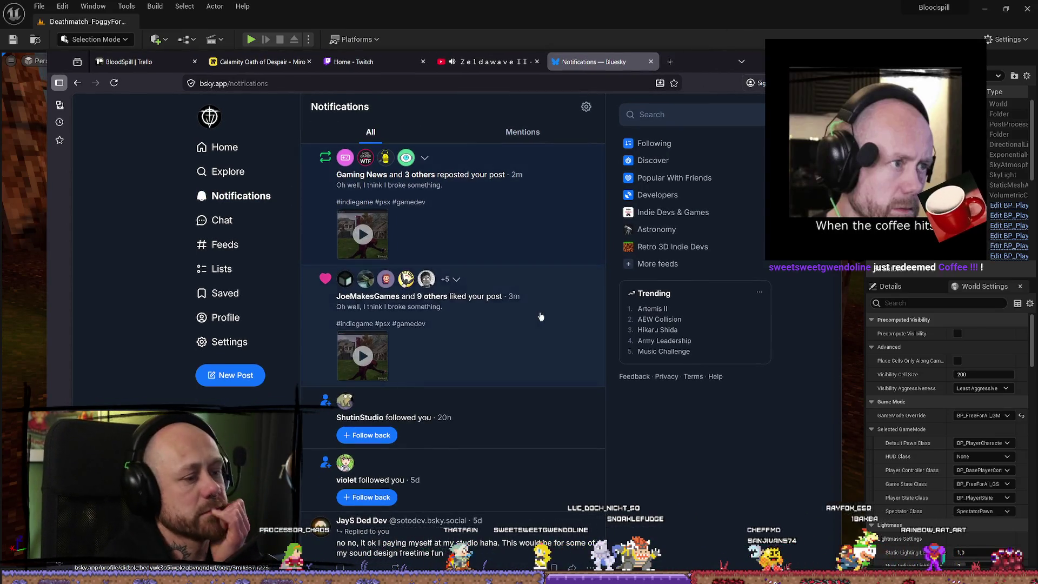
pyautogui.click(540, 316)
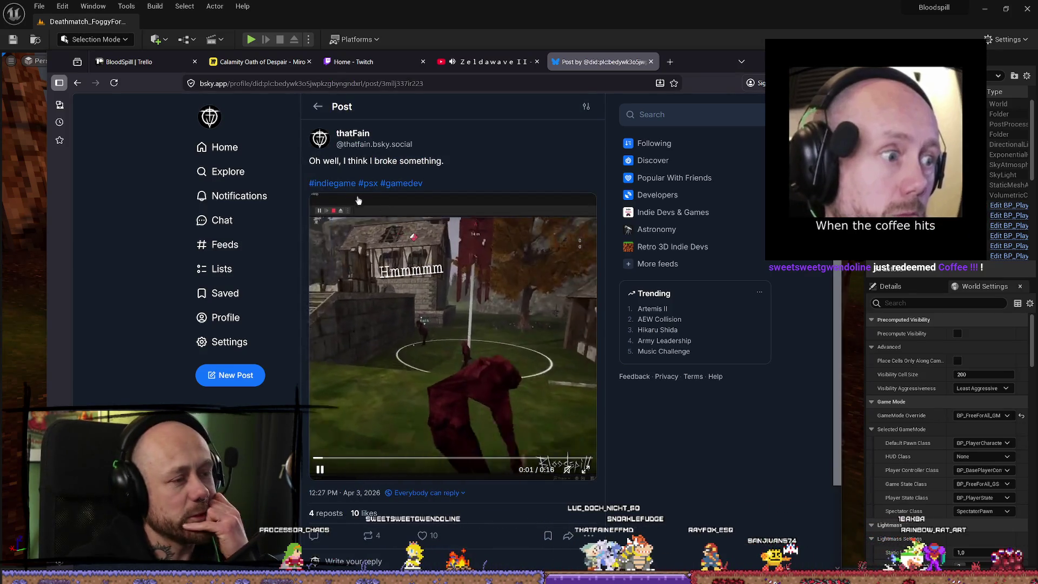
pyautogui.scroll(-1, 373, 270)
pyautogui.scroll(1, 384, 334)
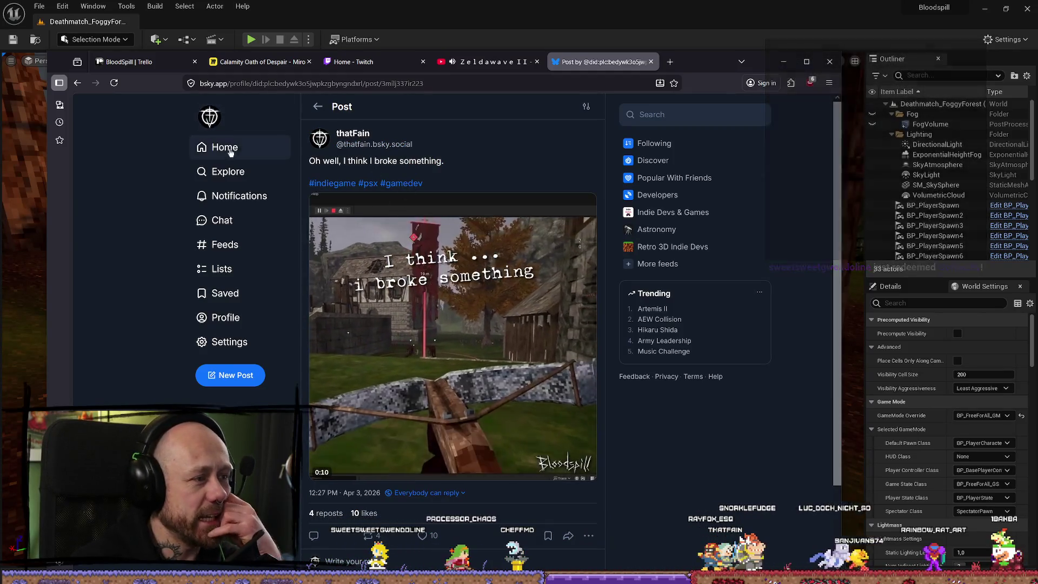
pyautogui.hotkey('ctrl', 'l')
# Go to twitter, view the post from the first X notification, and return to the home feed
pyautogui.write('twi')
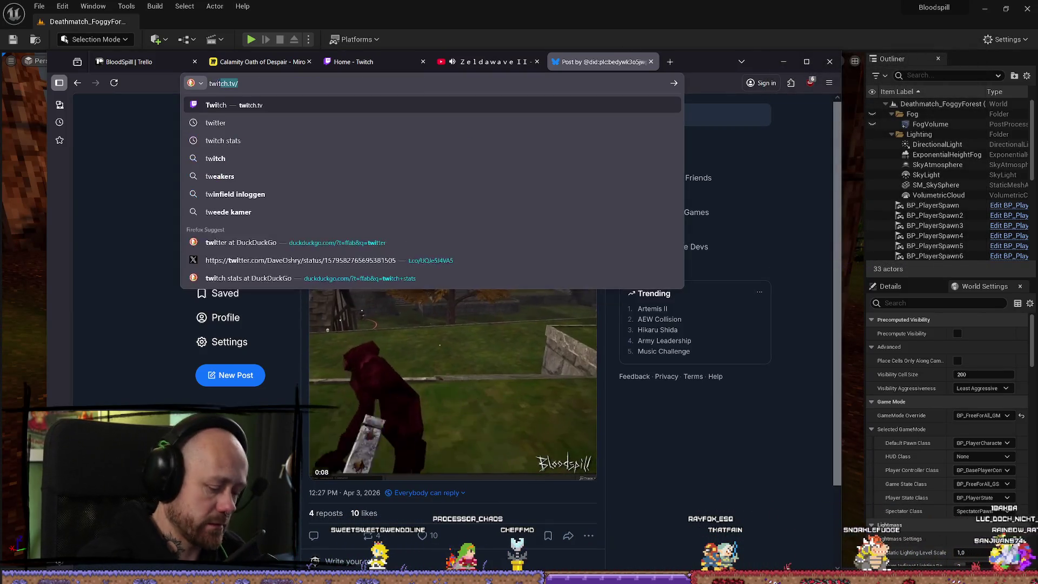
pyautogui.write('tter.com')
pyautogui.press('Return')
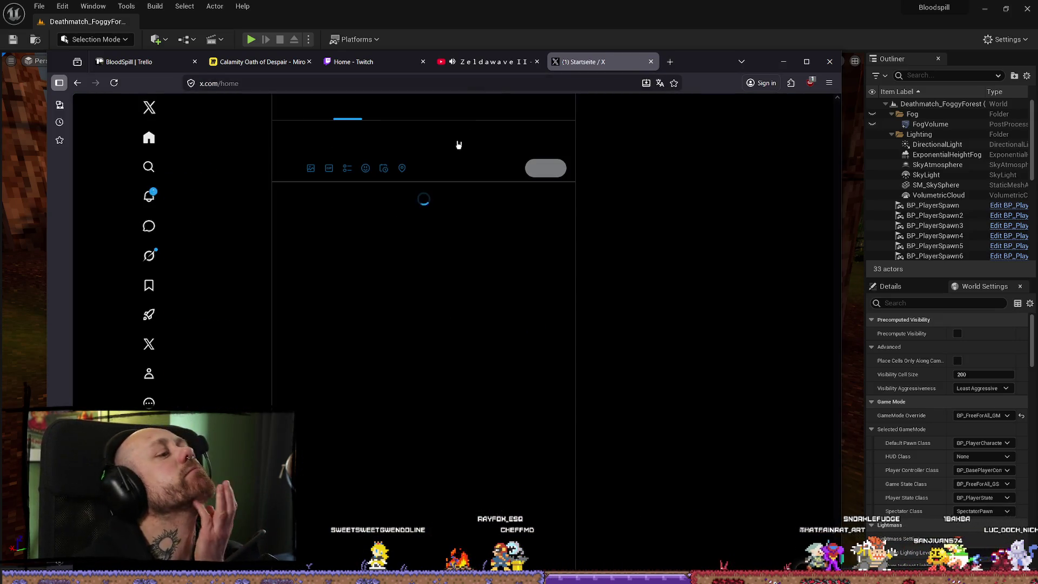
pyautogui.click(217, 204)
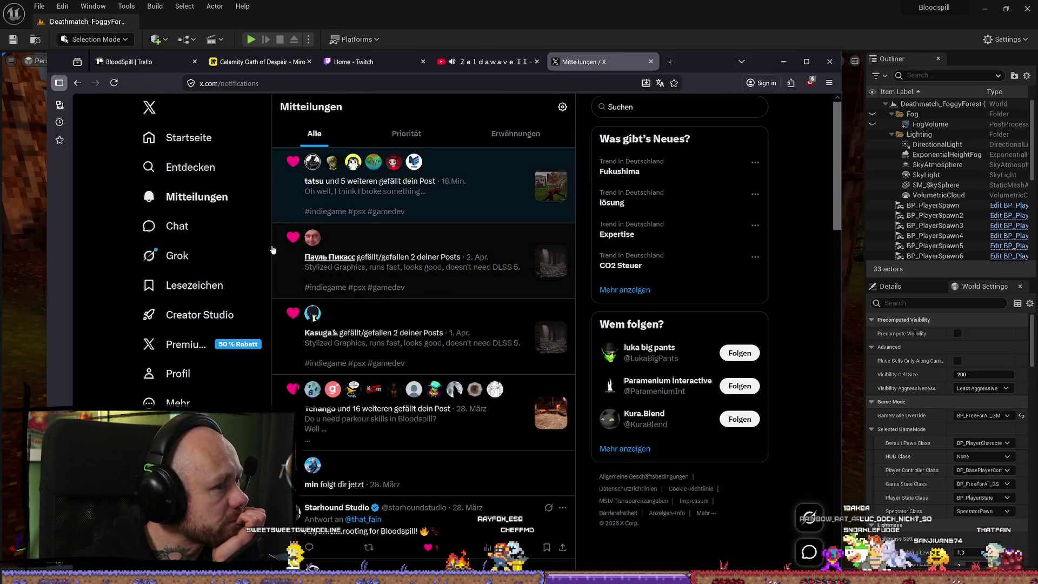
pyautogui.click(280, 201)
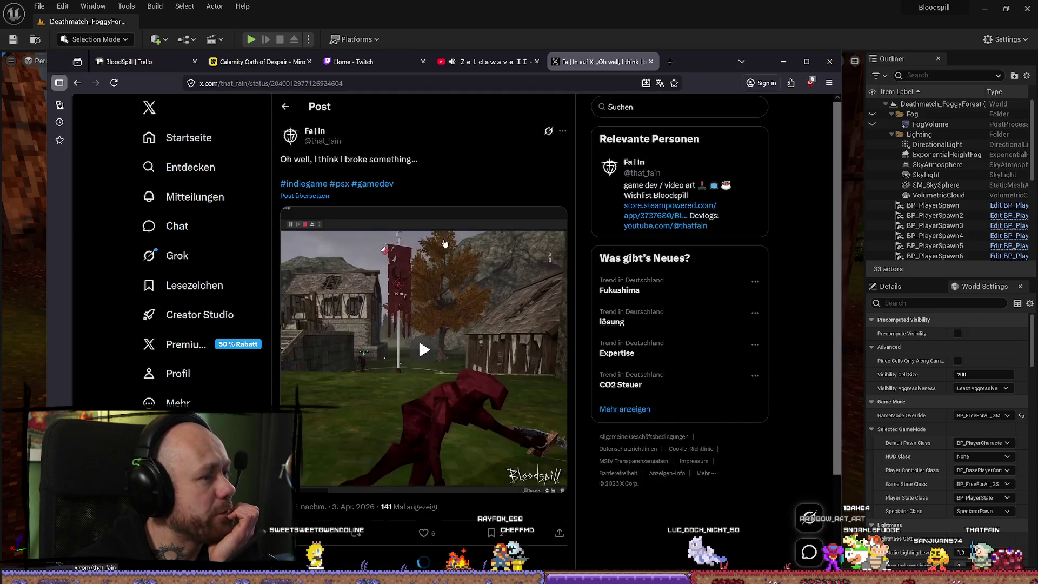
pyautogui.scroll(-2, 424, 482)
pyautogui.scroll(2, 424, 481)
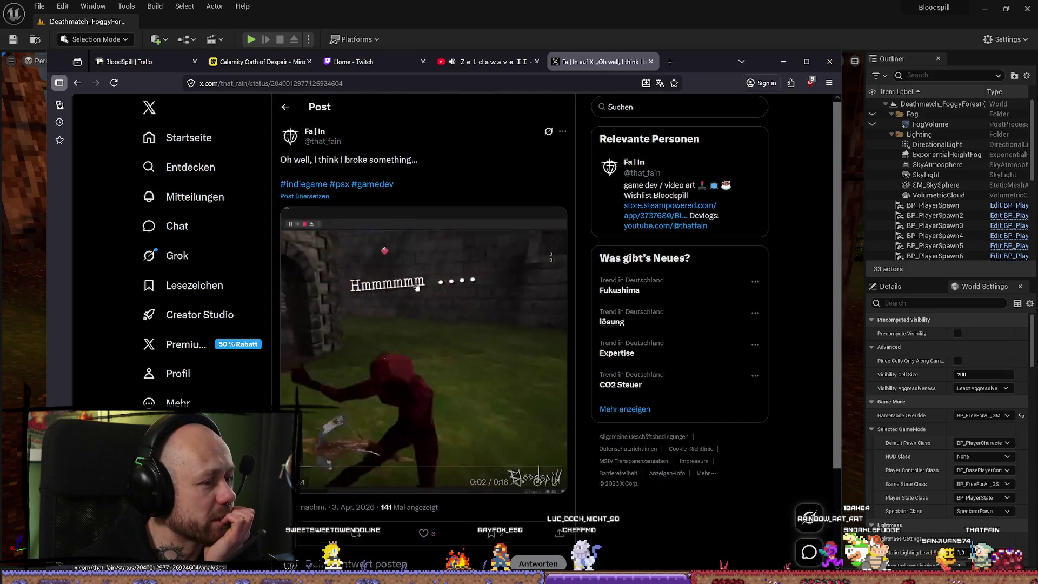
pyautogui.scroll(-3, 425, 431)
pyautogui.scroll(2, 425, 431)
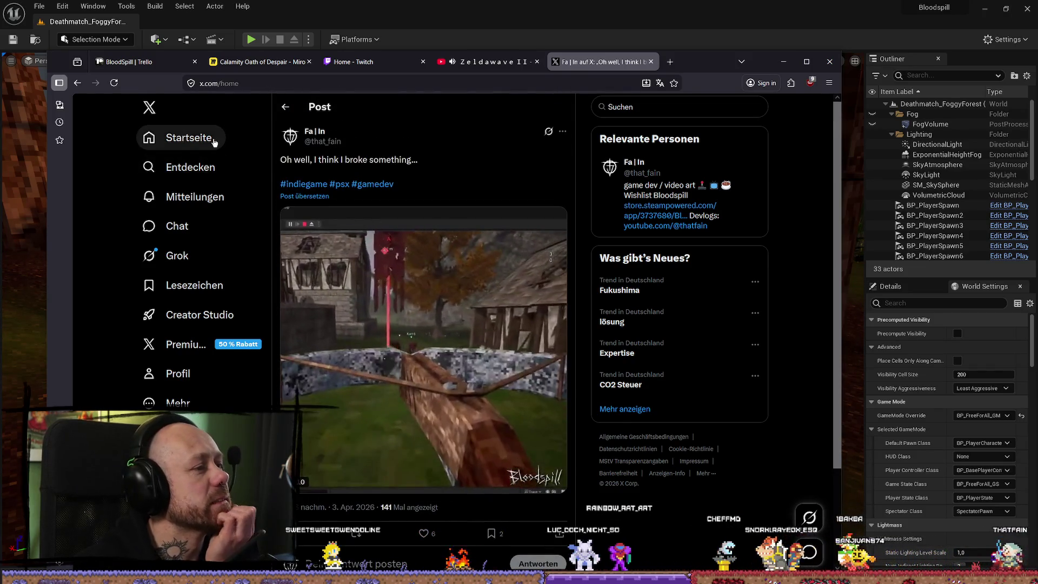
pyautogui.click(211, 141)
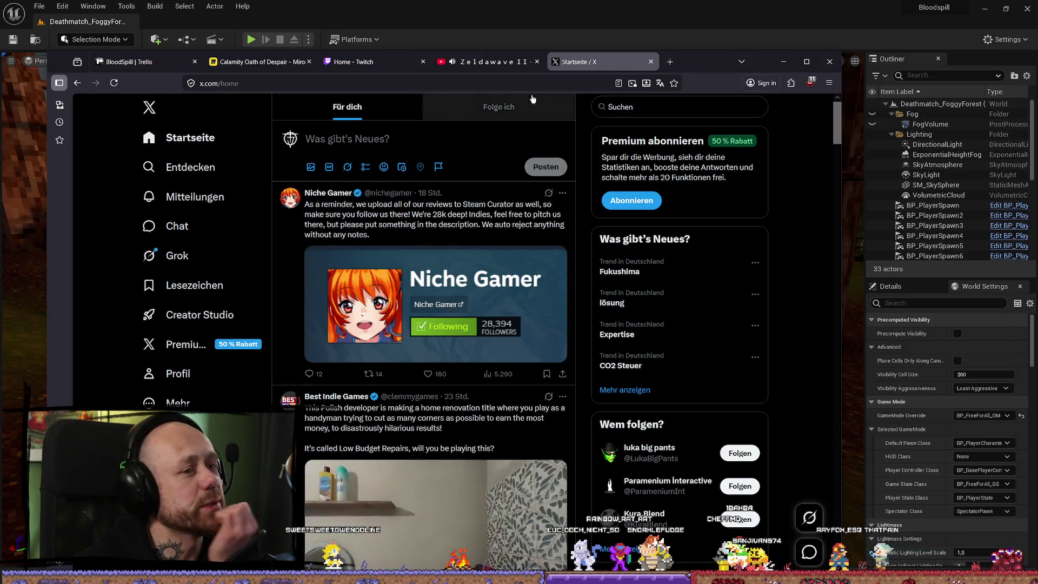
# Search for 'ticktick' from the browser address bar
pyautogui.click(541, 86)
pyautogui.write('tick')
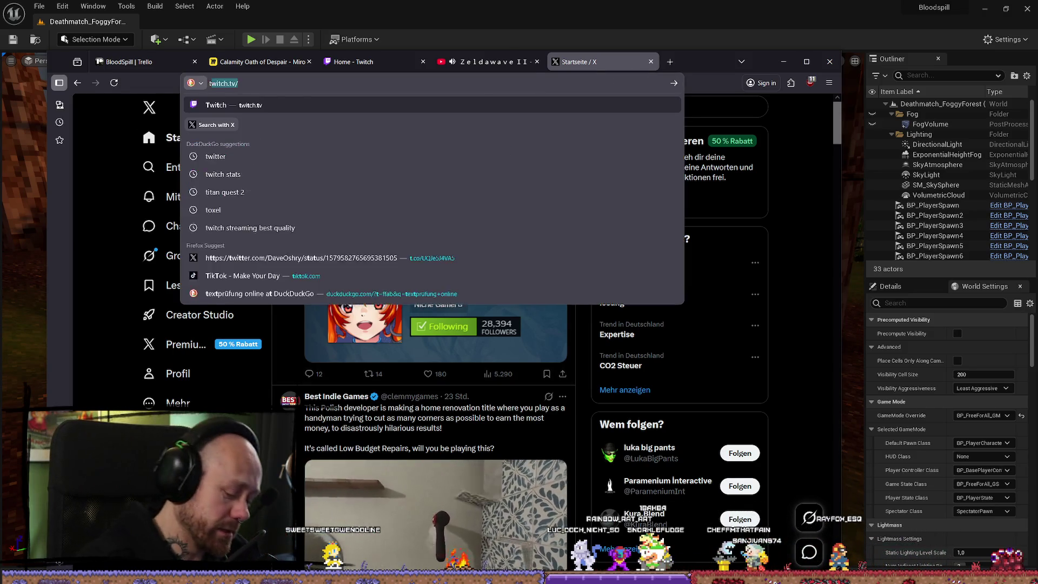
pyautogui.write('t')
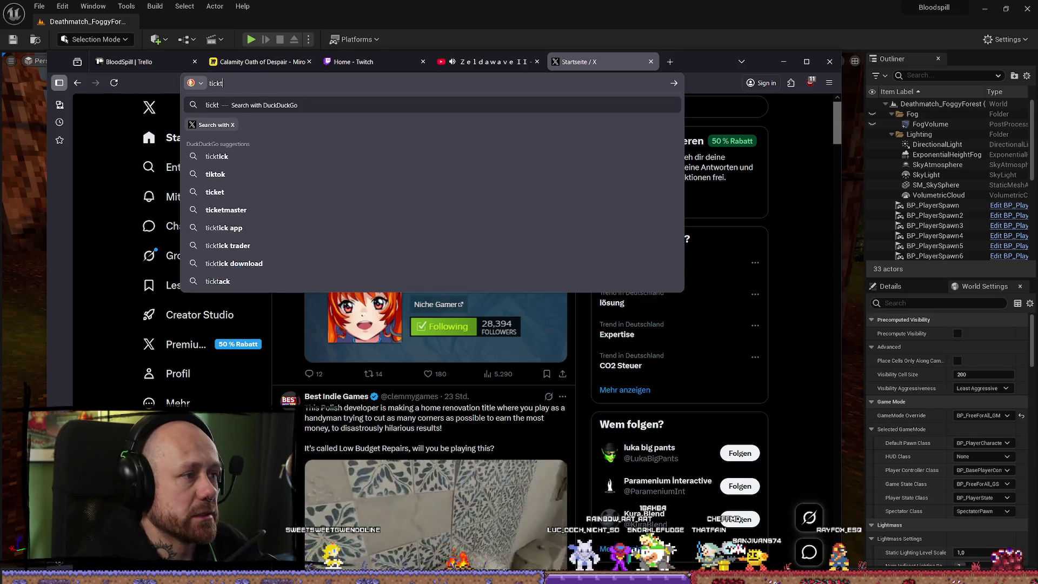
pyautogui.write('ick')
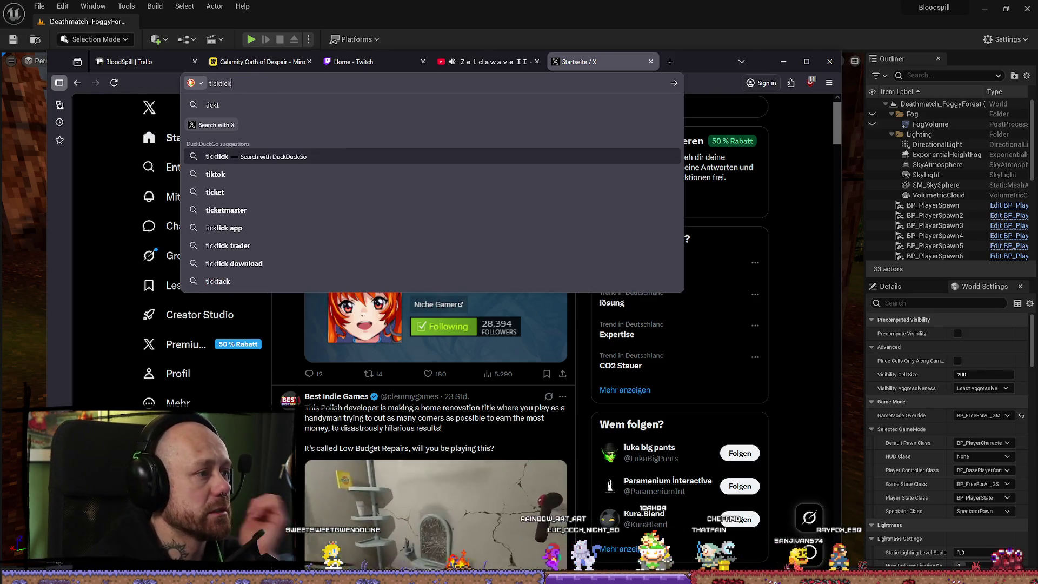
pyautogui.press('Return')
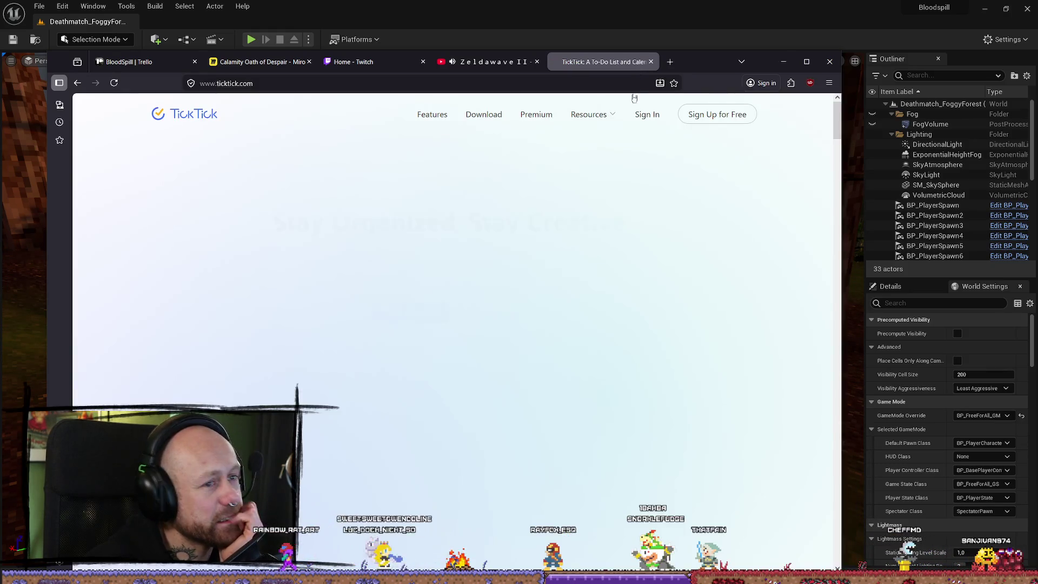
# Close the TickTick tab and start a TikTok web search in a new tab
pyautogui.click(651, 62)
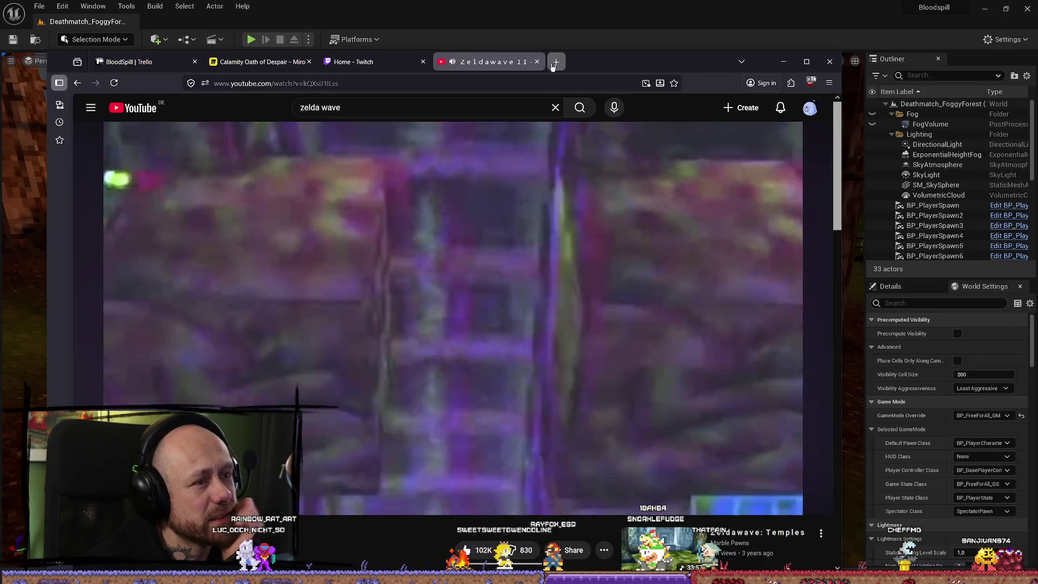
pyautogui.hotkey('ctrl', 't')
pyautogui.write('ticktok')
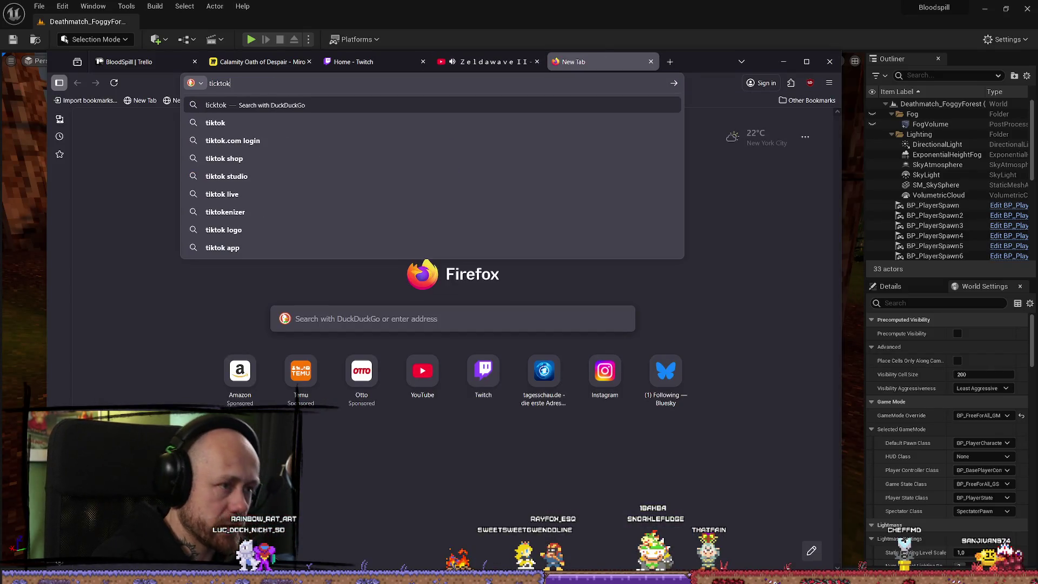
# Open TikTok, view Activity notifications, and open the commented Bloodspill video
pyautogui.click(215, 123)
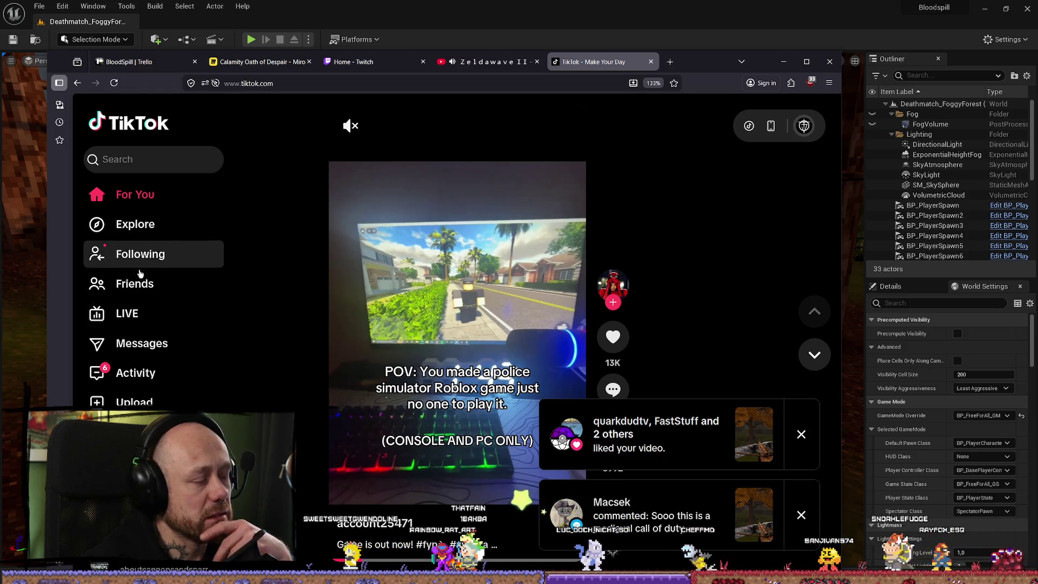
pyautogui.click(146, 381)
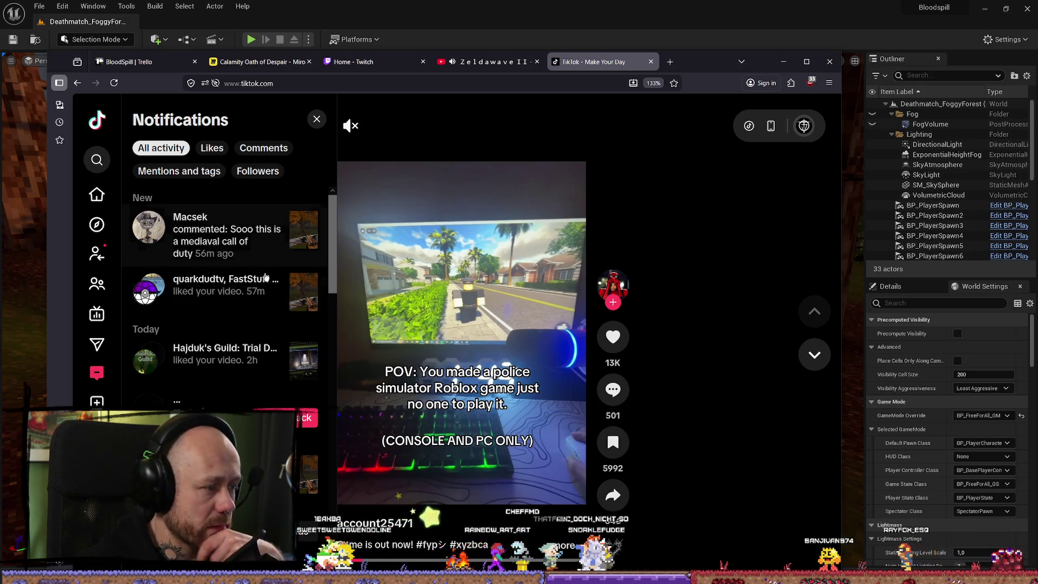
pyautogui.click(261, 249)
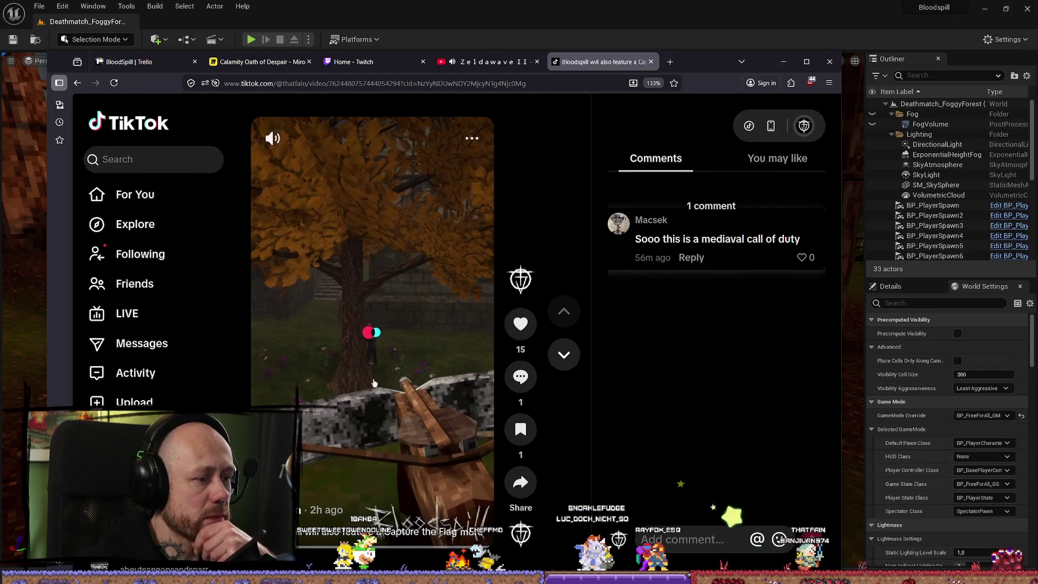
# Like the call-of-duty comment, reply 'more like unreal tournament 99', then close the TikTok tab
pyautogui.click(377, 346)
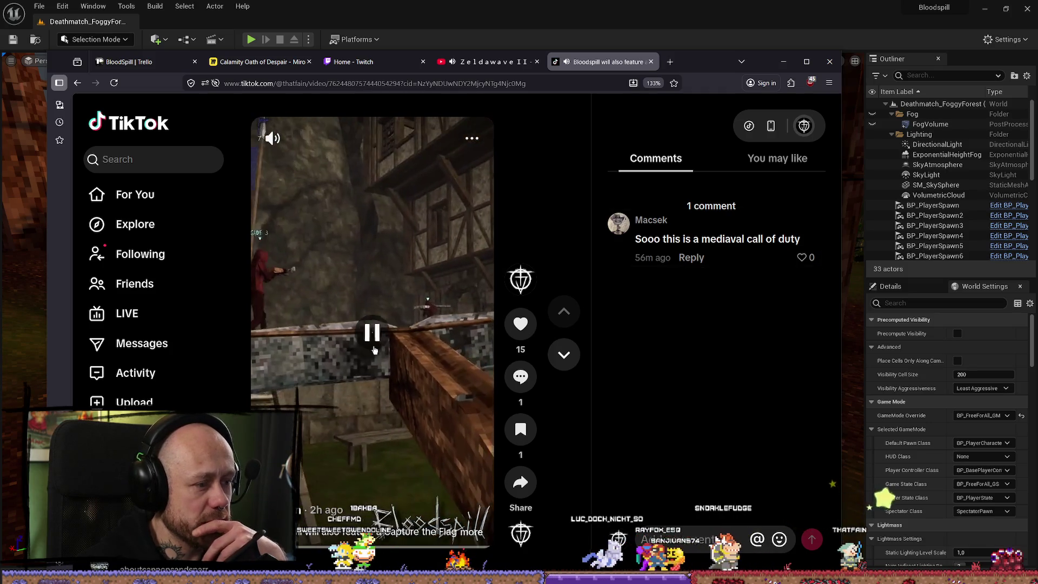
pyautogui.click(801, 257)
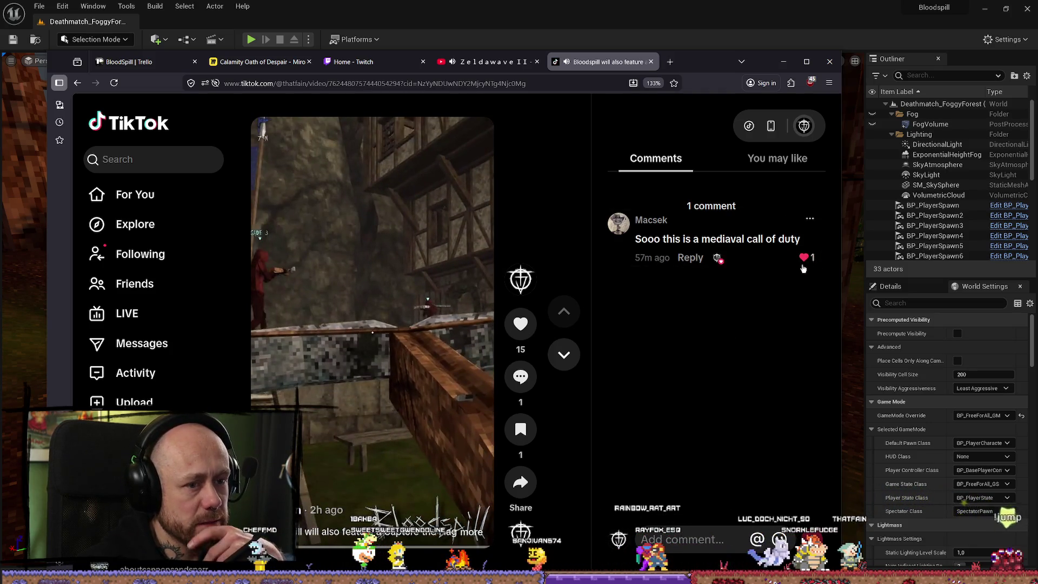
pyautogui.click(691, 257)
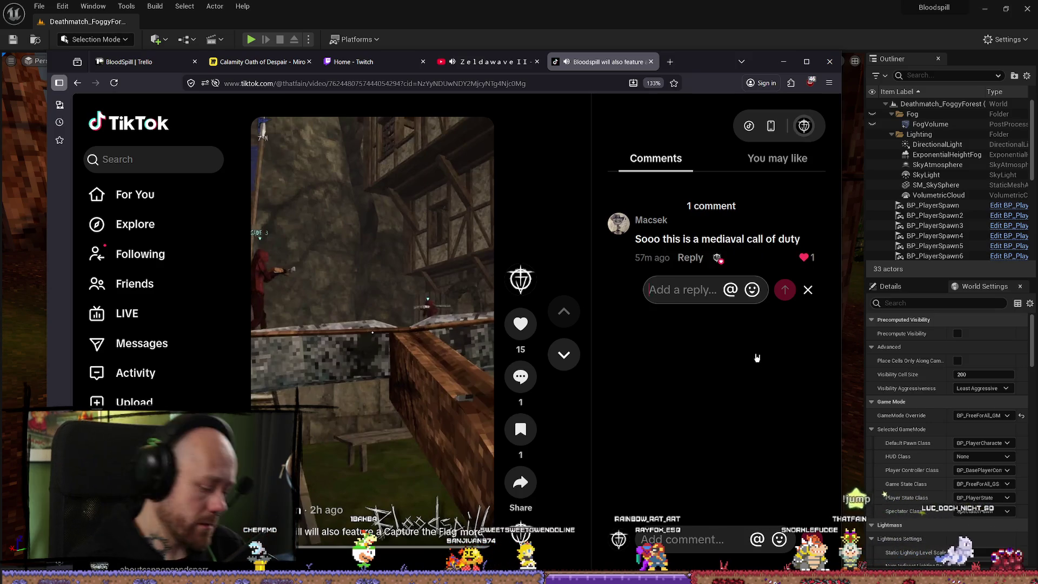
pyautogui.write('moret')
pyautogui.press('BackSpace')
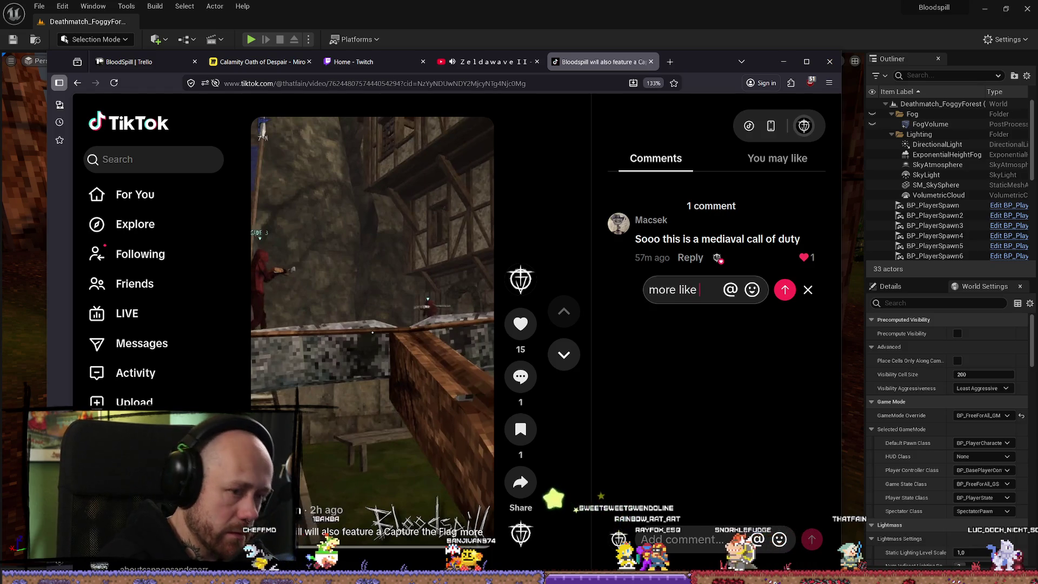
pyautogui.write('unreal tpri')
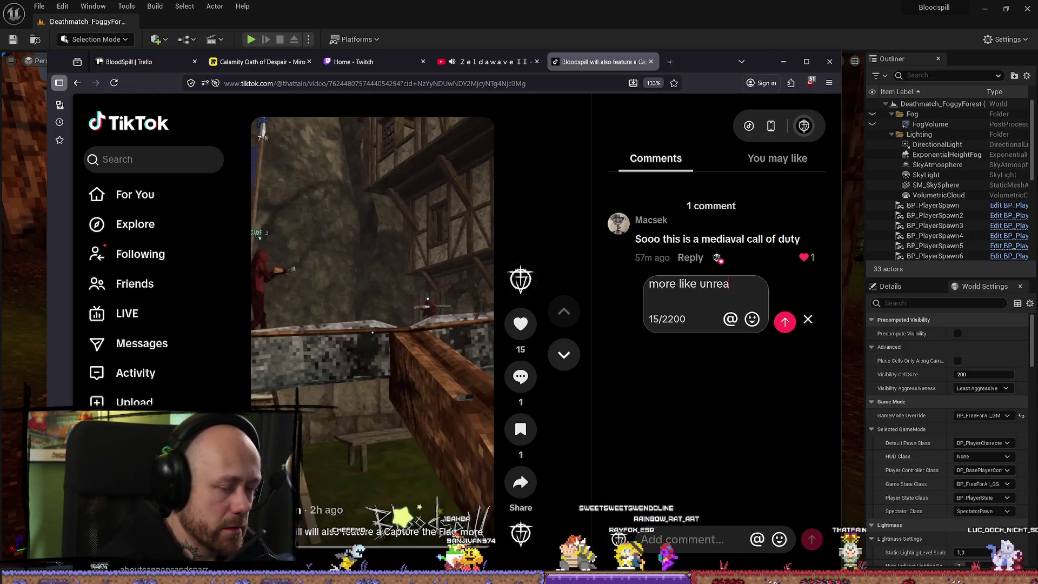
pyautogui.press('BackSpace')
pyautogui.press('BackSpace')
pyautogui.press('BackSpace')
pyautogui.write('ournament 99')
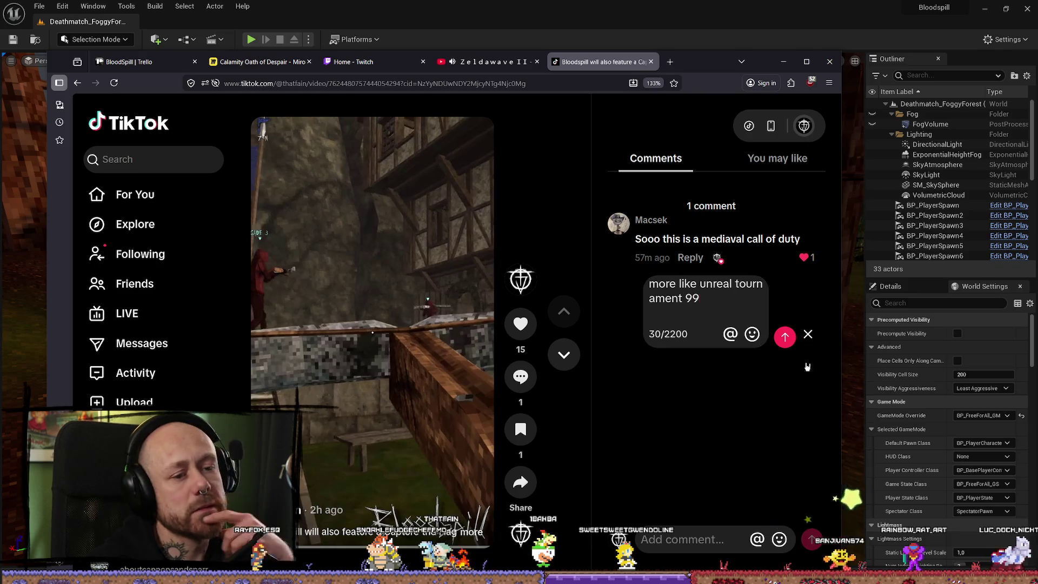
pyautogui.click(784, 335)
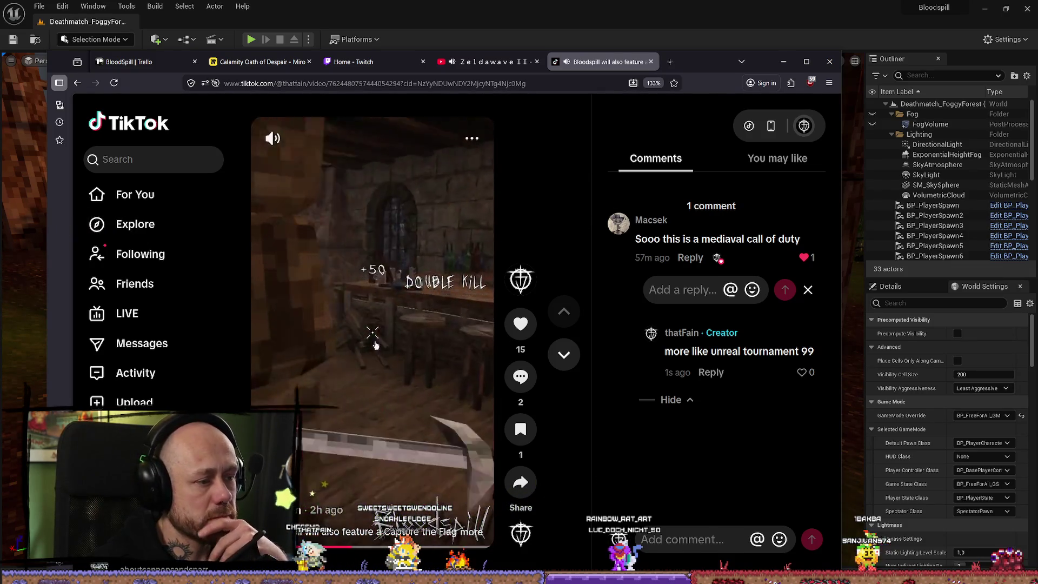
pyautogui.click(651, 64)
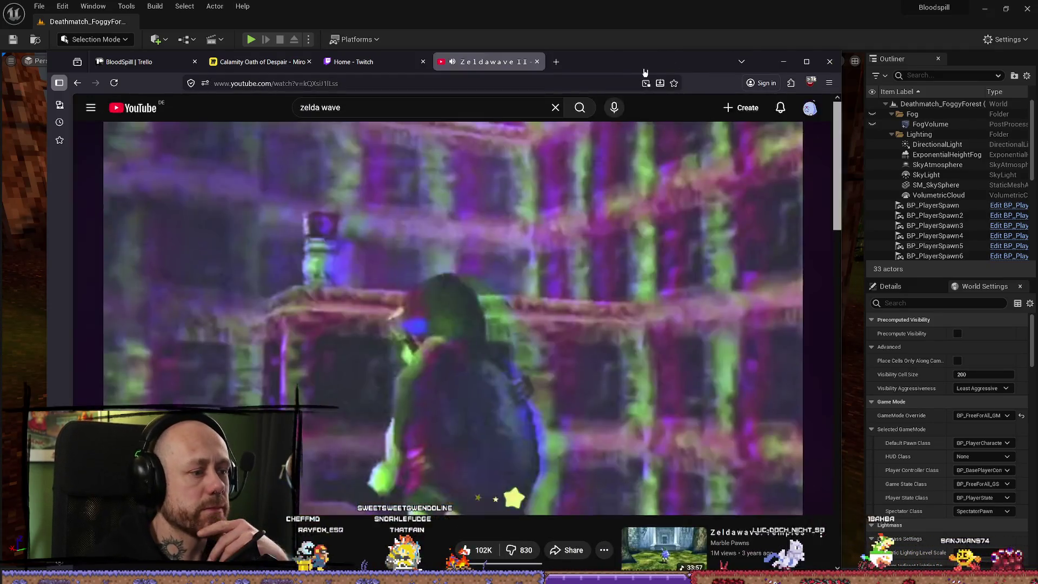
# Minimize the browser and fly the viewport through the forest toward the rocky hillside
pyautogui.click(784, 61)
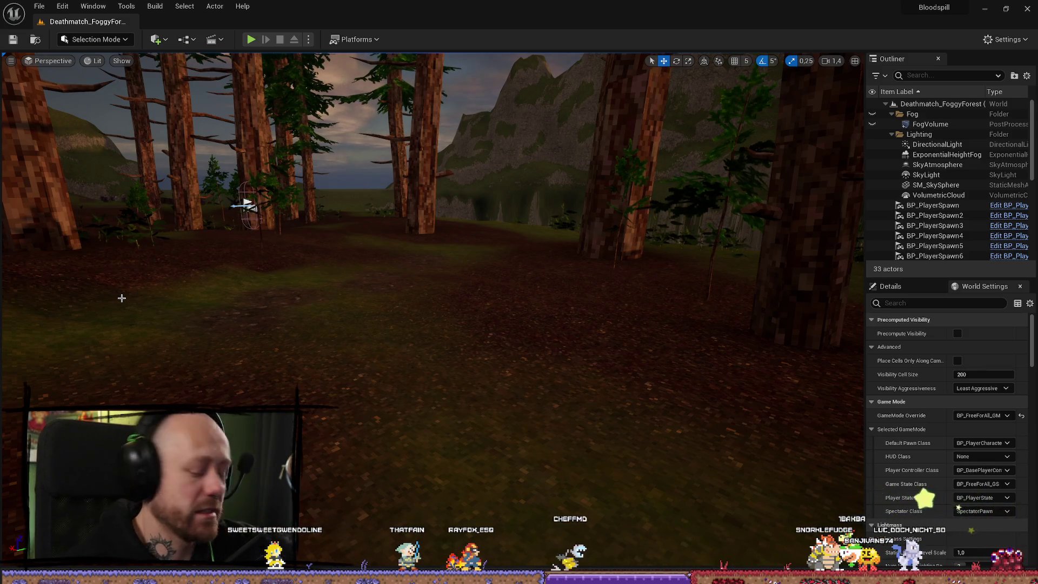
pyautogui.moveTo(402, 166)
pyautogui.mouseDown()
pyautogui.moveTo(563, 371)
pyautogui.moveTo(292, 346)
pyautogui.mouseUp()
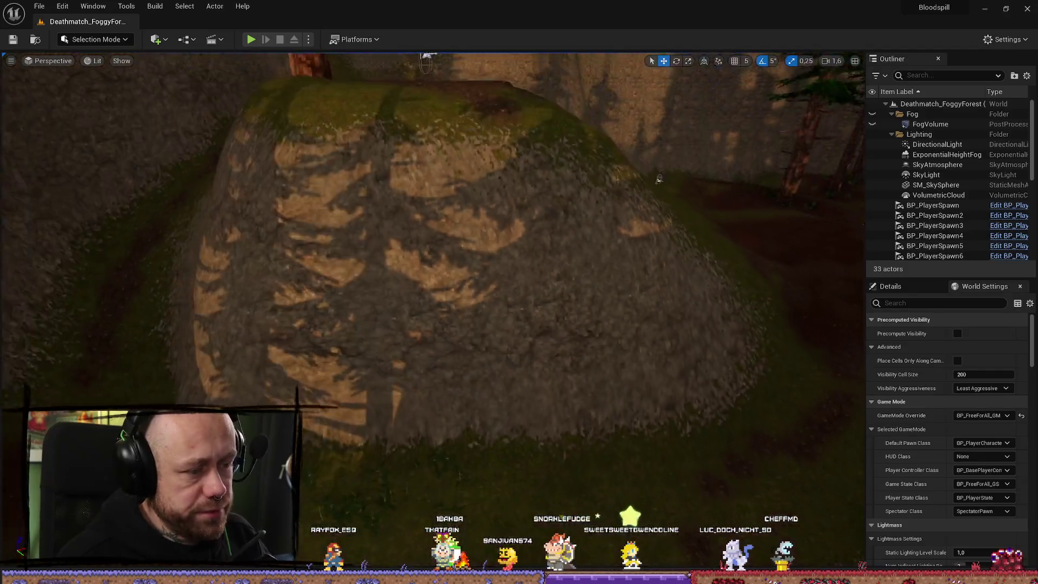
pyautogui.hotkey('ctrl', 'space')
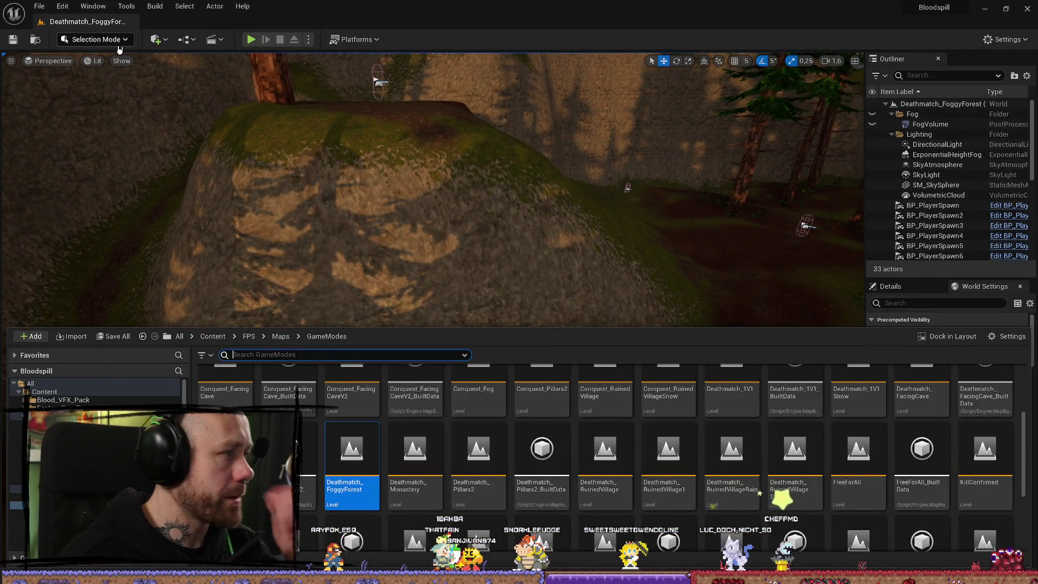
# Reopen the Content Drawer and navigate from the Maps folder back to MyStuff
pyautogui.click(108, 40)
pyautogui.click(108, 40)
pyautogui.click(108, 39)
pyautogui.click(108, 40)
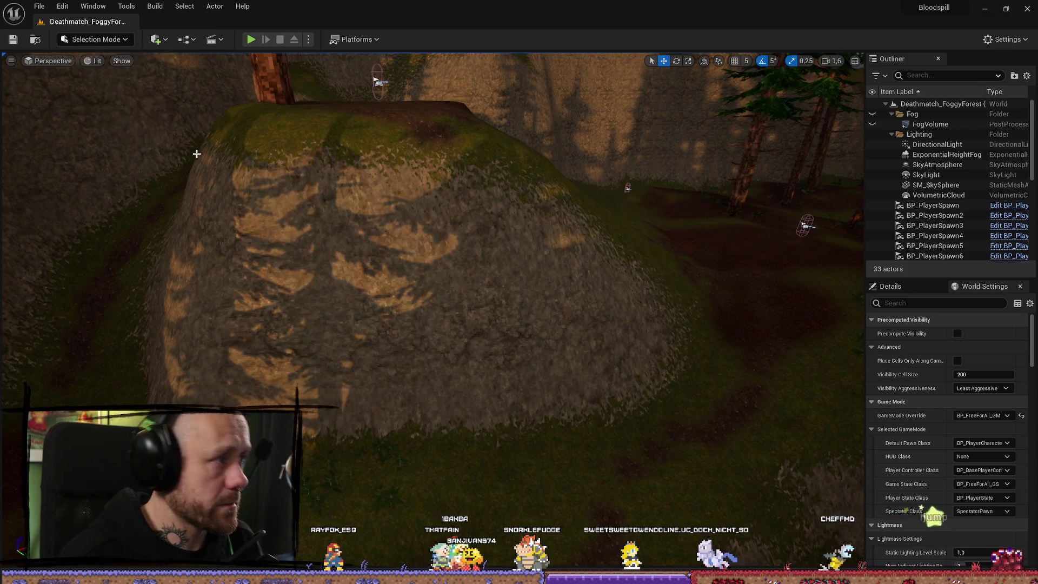
pyautogui.hotkey('ctrl', 'space')
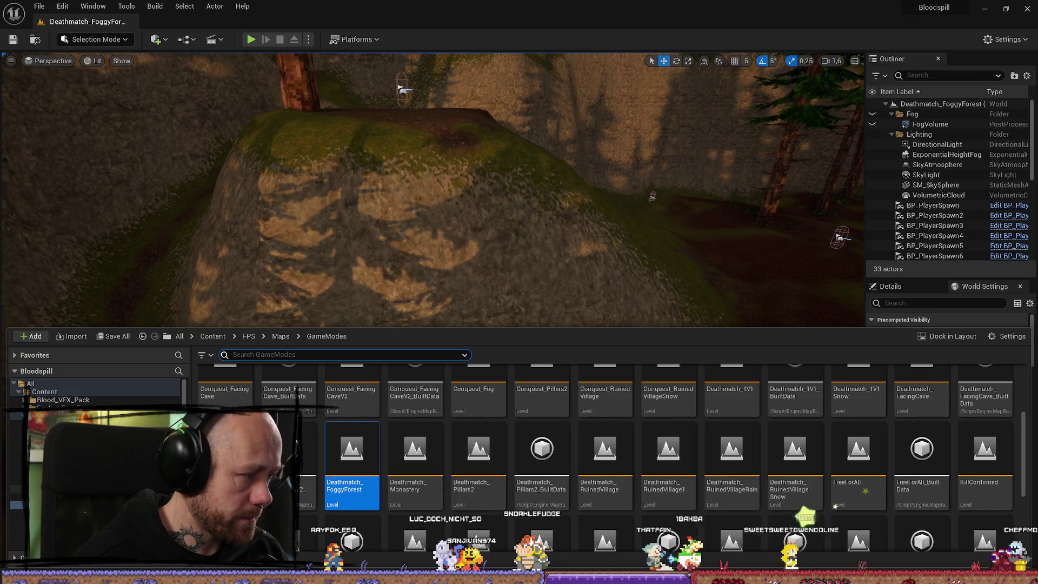
pyautogui.press('BackSpace')
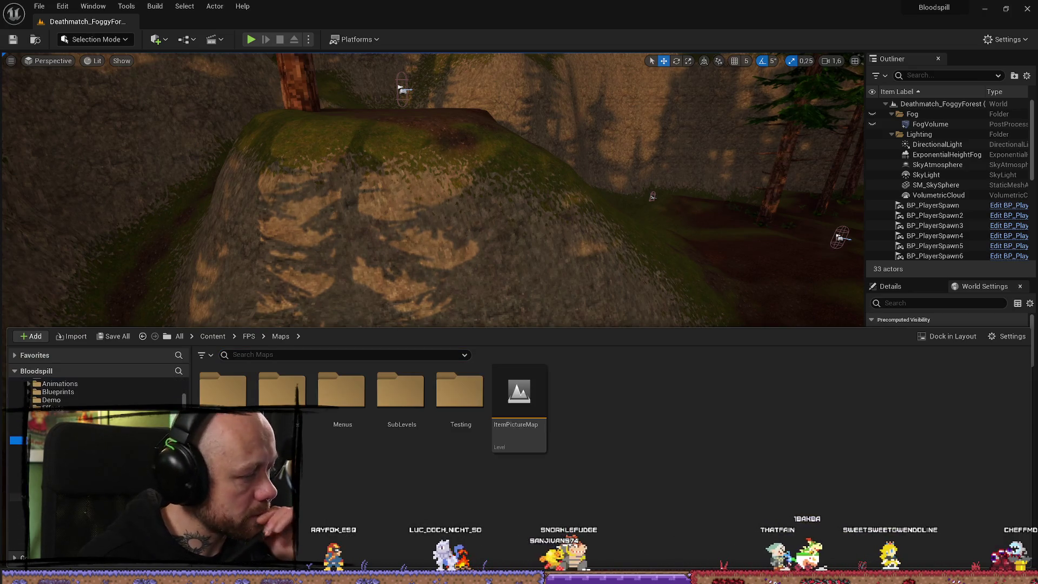
pyautogui.hotkey('alt', 'Left')
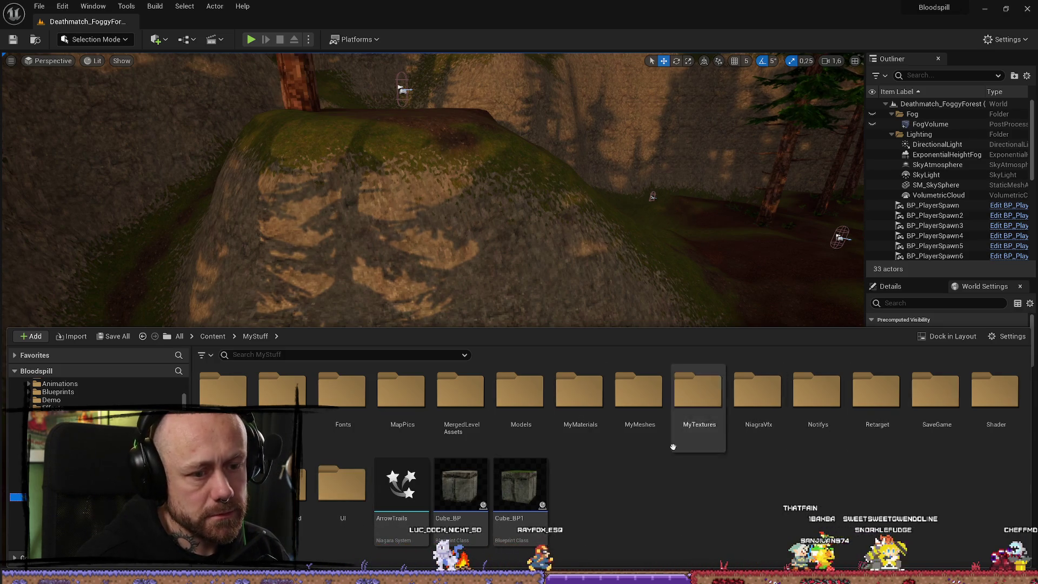
# Browse to MyMeshes > LandscapeMeshes and drag Cliff2 into the level by the hillside
pyautogui.click(468, 403)
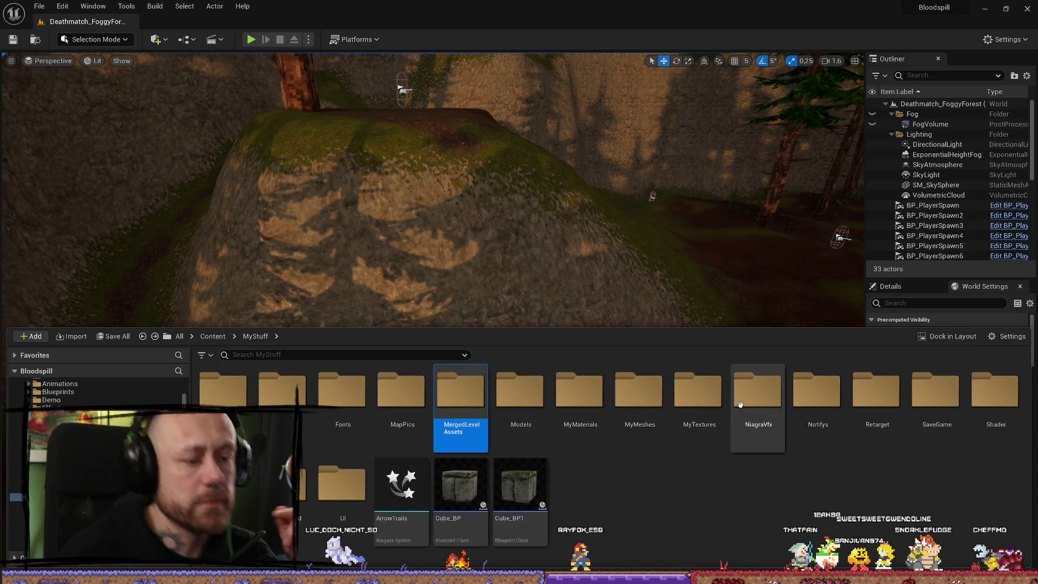
pyautogui.doubleClick(650, 394)
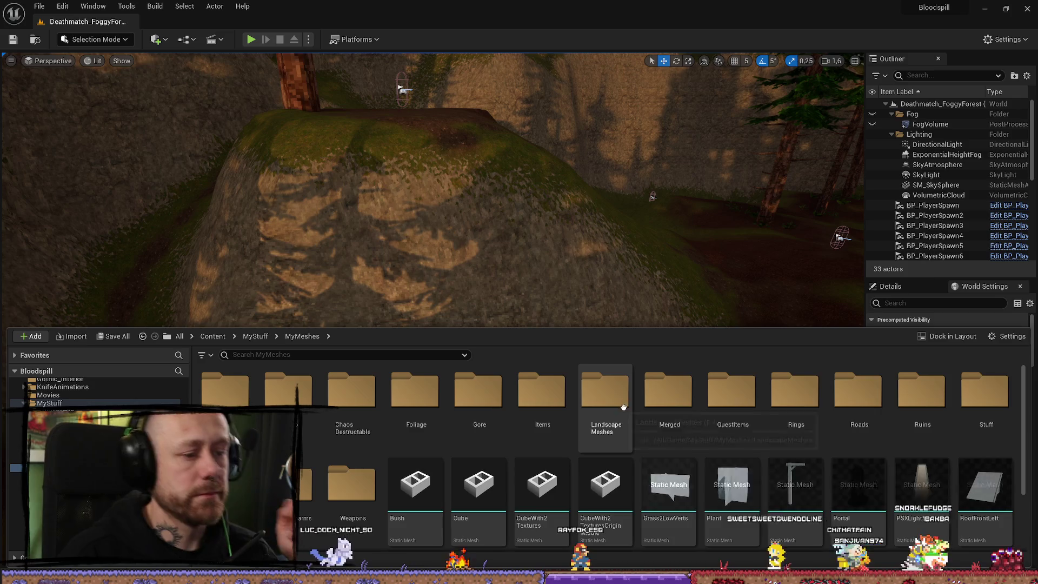
pyautogui.doubleClick(606, 392)
pyautogui.scroll(-2, 767, 441)
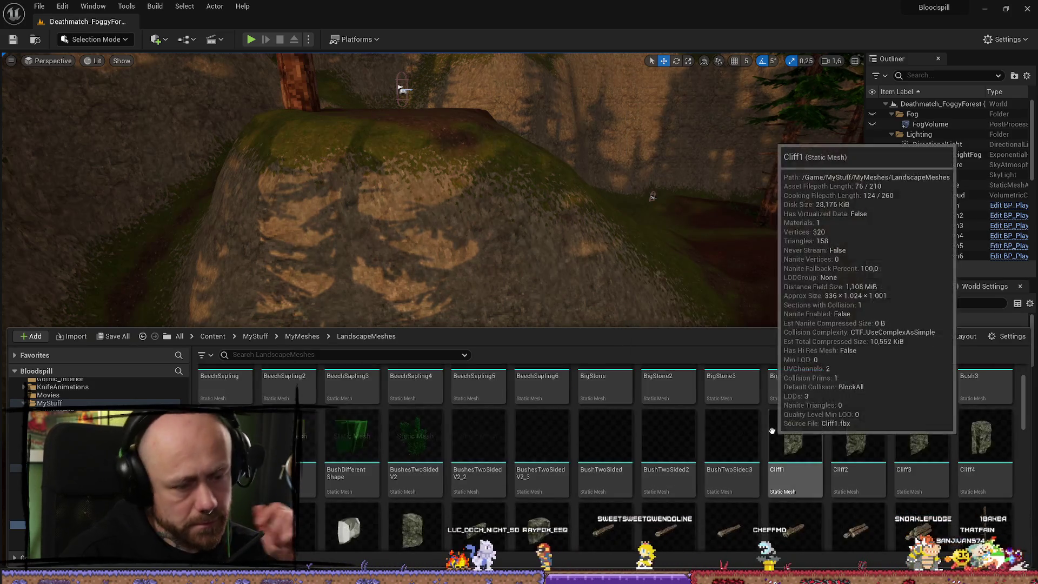
pyautogui.moveTo(855, 422)
pyautogui.mouseDown()
pyautogui.moveTo(372, 306)
pyautogui.moveTo(390, 330)
pyautogui.moveTo(411, 331)
pyautogui.mouseUp()
pyautogui.scroll(-2, 433, 271)
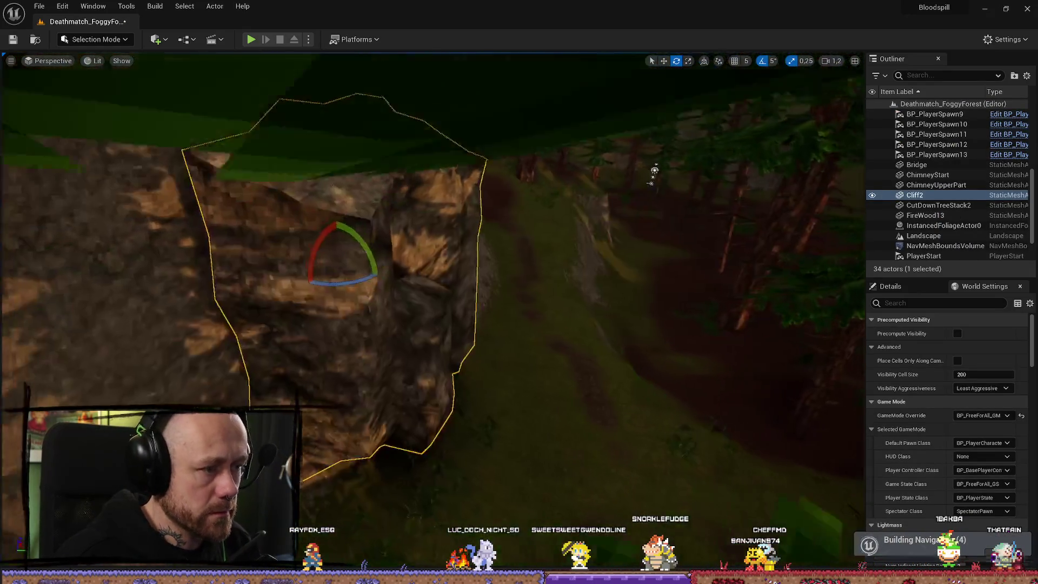
# Rotate Cliff2 into the hillside, then play-test the level and deploy with the crossbow
pyautogui.moveTo(298, 238)
pyautogui.mouseDown()
pyautogui.moveTo(319, 245)
pyautogui.moveTo(316, 228)
pyautogui.moveTo(292, 265)
pyautogui.moveTo(297, 277)
pyautogui.moveTo(481, 312)
pyautogui.moveTo(544, 171)
pyautogui.moveTo(494, 304)
pyautogui.mouseUp()
pyautogui.click(481, 313)
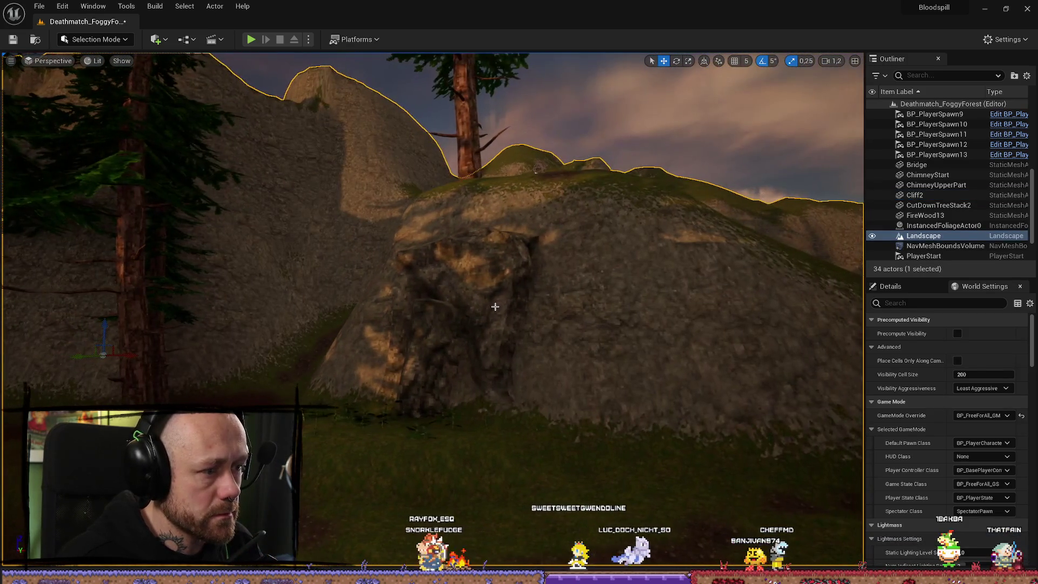
pyautogui.click(484, 313)
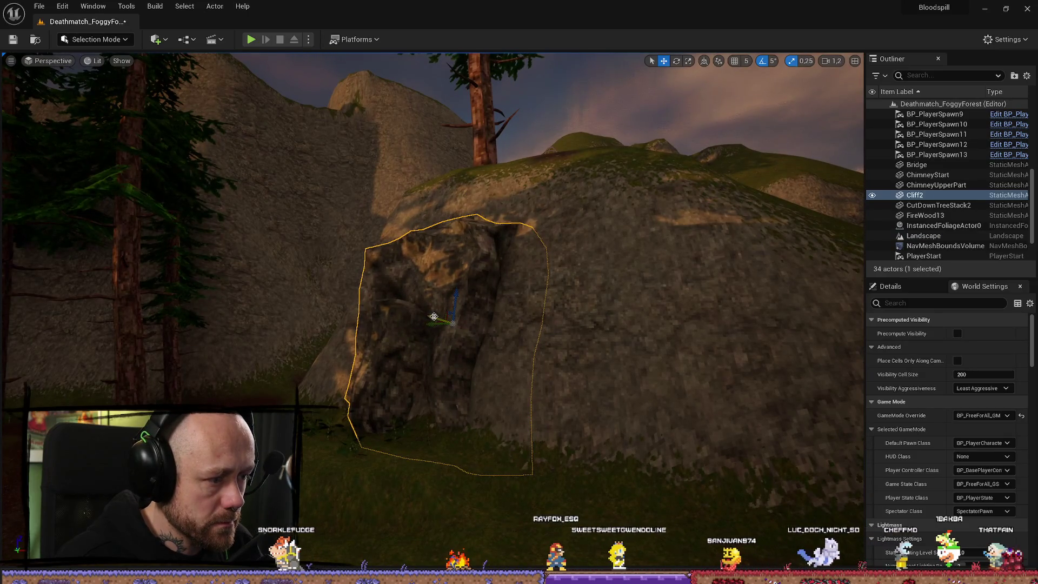
pyautogui.click(251, 39)
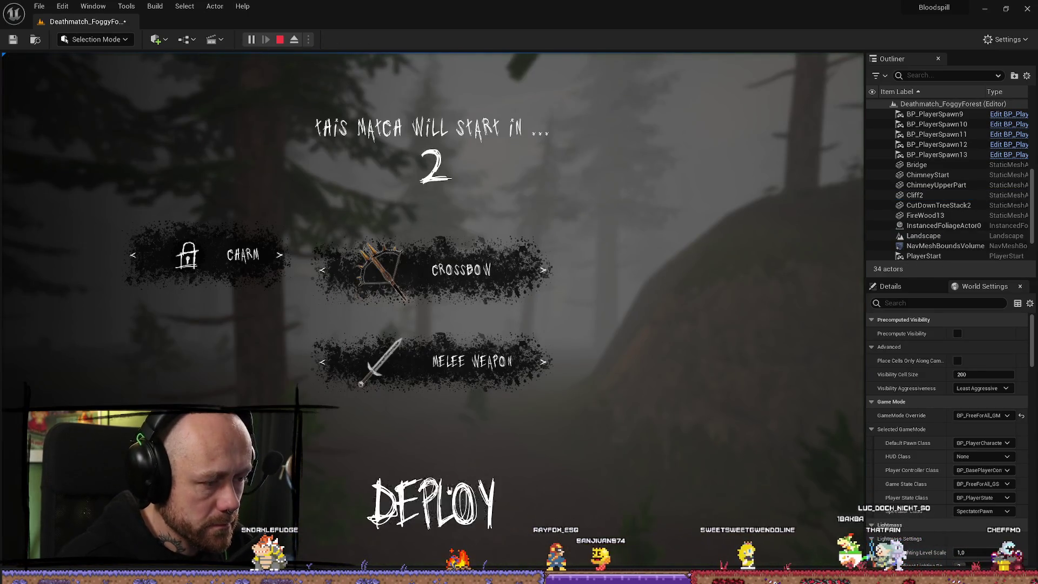
pyautogui.click(431, 503)
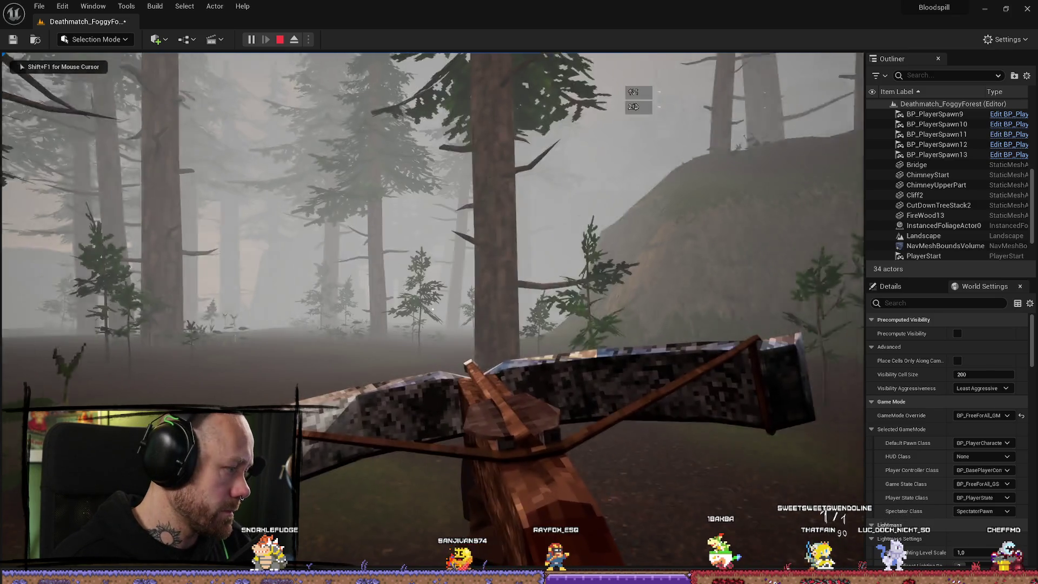